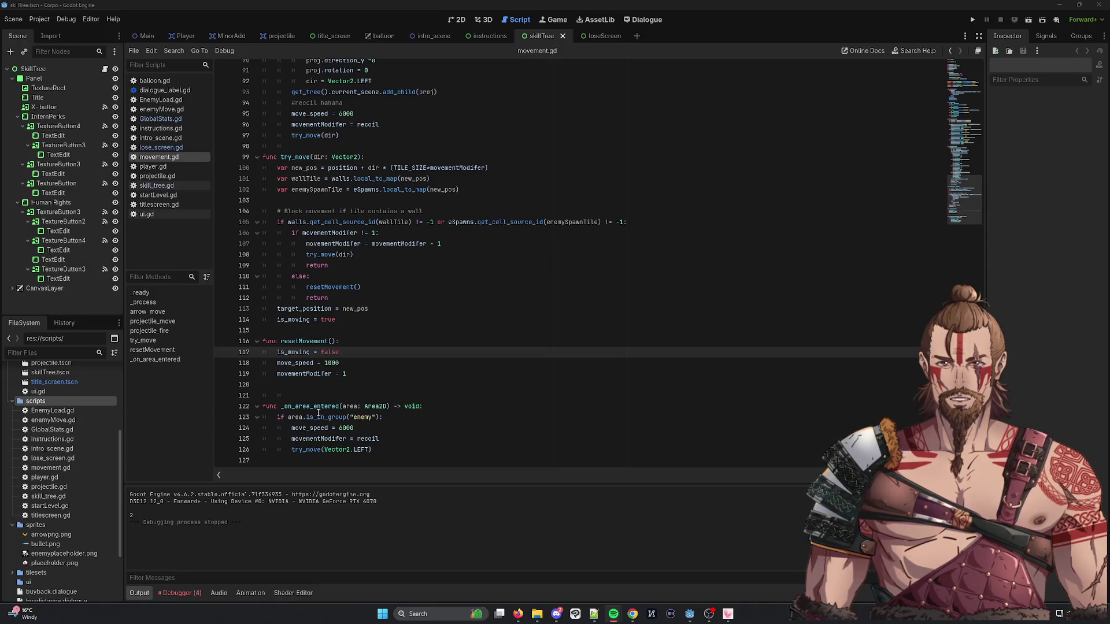
# Copy change_scene_to_file from titlescreen.gd line 15 into the method filter.
pyautogui.click(157, 206)
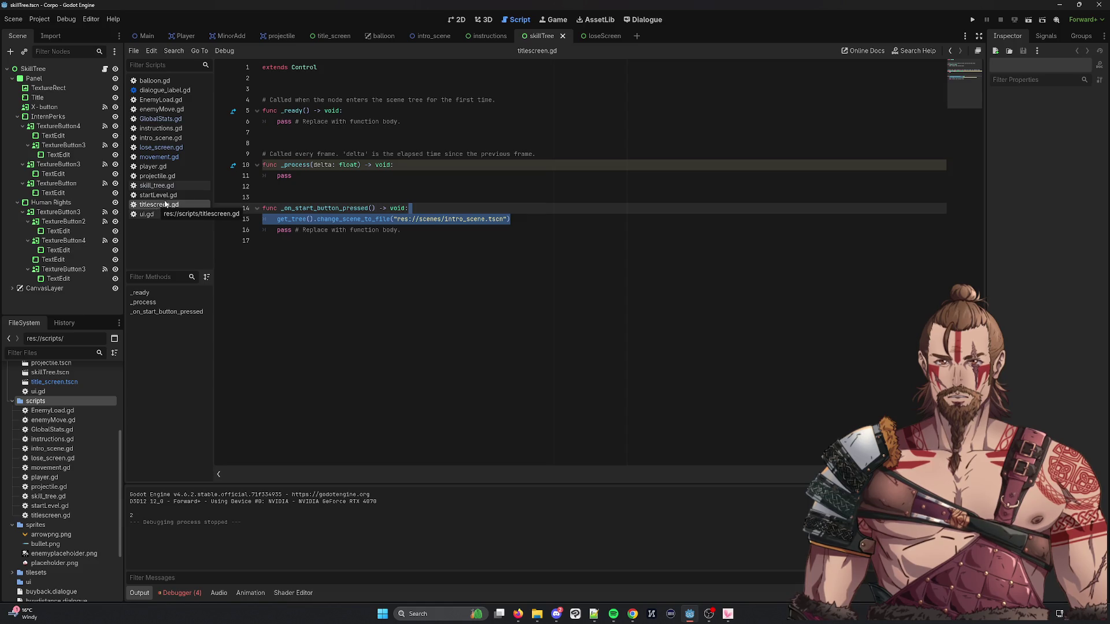
pyautogui.click(358, 210)
pyautogui.doubleClick(346, 219)
pyautogui.hotkey('ctrl', 'c')
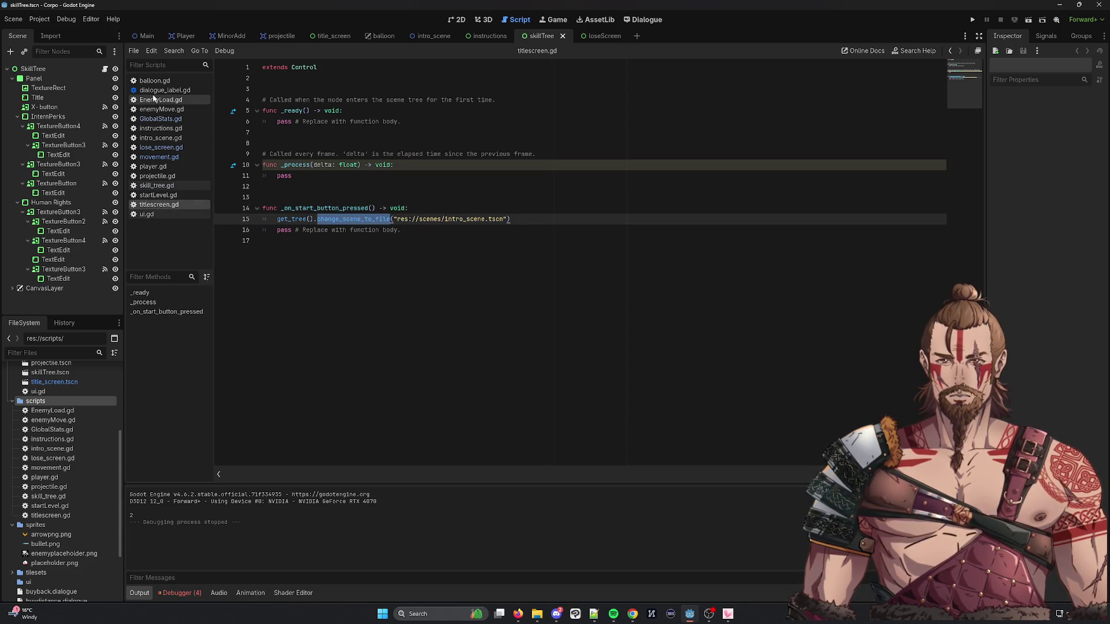
pyautogui.click(159, 277)
pyautogui.hotkey('ctrl', 'v')
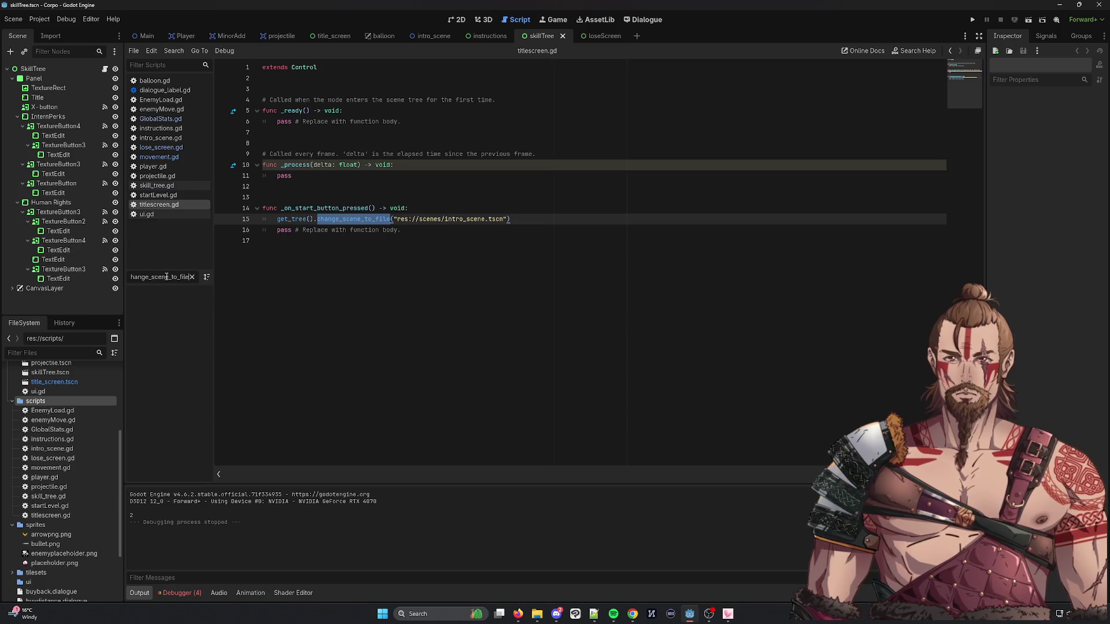
# Paste it into the script filter, clear both filters, and switch to GlobalStats.gd.
pyautogui.click(162, 65)
pyautogui.write('change_scene_to_file')
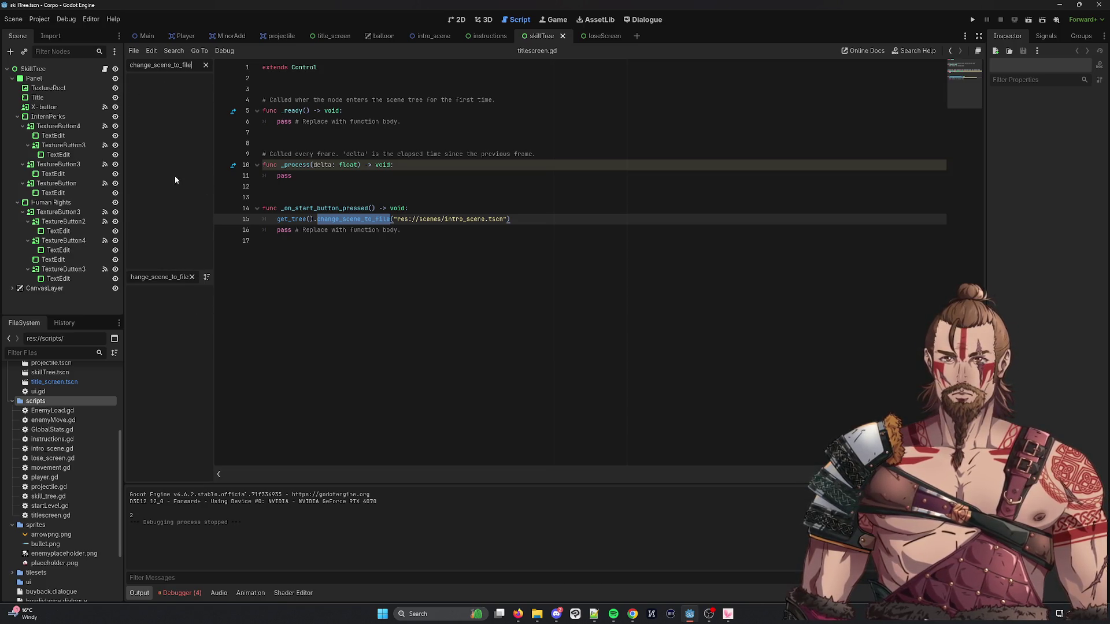
pyautogui.hotkey('ctrl', 'a')
pyautogui.press('BackSpace')
pyautogui.doubleClick(175, 277)
pyautogui.press('BackSpace')
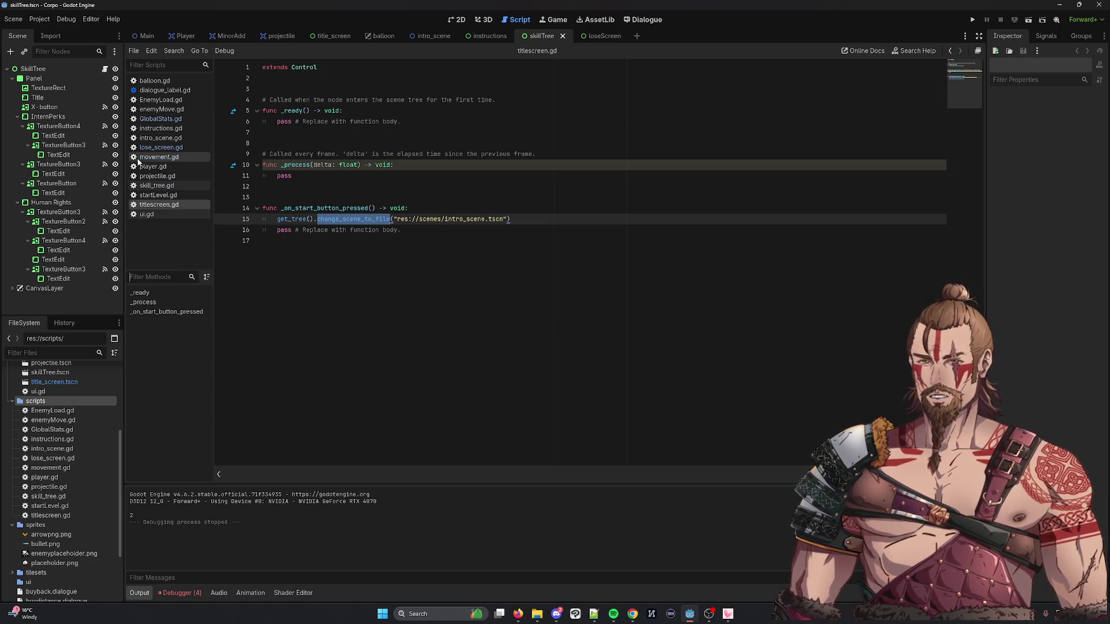
pyautogui.click(179, 119)
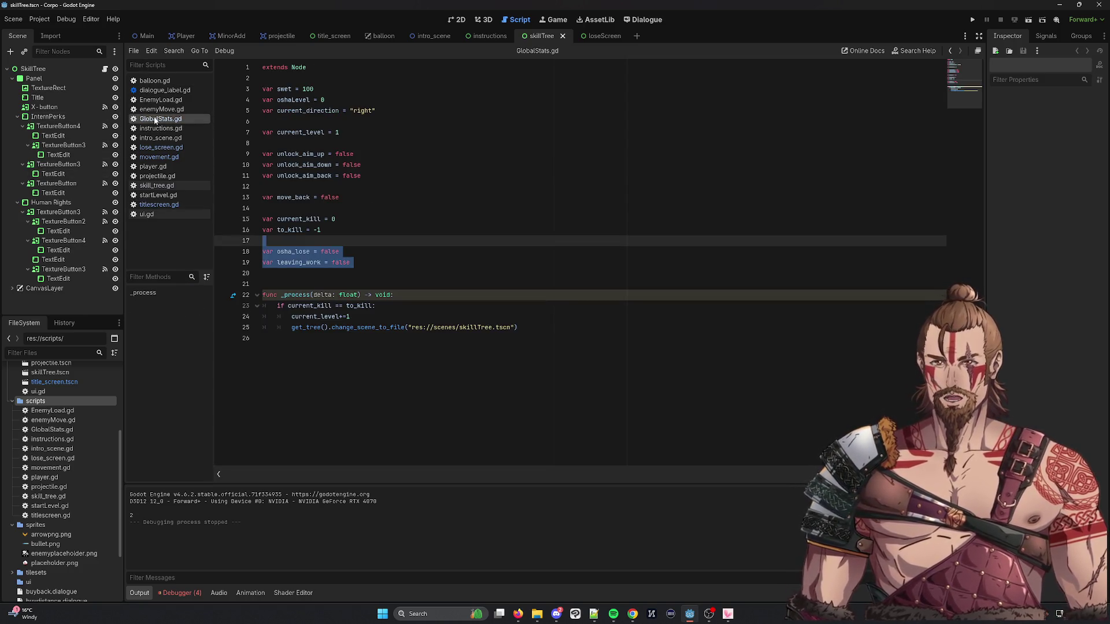
# Inspect to_kill, current_level and current_kill in GlobalStats.gd's kill-count check, then return to titlescreen.gd.
pyautogui.click(424, 177)
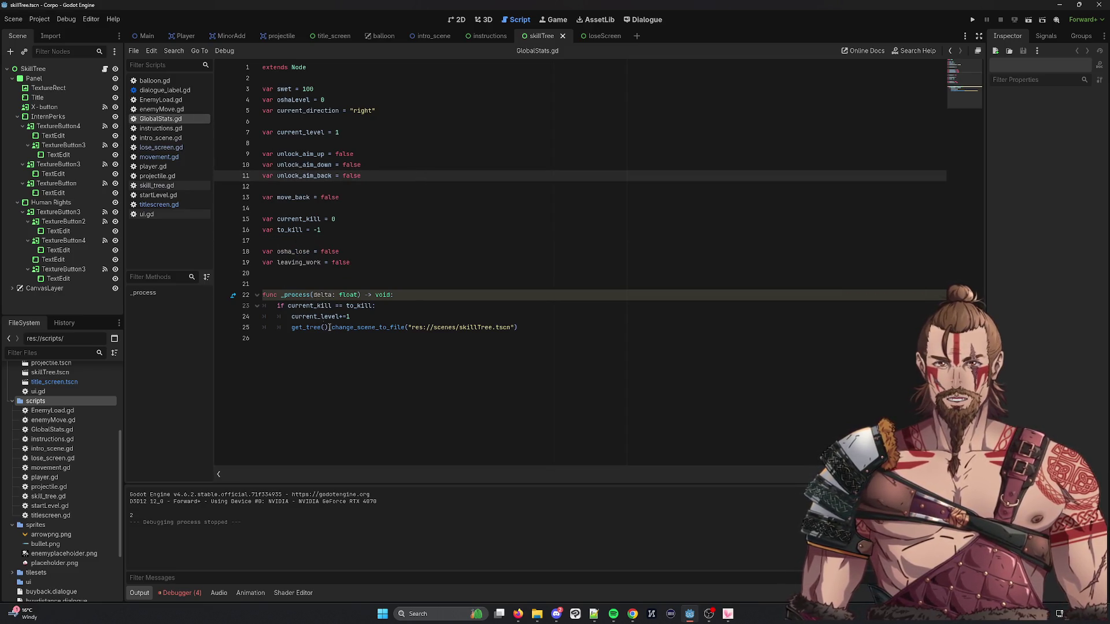
pyautogui.doubleClick(302, 306)
pyautogui.doubleClick(359, 306)
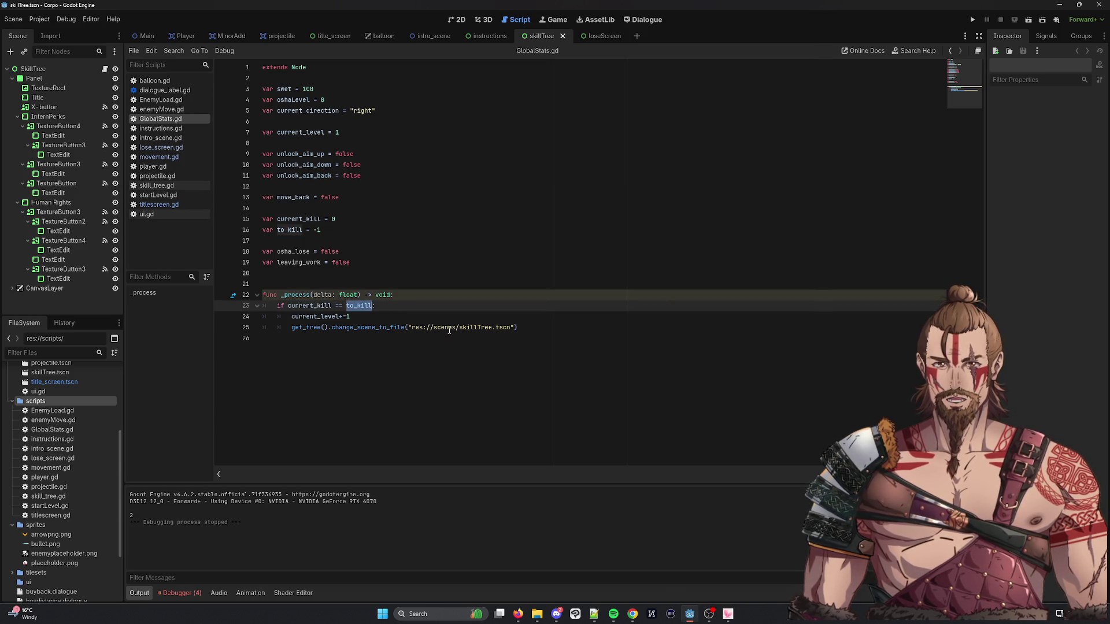
pyautogui.doubleClick(314, 316)
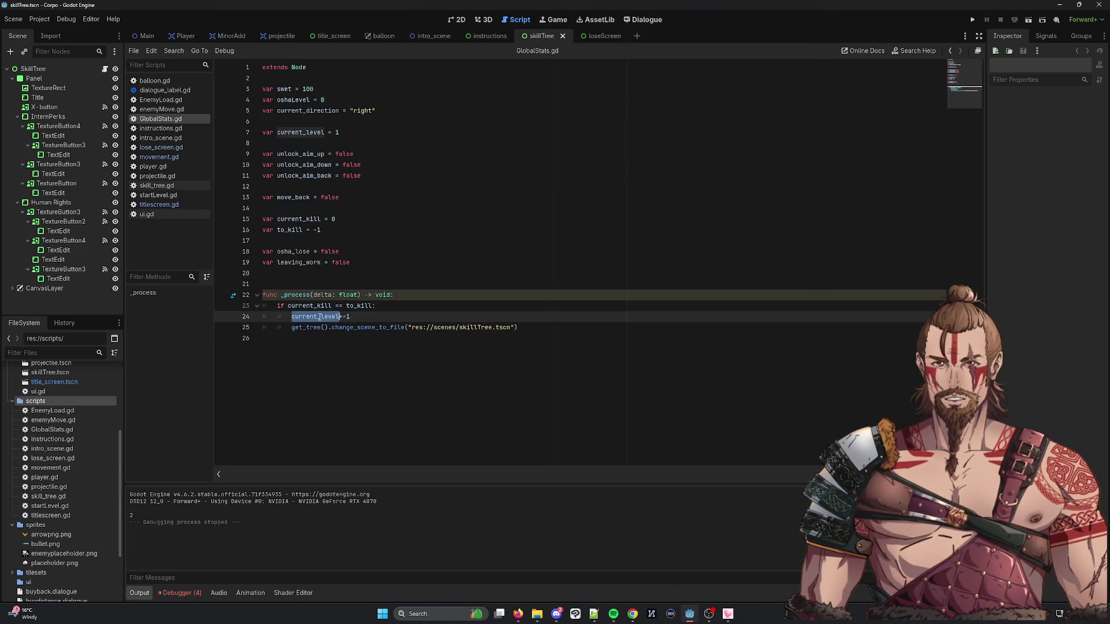
pyautogui.doubleClick(310, 306)
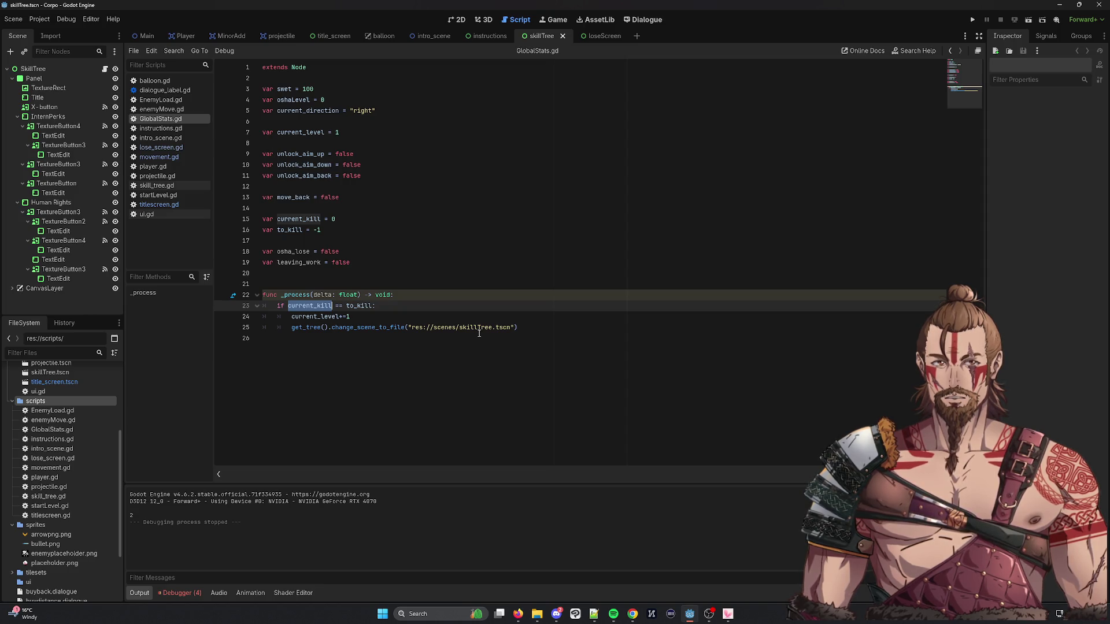
pyautogui.moveTo(477, 329)
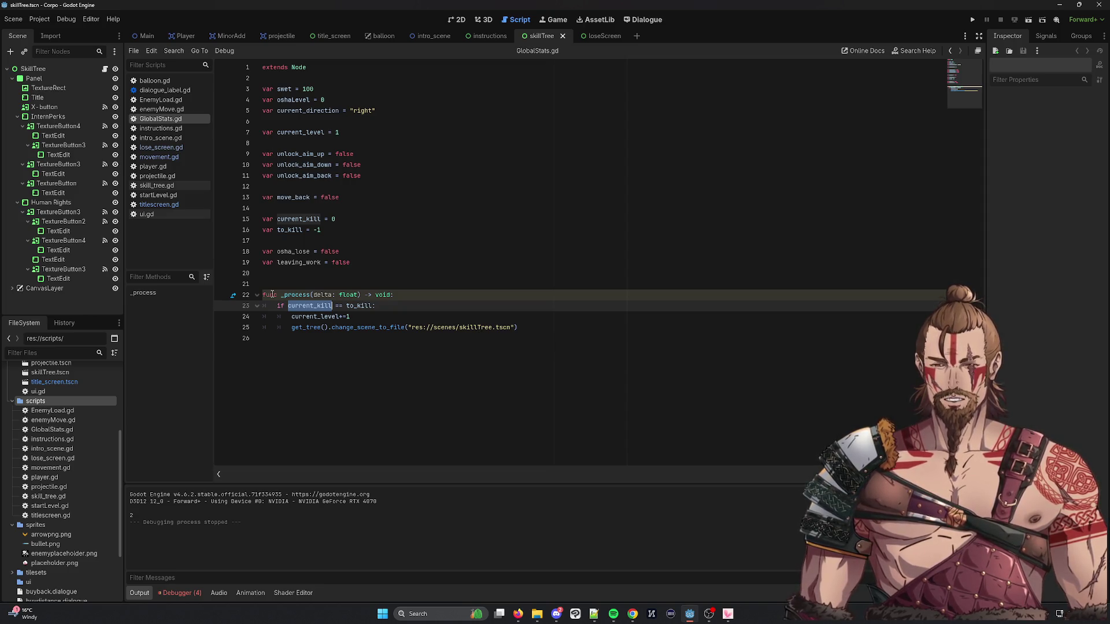
pyautogui.moveTo(347, 311)
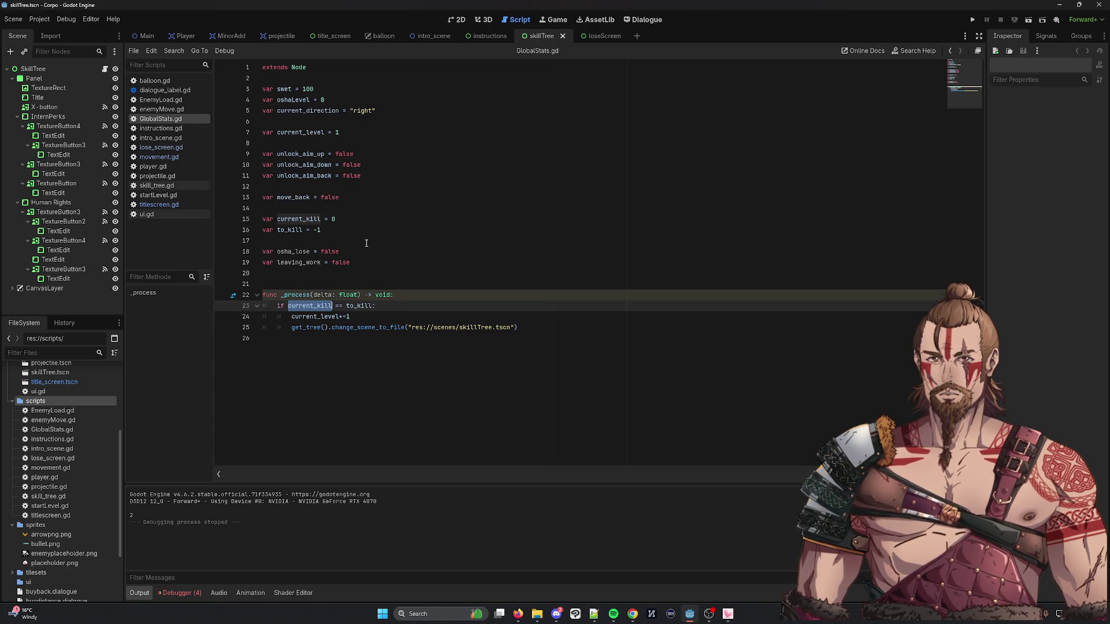
pyautogui.click(399, 309)
pyautogui.hotkey('shift', 'Home')
pyautogui.hotkey('shift', 'Home')
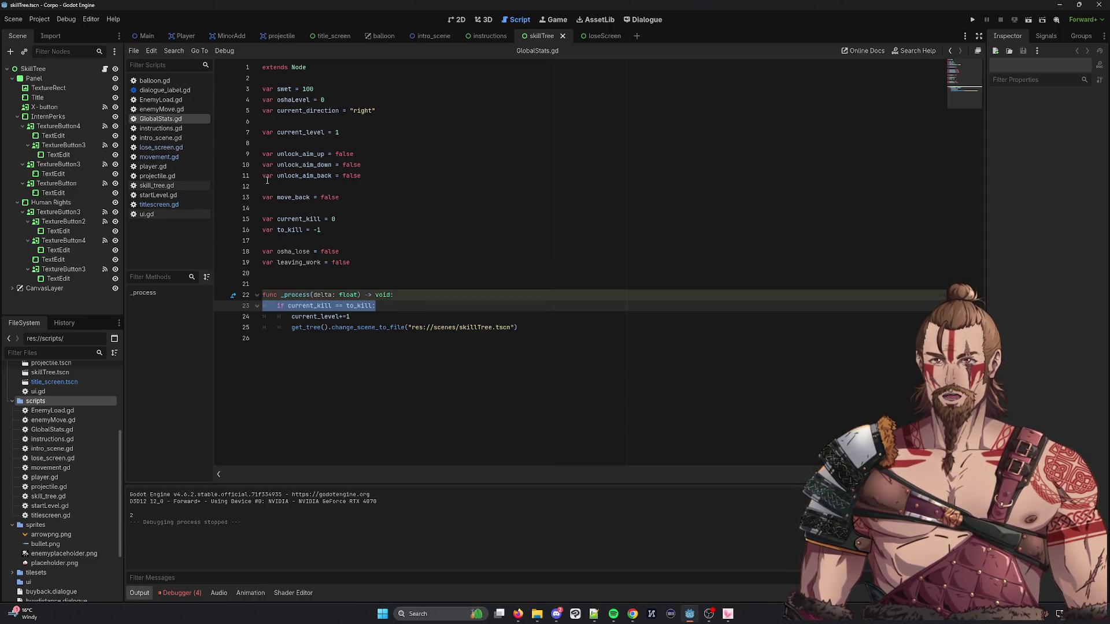
pyautogui.click(174, 204)
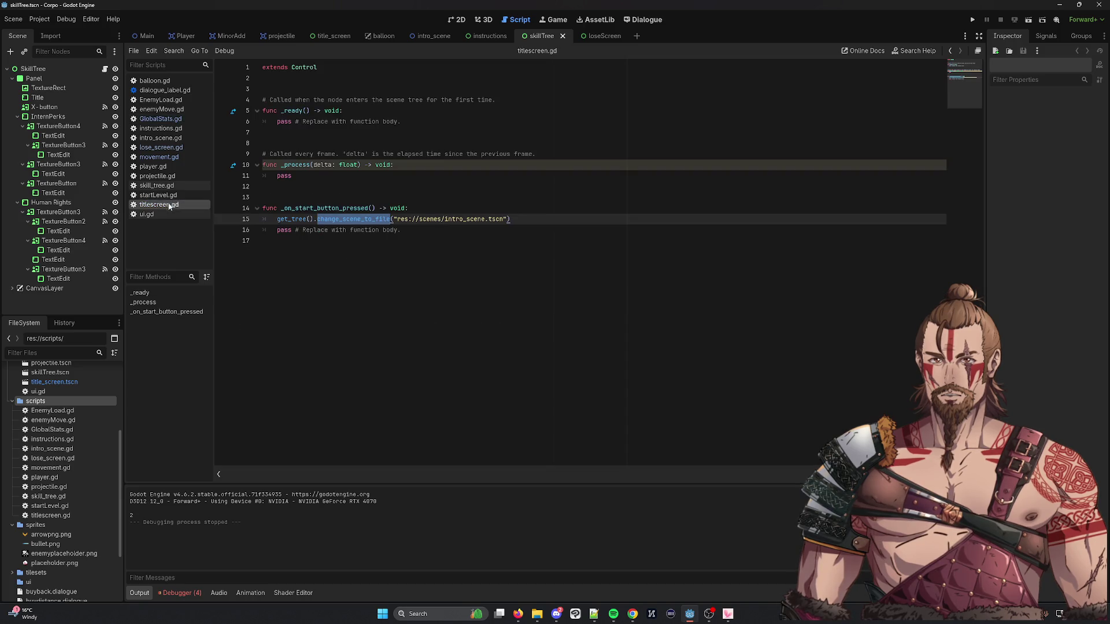
# Add then remove a stray line after line 15 of titlescreen.gd, save, and switch to skill_tree.gd.
pyautogui.click(570, 218)
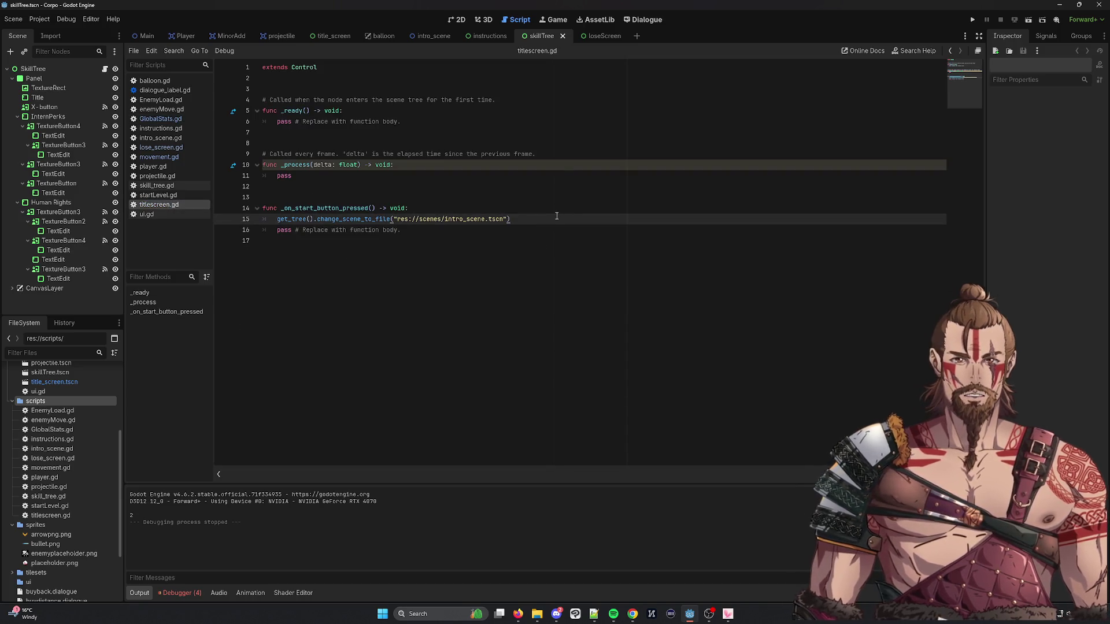
pyautogui.press('Return')
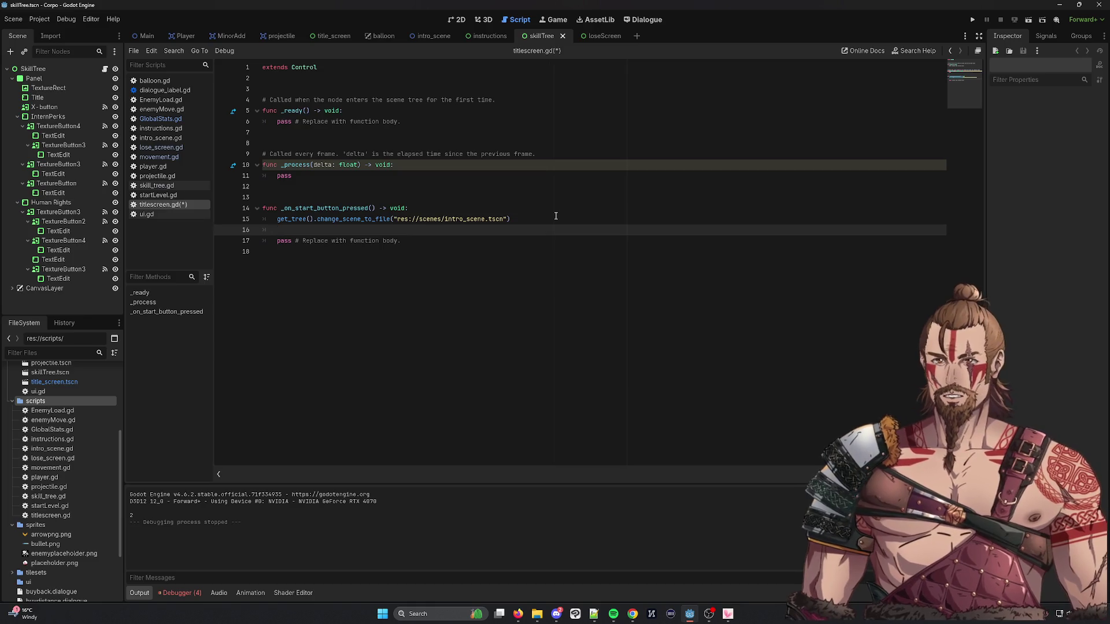
pyautogui.write('Glo')
pyautogui.press('BackSpace')
pyautogui.press('BackSpace')
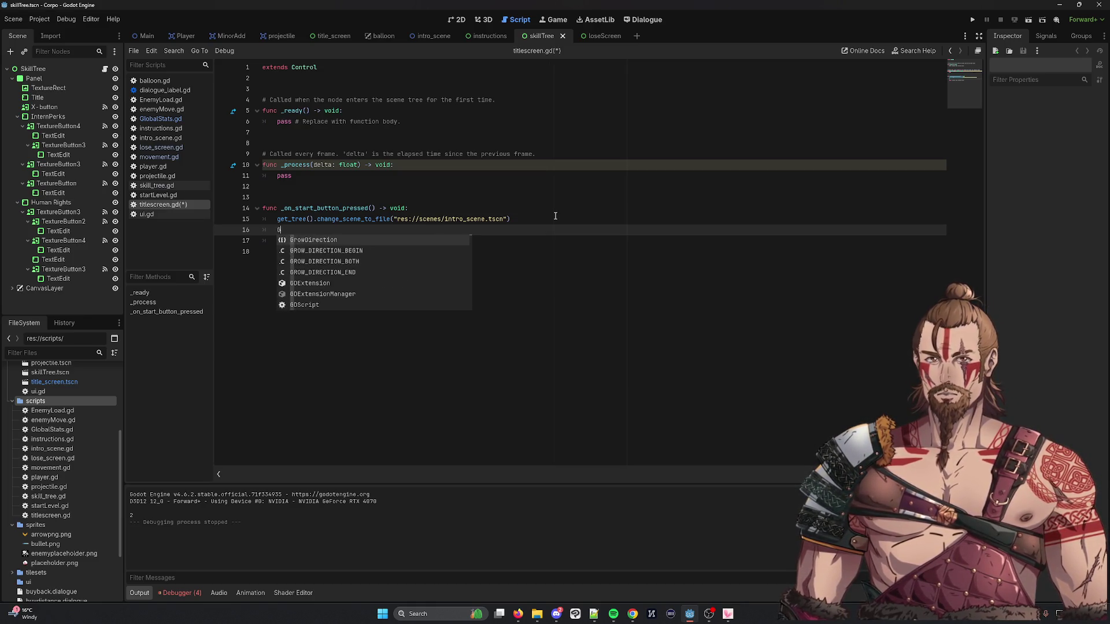
pyautogui.press('BackSpace')
pyautogui.press('BackSpace')
pyautogui.press('BackSpace')
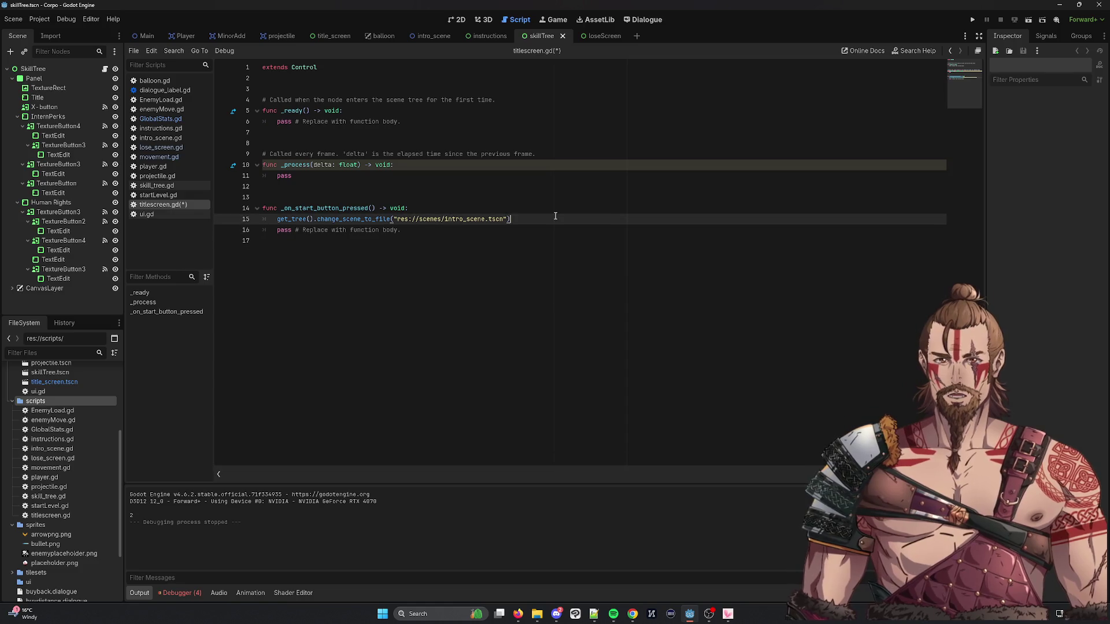
pyautogui.hotkey('ctrl', 's')
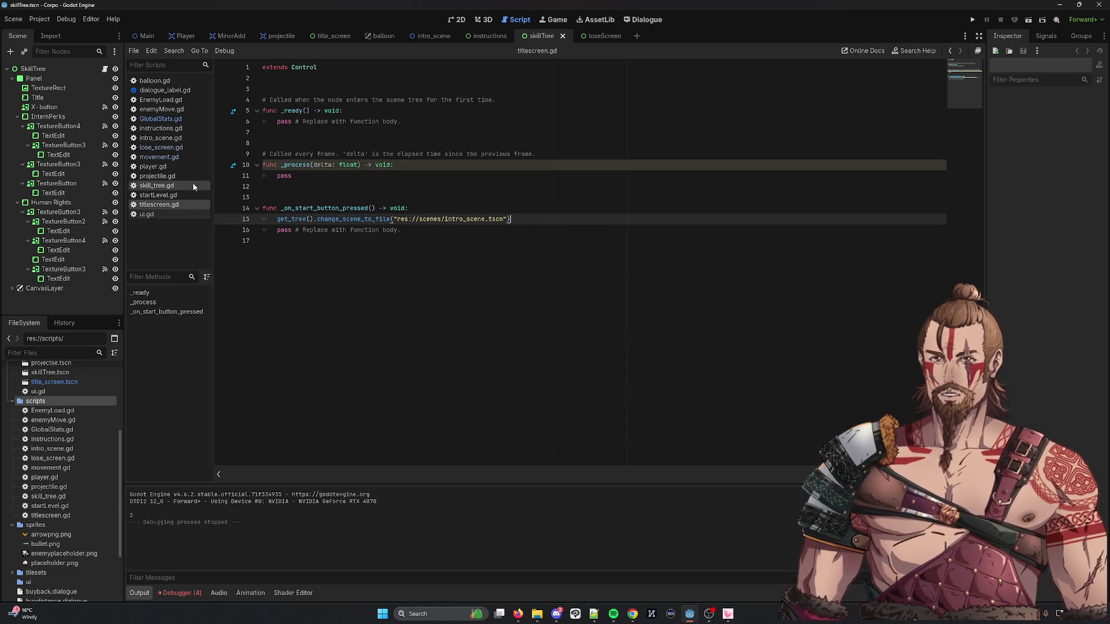
pyautogui.click(168, 185)
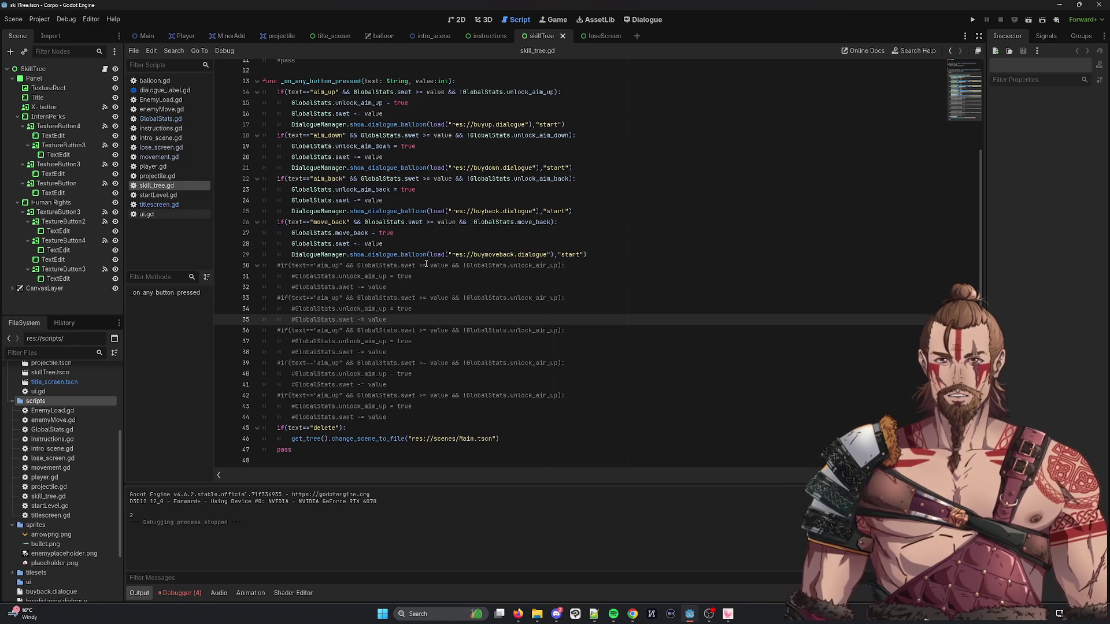
# Add GlobalStats.current_kill = 0 under the Main.tscn scene change in skill_tree.gd.
pyautogui.click(548, 437)
pyautogui.press('Return')
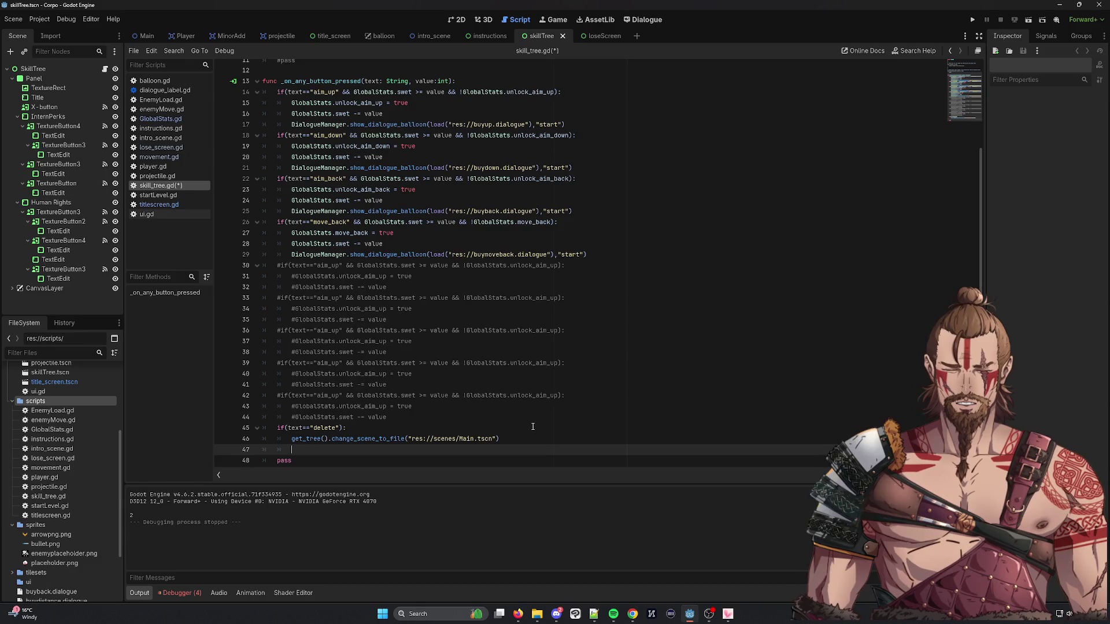
pyautogui.write('GlobalS')
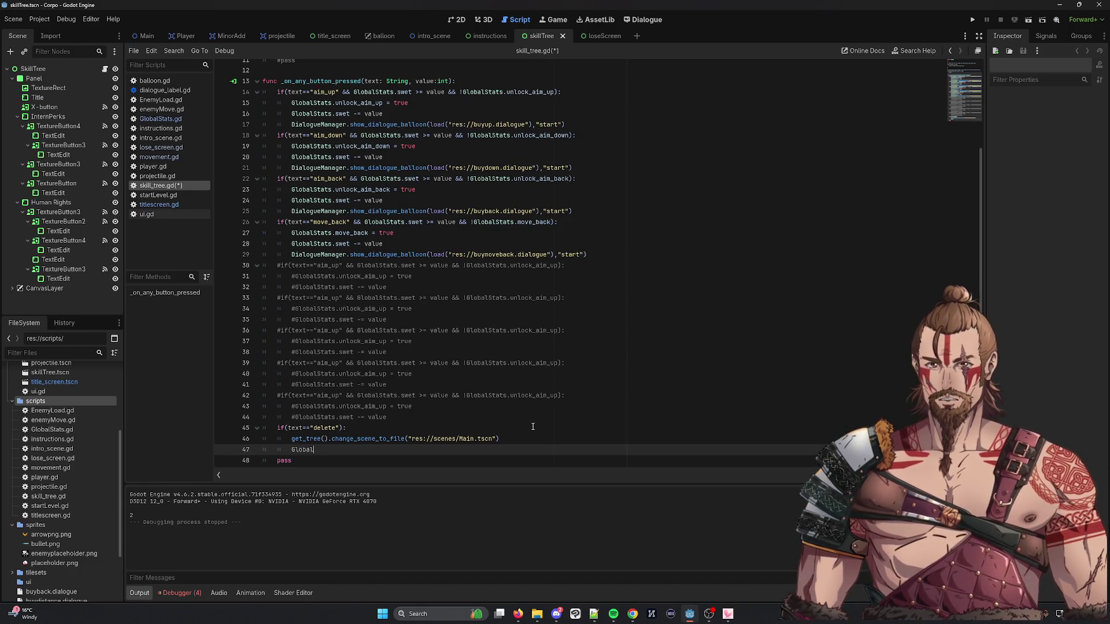
pyautogui.press('Return')
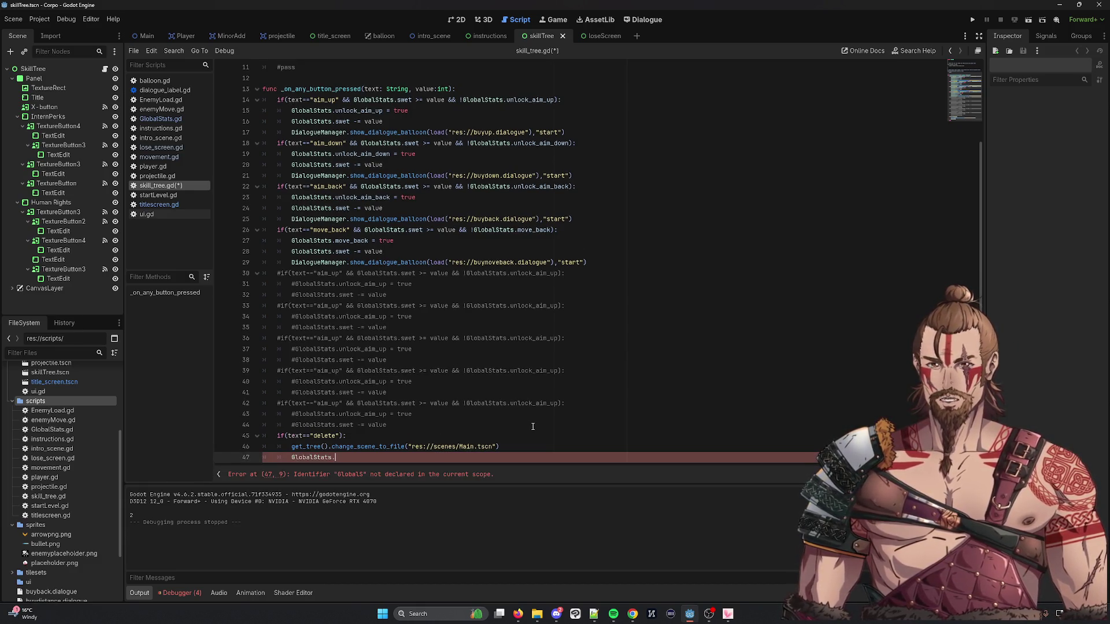
pyautogui.write('.c')
pyautogui.press('Down')
pyautogui.press('Return')
pyautogui.write('= 0')
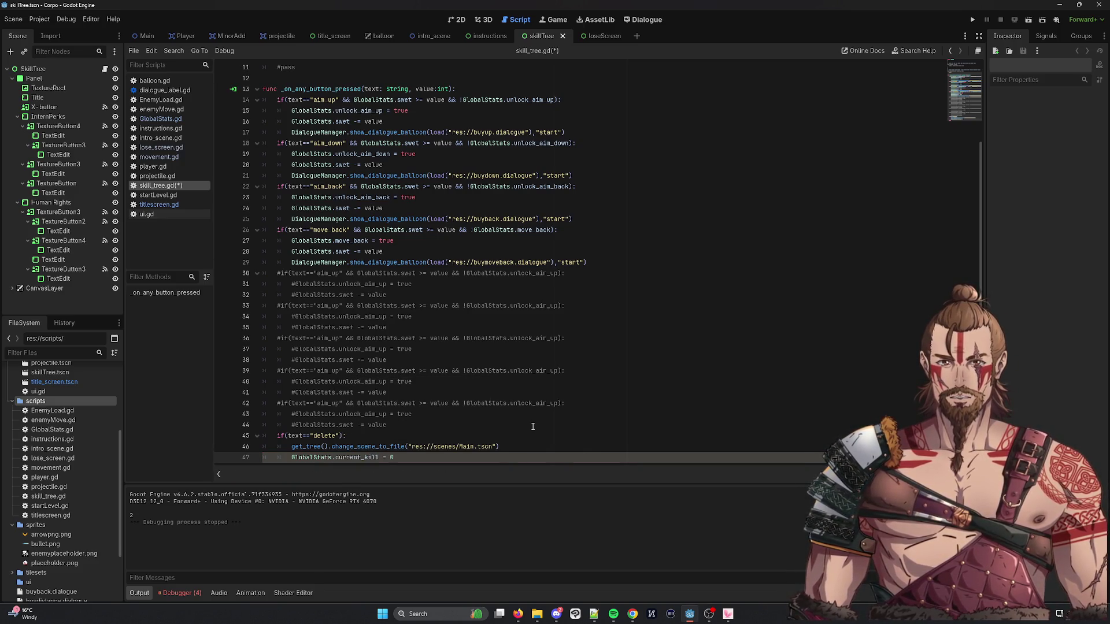
pyautogui.press('Return')
# Add a GlobalStats.to_kill reset line, save skill_tree.gd, and run the skillTree scene.
pyautogui.write('lobalStat')
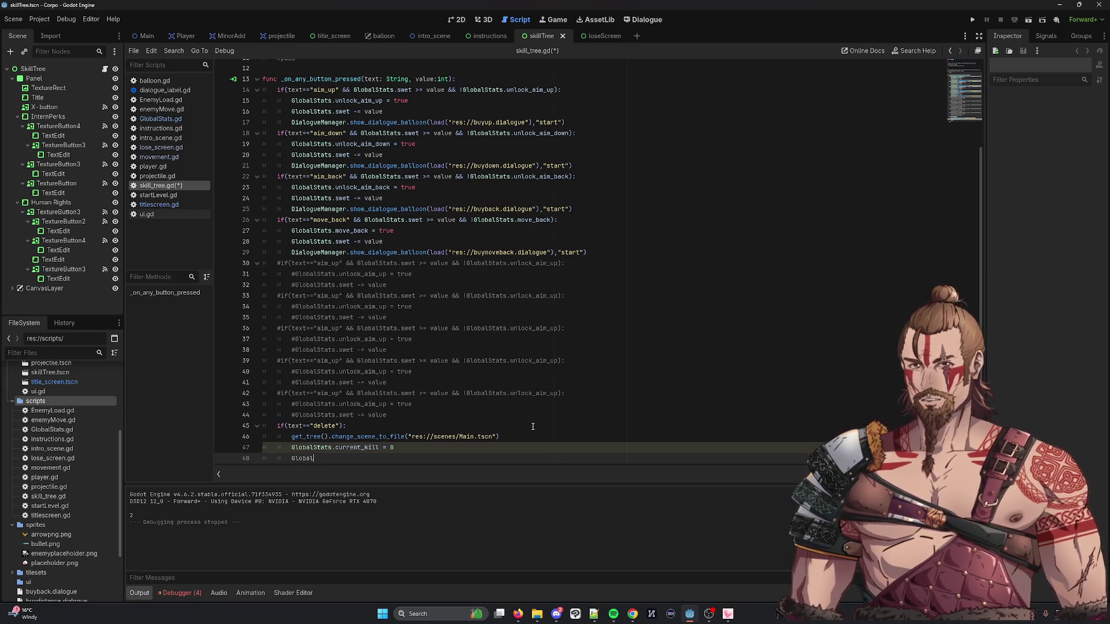
pyautogui.press('BackSpace')
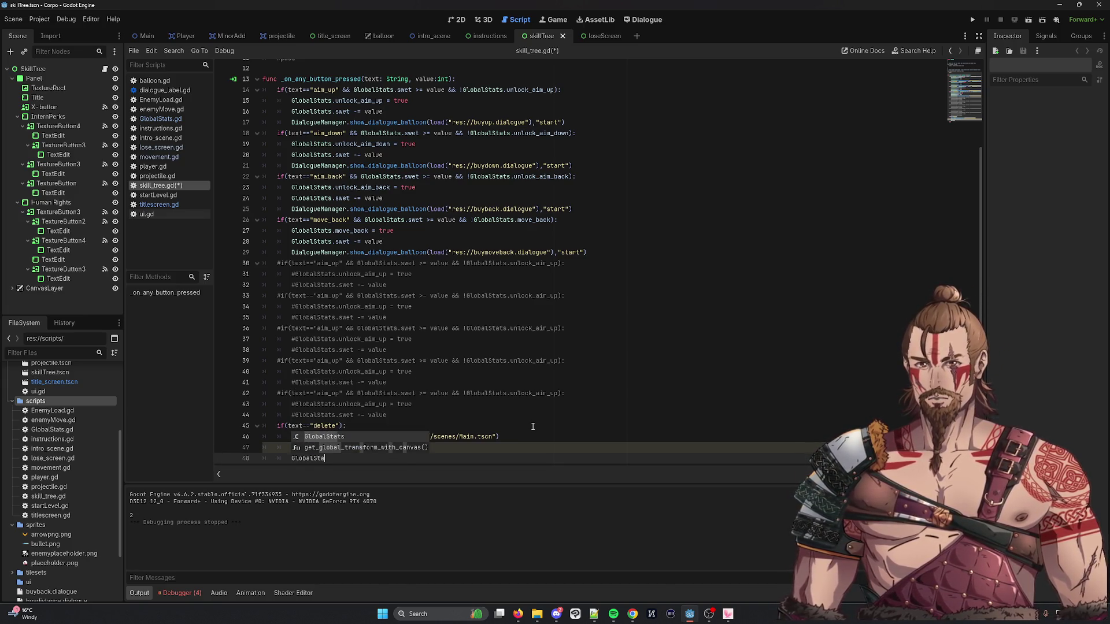
pyautogui.write('ts.')
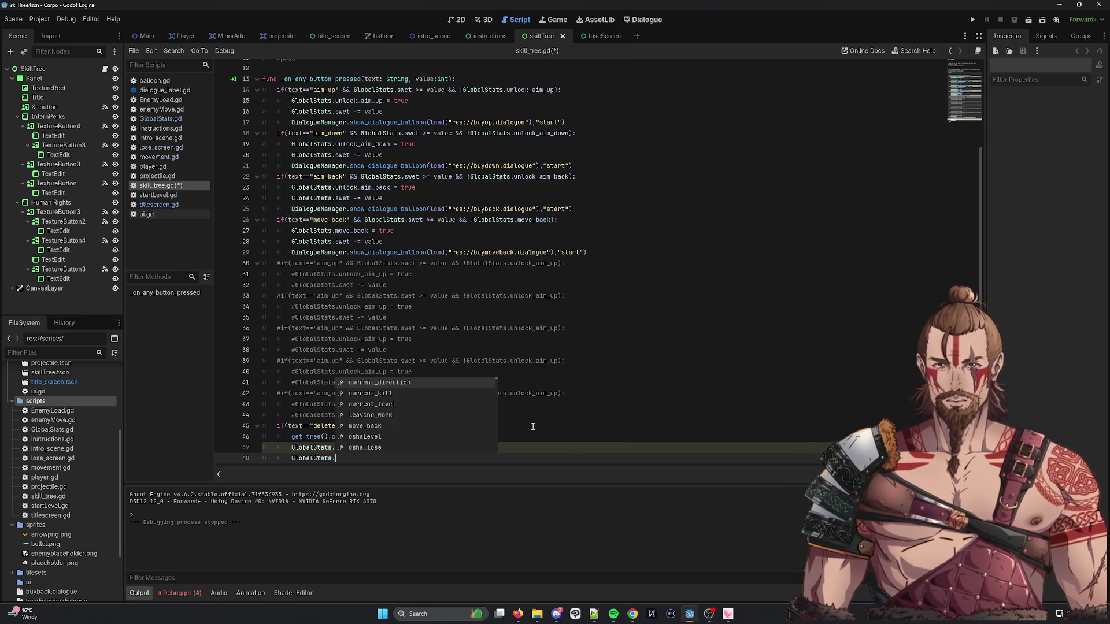
pyautogui.press('Down')
pyautogui.press('Down')
pyautogui.press('Down')
pyautogui.press('Down')
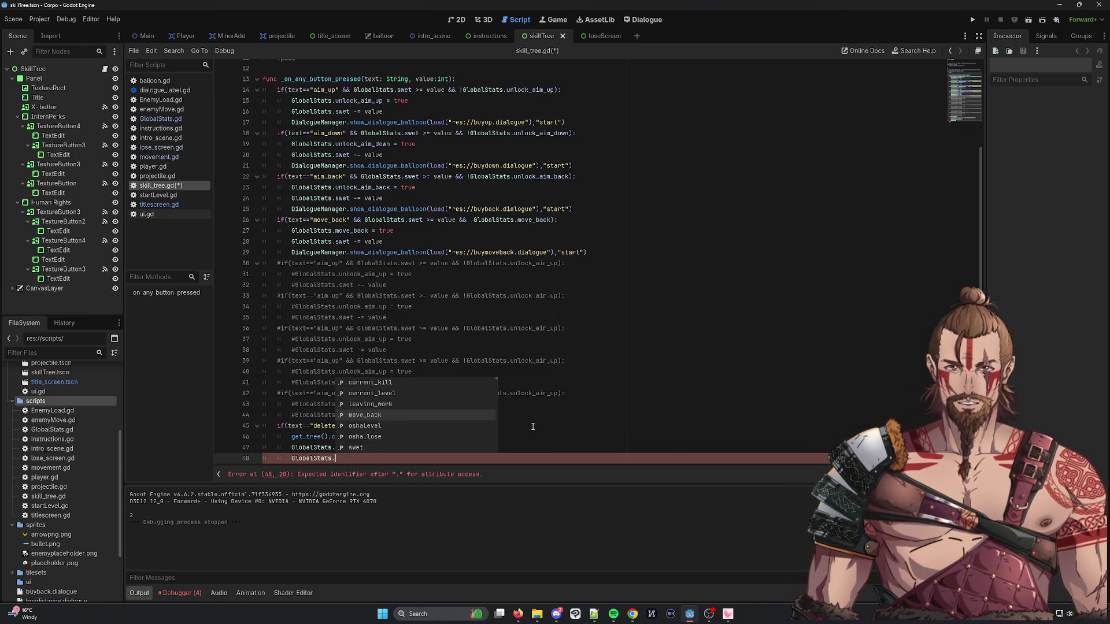
pyautogui.press('Down')
pyautogui.press('Down')
pyautogui.press('Down')
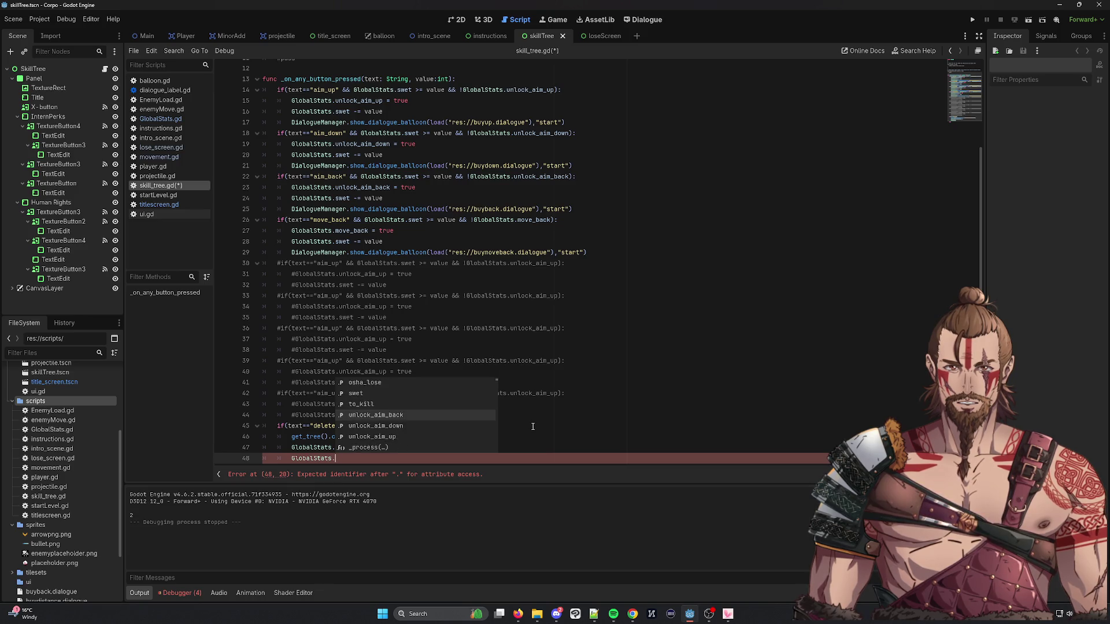
pyautogui.press('Up')
pyautogui.press('Up')
pyautogui.press('Return')
pyautogui.write('4')
pyautogui.hotkey('ctrl', 's')
pyautogui.scroll(-1, 425, 240)
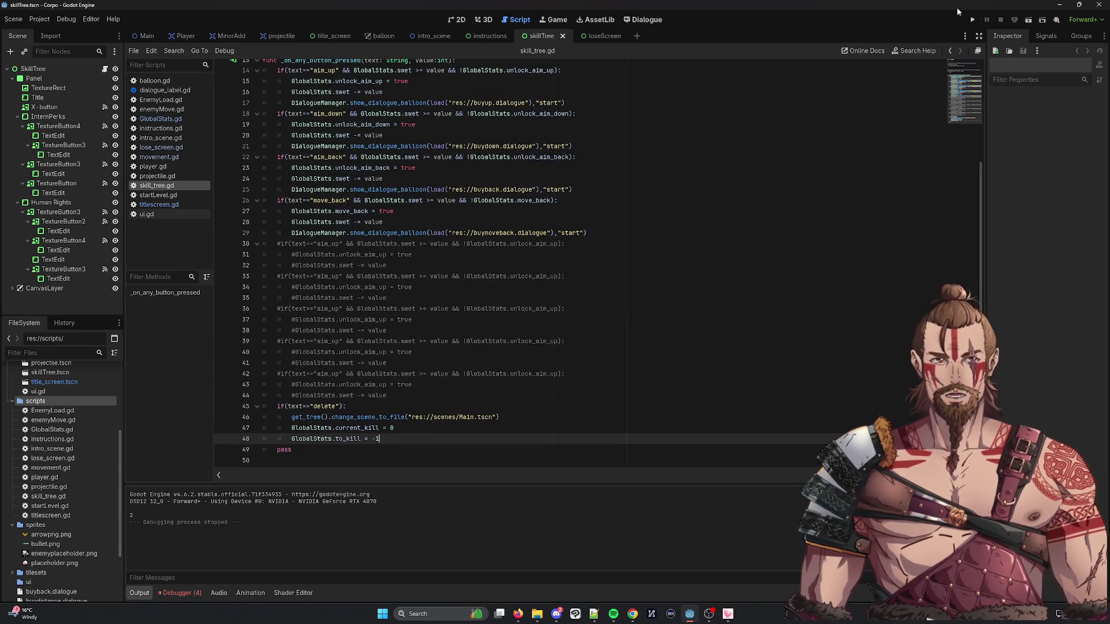
pyautogui.hotkey('ctrl', 'shift', 'o')
pyautogui.doubleClick(546, 208)
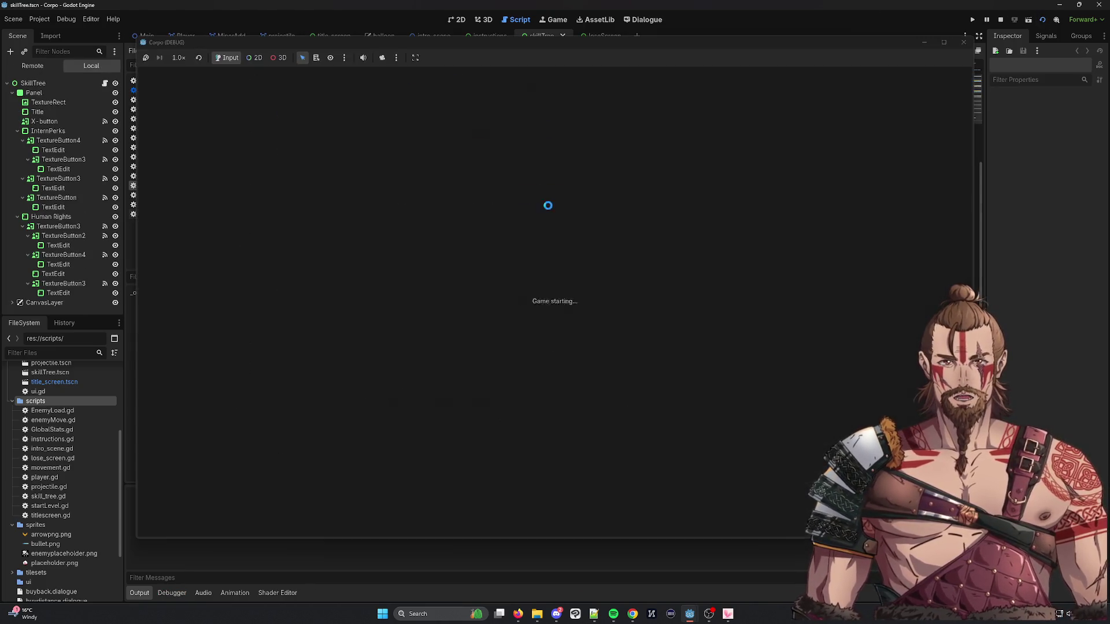
# Relaunch a scene for playtesting, move the player left and down, then close the game.
pyautogui.click(964, 42)
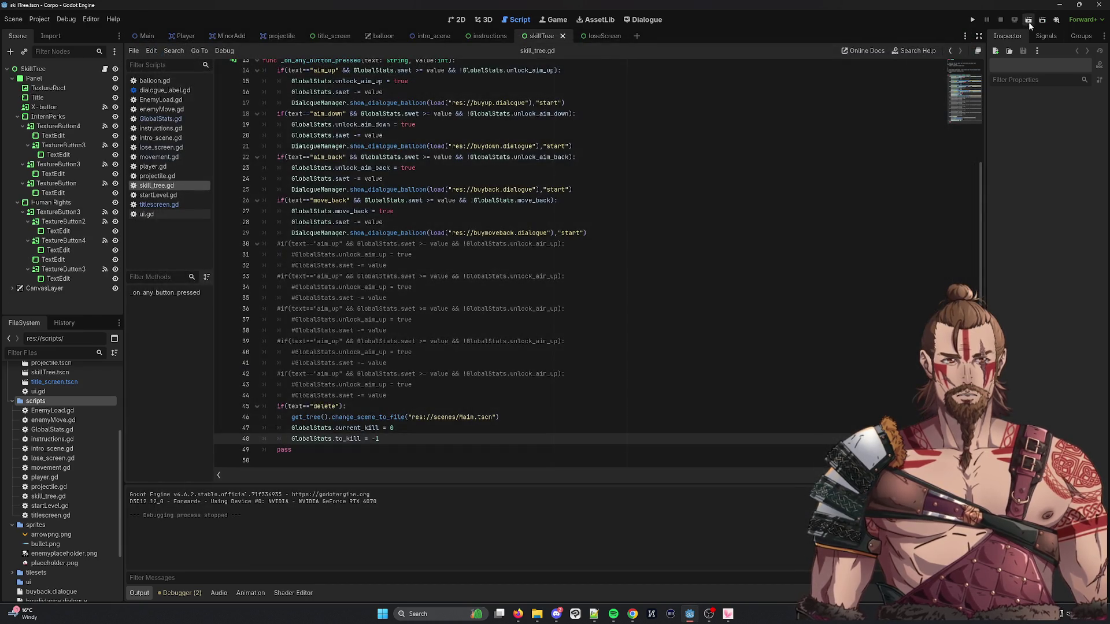
pyautogui.click(1029, 19)
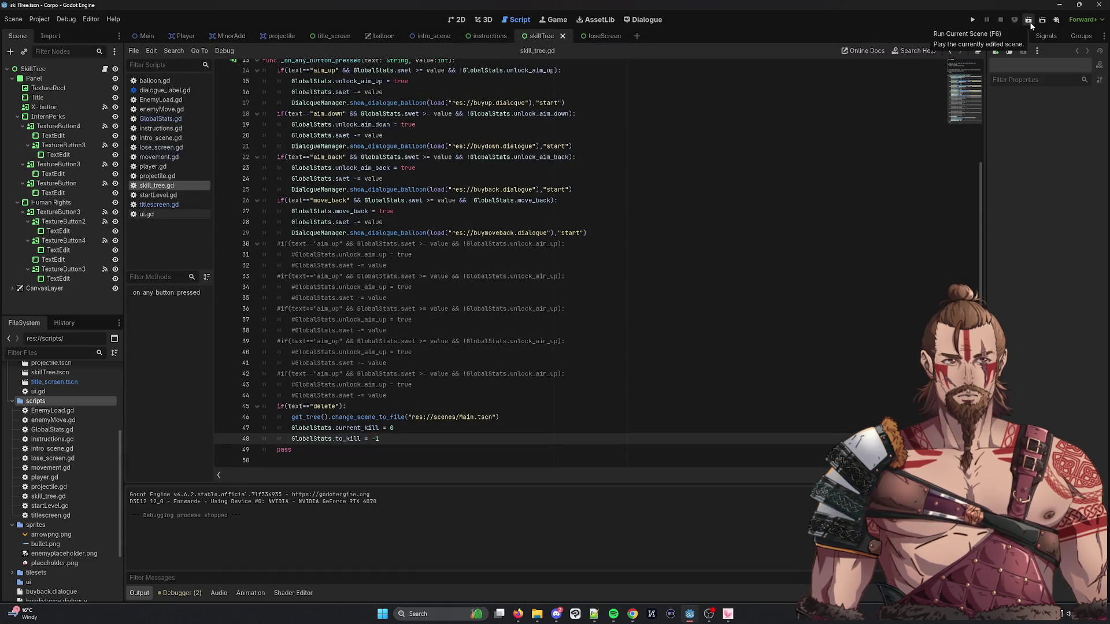
pyautogui.click(1034, 23)
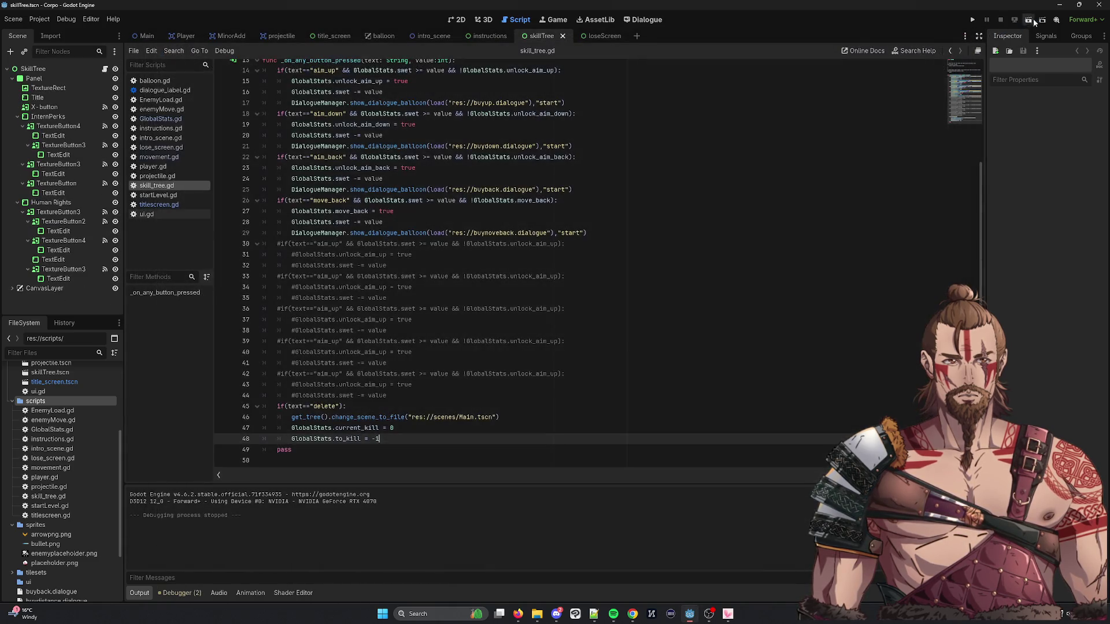
pyautogui.click(1034, 22)
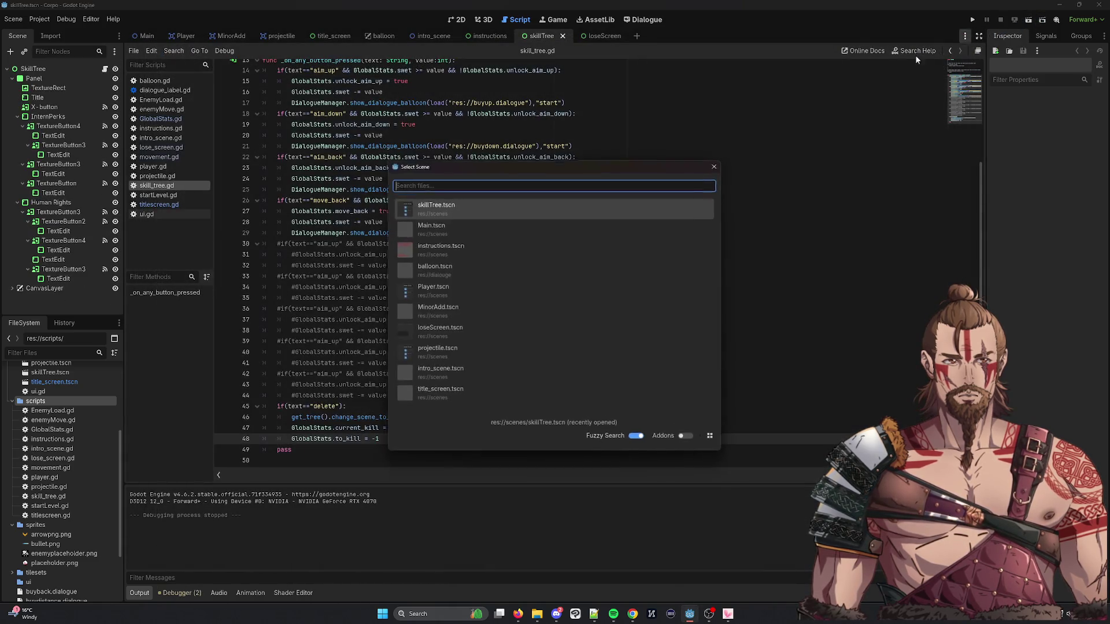
pyautogui.doubleClick(442, 225)
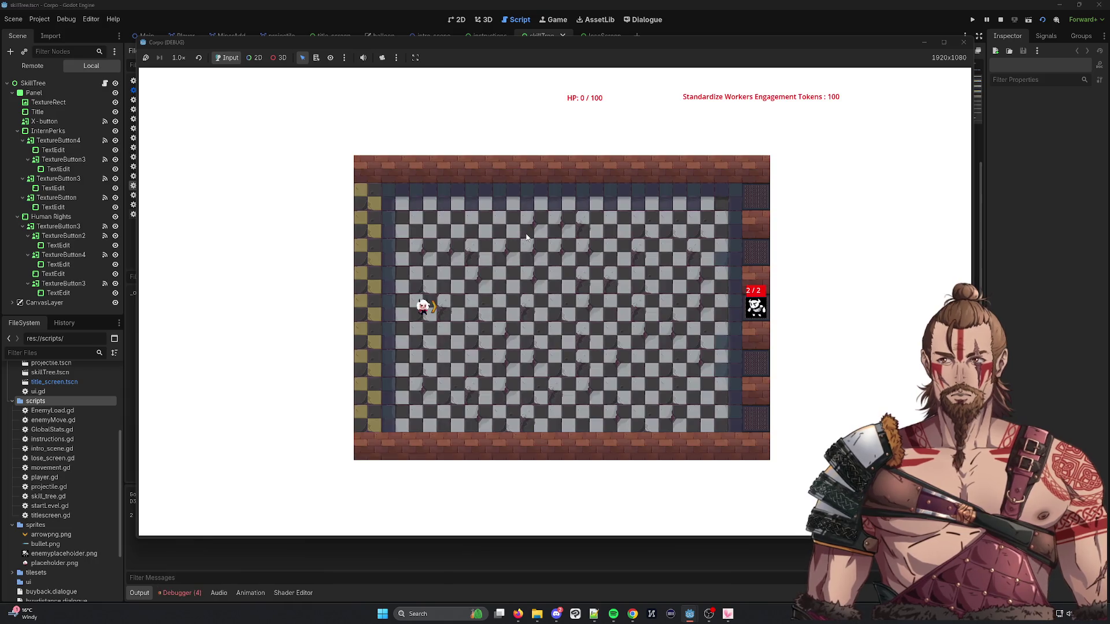
pyautogui.press('Left')
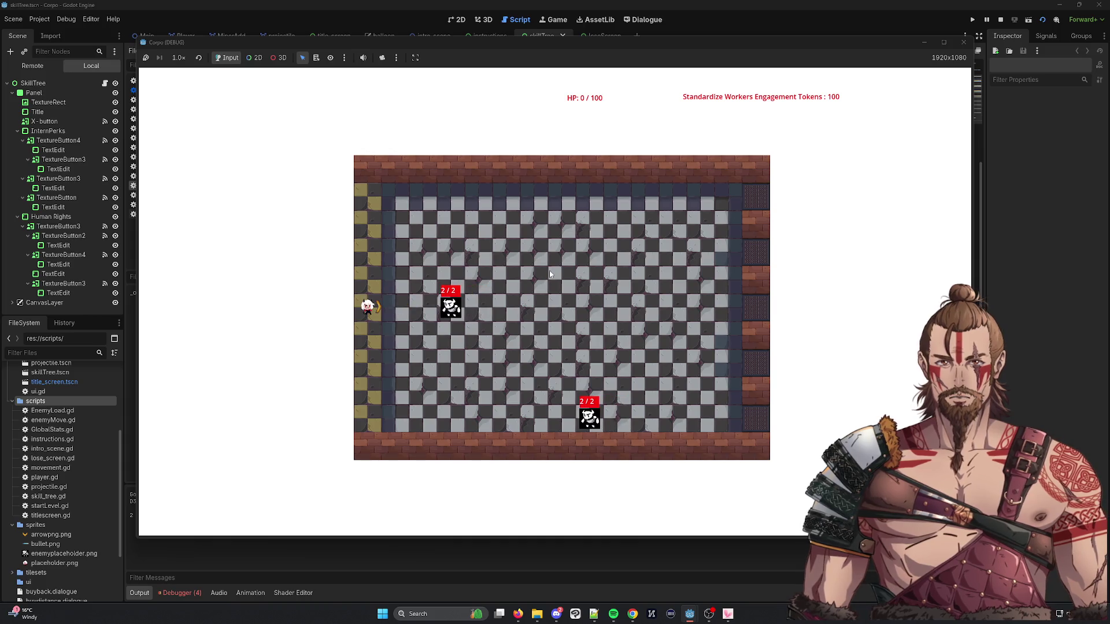
pyautogui.press('Down')
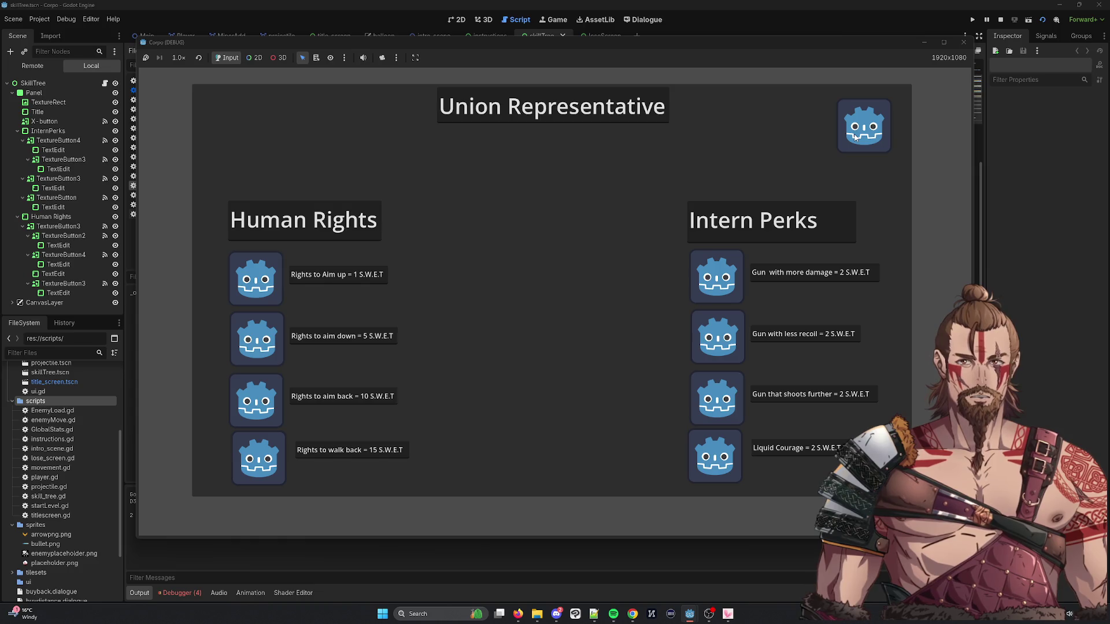
pyautogui.click(963, 42)
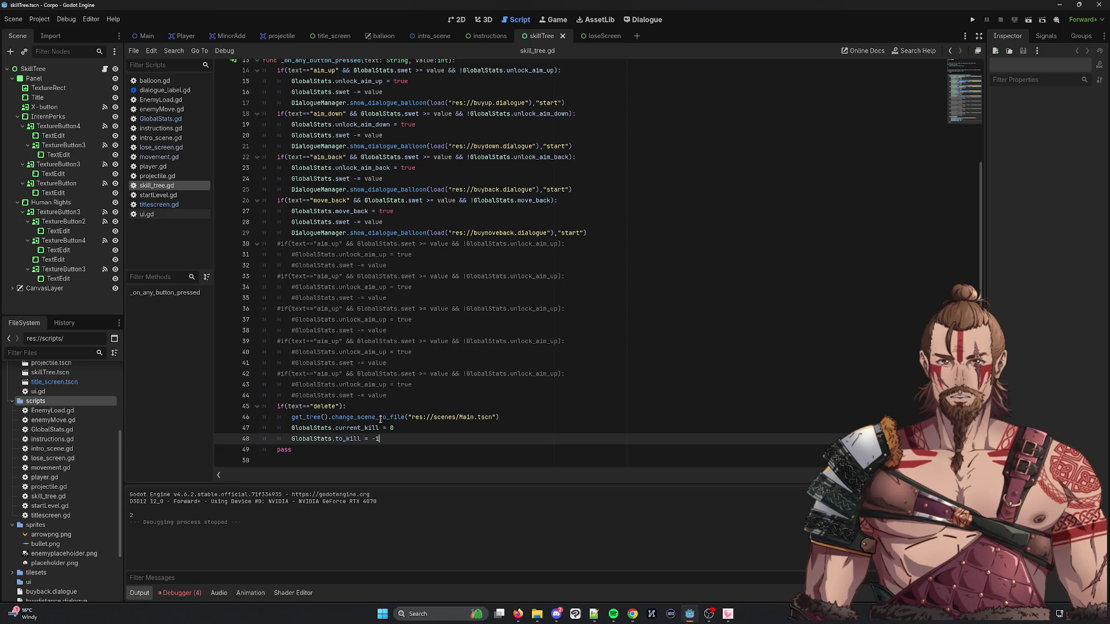
# Add print("hey") under the delete condition in skill_tree.gd and save.
pyautogui.click(381, 409)
pyautogui.press('Return')
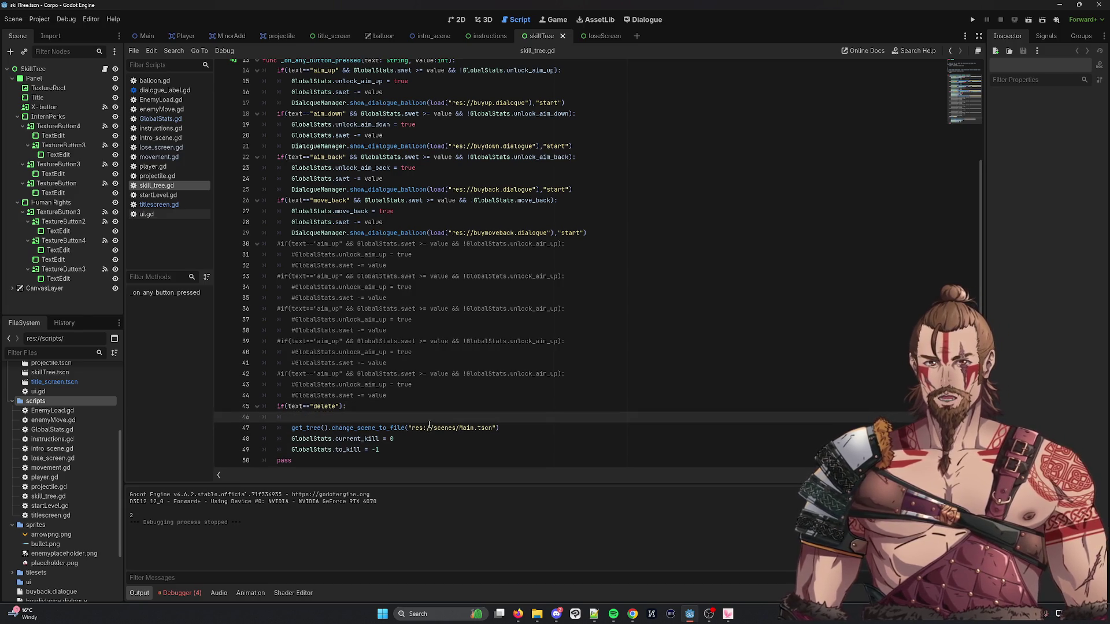
pyautogui.write('pri')
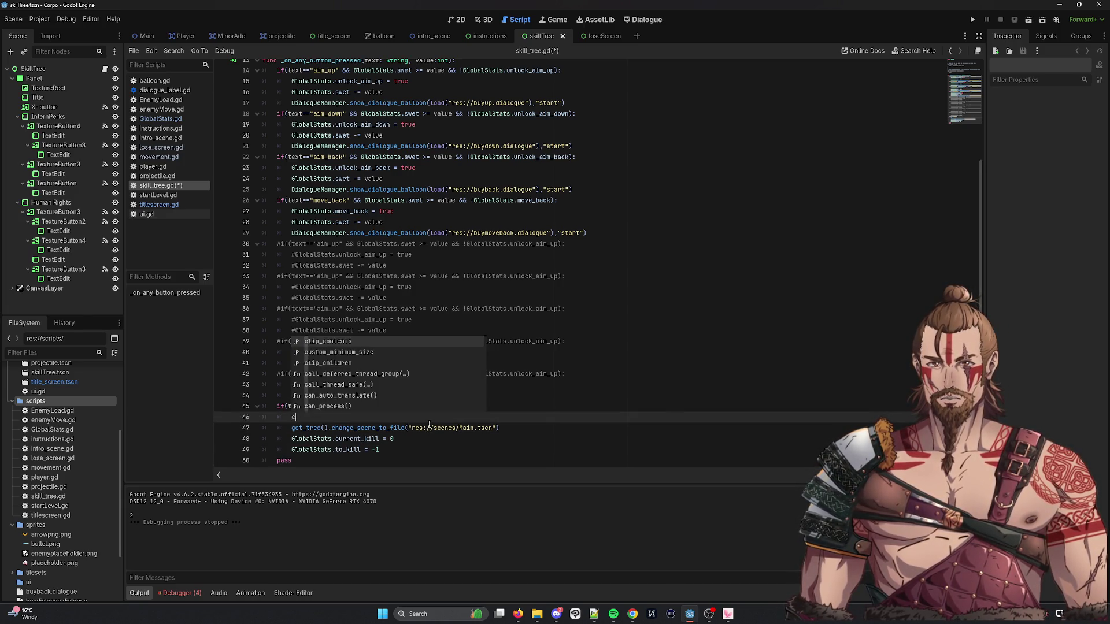
pyautogui.write('nt("hey")')
pyautogui.hotkey('ctrl', 's')
pyautogui.click(1042, 19)
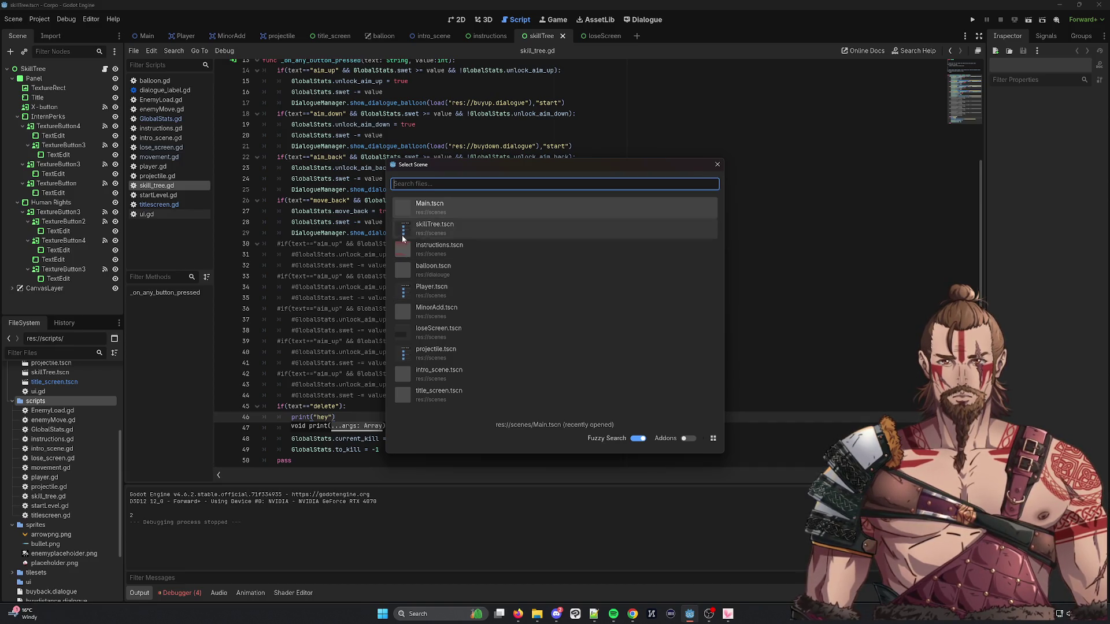
pyautogui.click(718, 164)
# Move the two GlobalStats reset lines directly below print("hey"), fix indentation, and save.
pyautogui.click(486, 355)
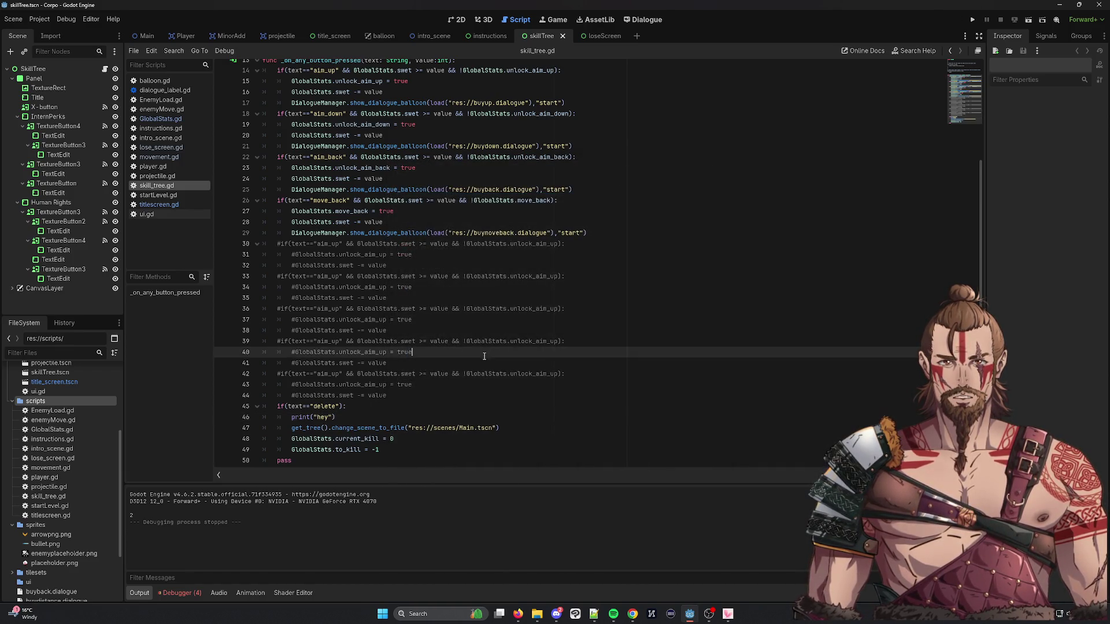
pyautogui.moveTo(303, 432); pyautogui.dragTo(497, 448)
pyautogui.click(499, 447)
pyautogui.moveTo(399, 450); pyautogui.dragTo(232, 434)
pyautogui.hotkey('ctrl', 'c')
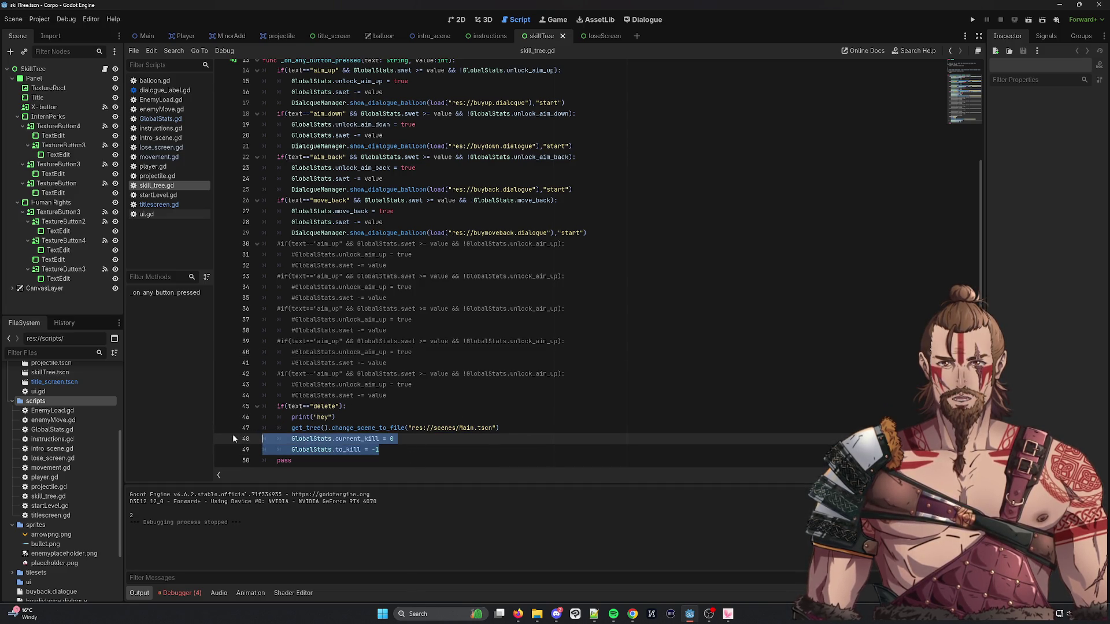
pyautogui.press('BackSpace')
pyautogui.press('Up')
pyautogui.press('Up')
pyautogui.press('Return')
pyautogui.hotkey('ctrl', 'v')
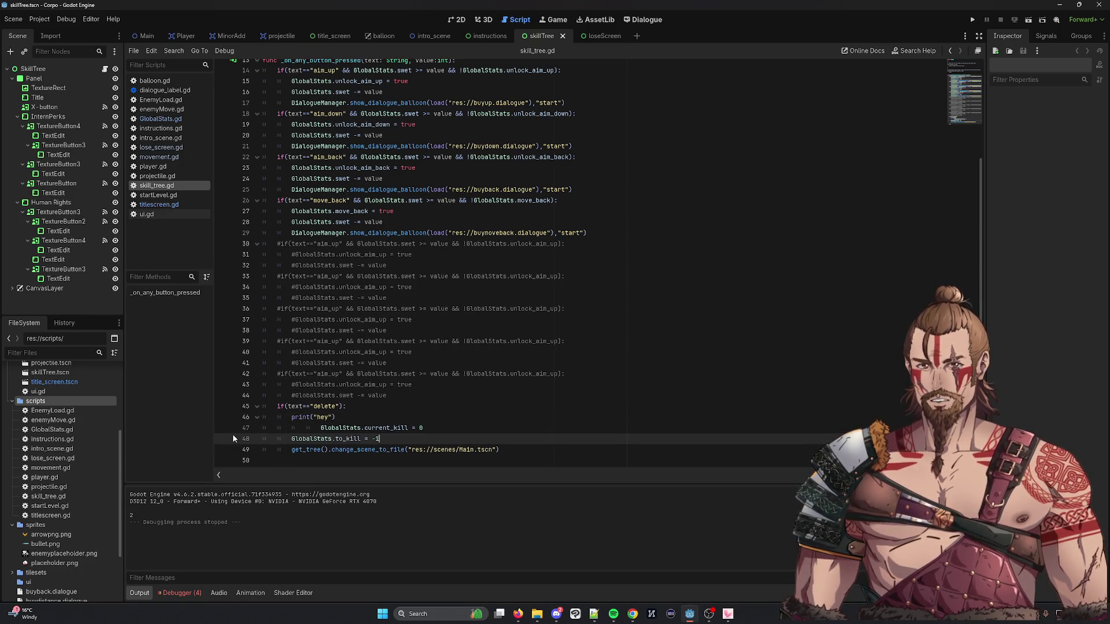
pyautogui.hotkey('shift', 'Tab')
pyautogui.press('Down')
pyautogui.press('Down')
pyautogui.press('Down')
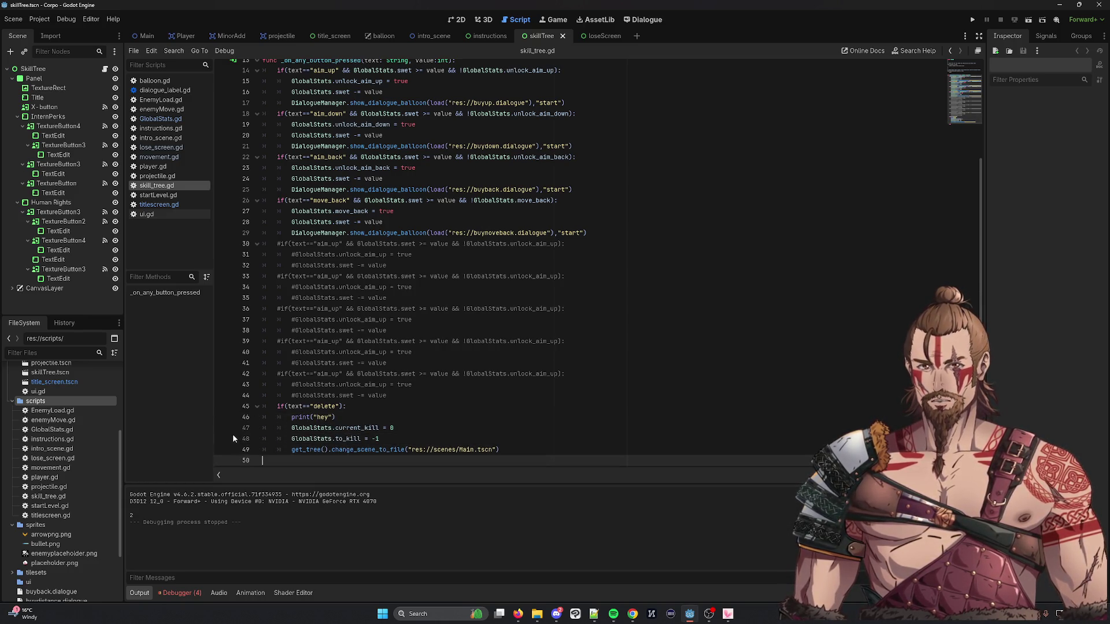
pyautogui.press('BackSpace')
pyautogui.hotkey('ctrl', 's')
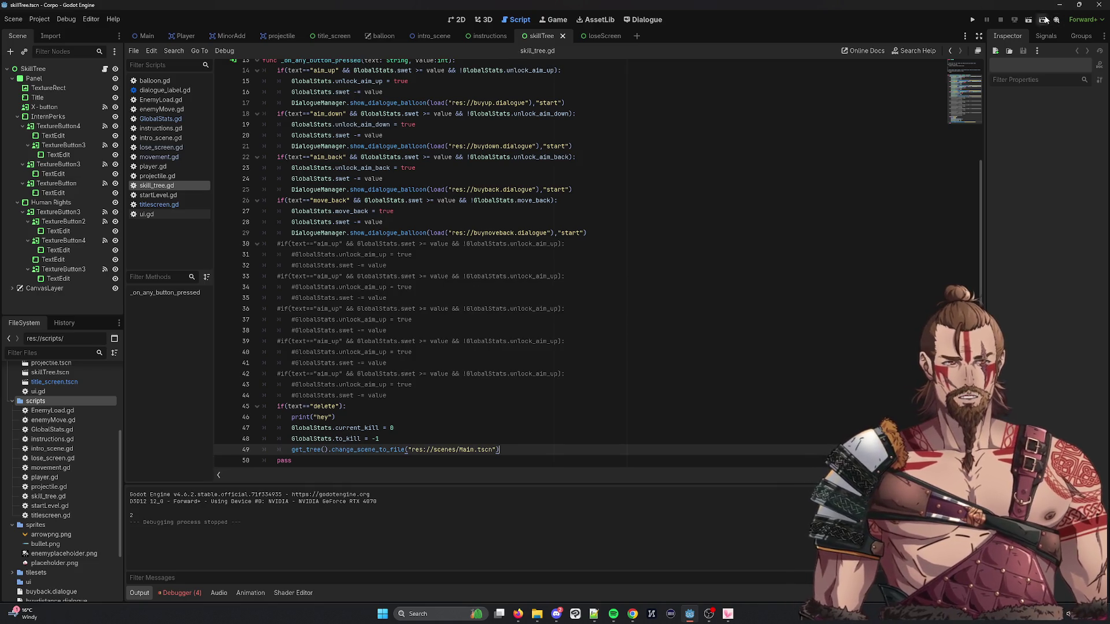
# Run Main.tscn, move the player down, reposition and maximize the game window, then close it with F8.
pyautogui.click(1042, 19)
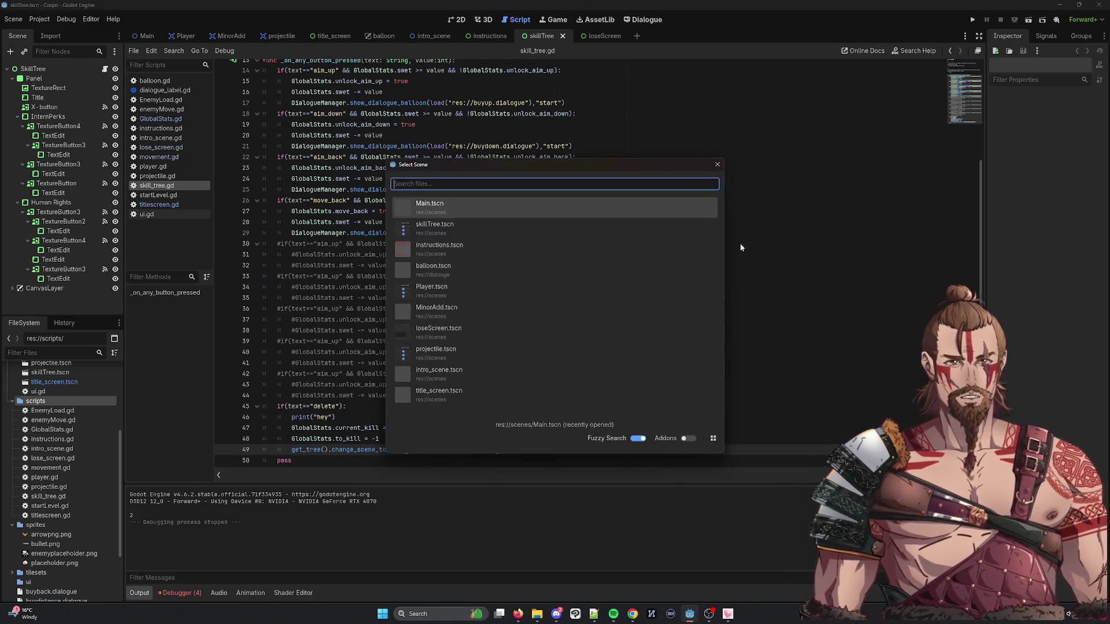
pyautogui.doubleClick(443, 210)
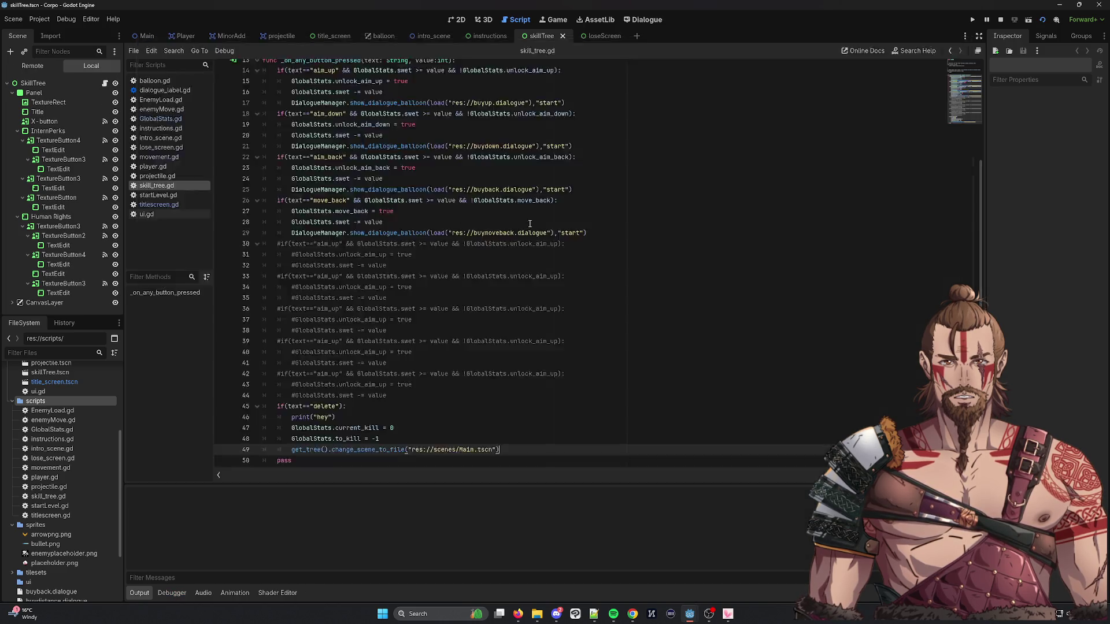
pyautogui.press('Down')
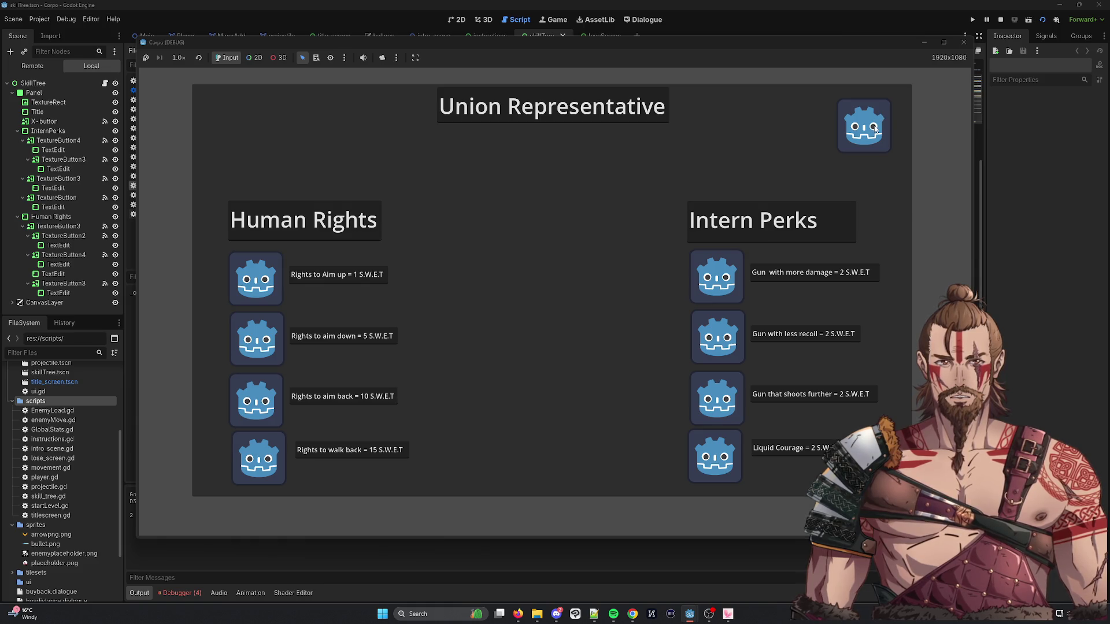
pyautogui.moveTo(636, 42); pyautogui.dragTo(769, 37)
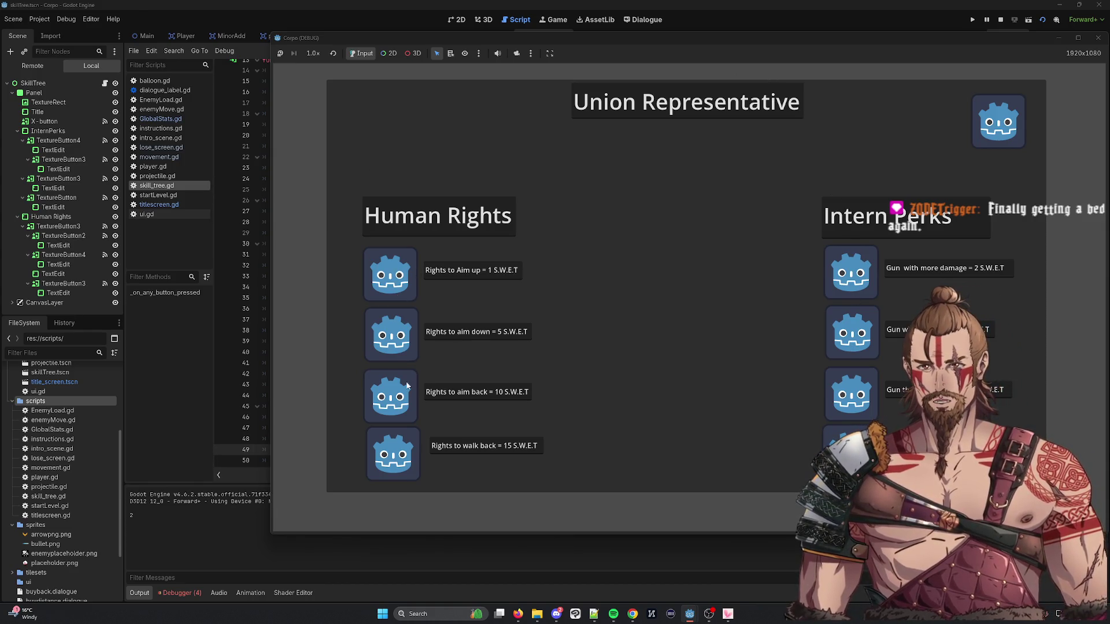
pyautogui.doubleClick(987, 44)
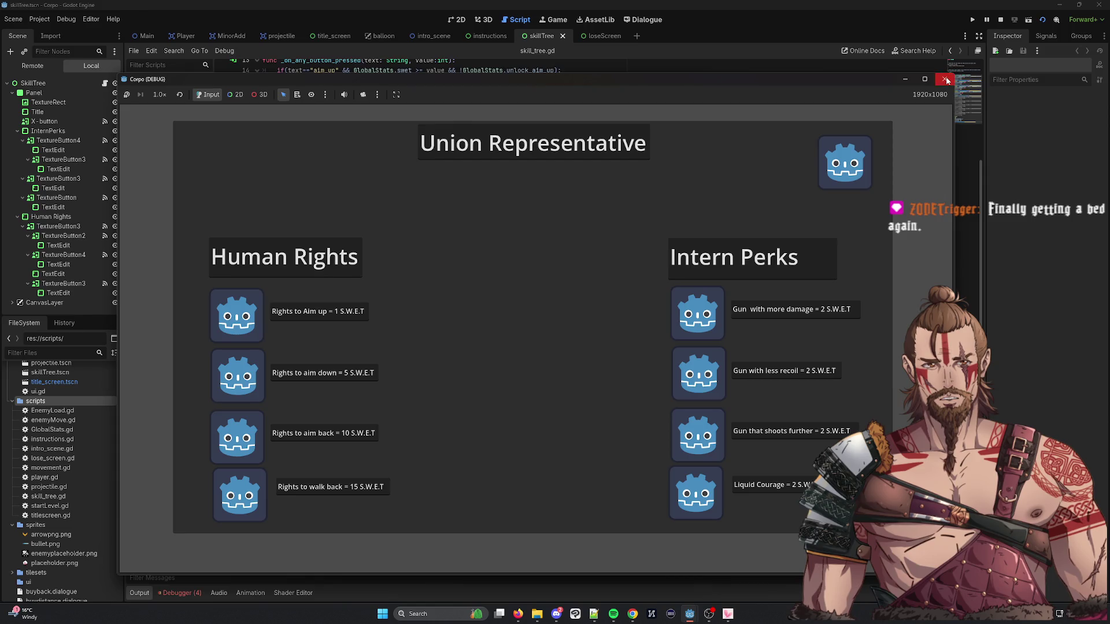
pyautogui.press('F8')
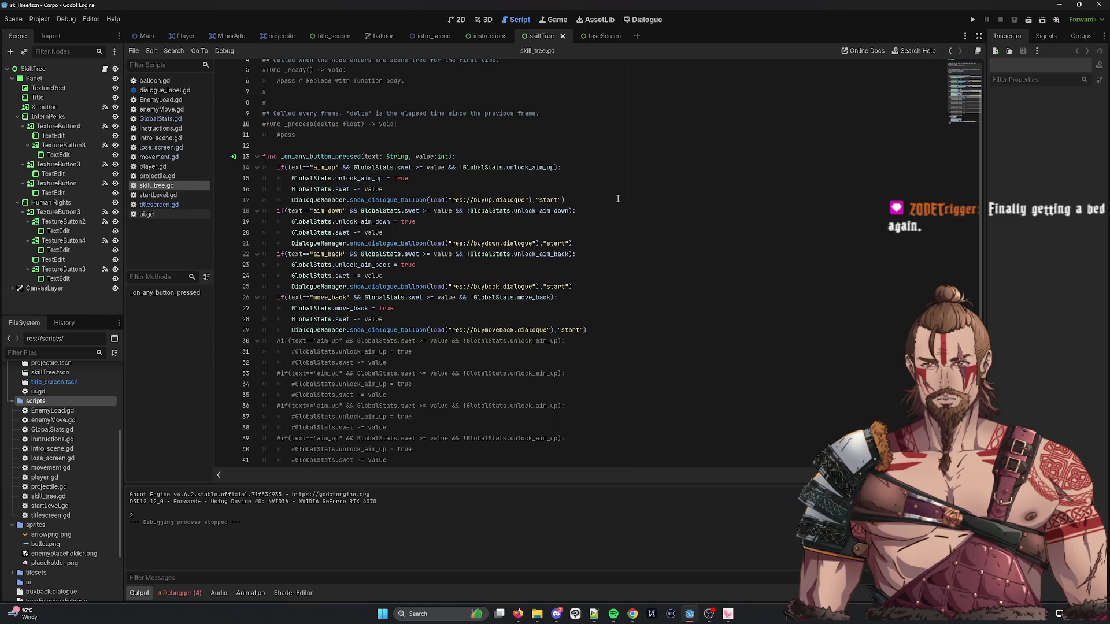
pyautogui.scroll(-3, 432, 437)
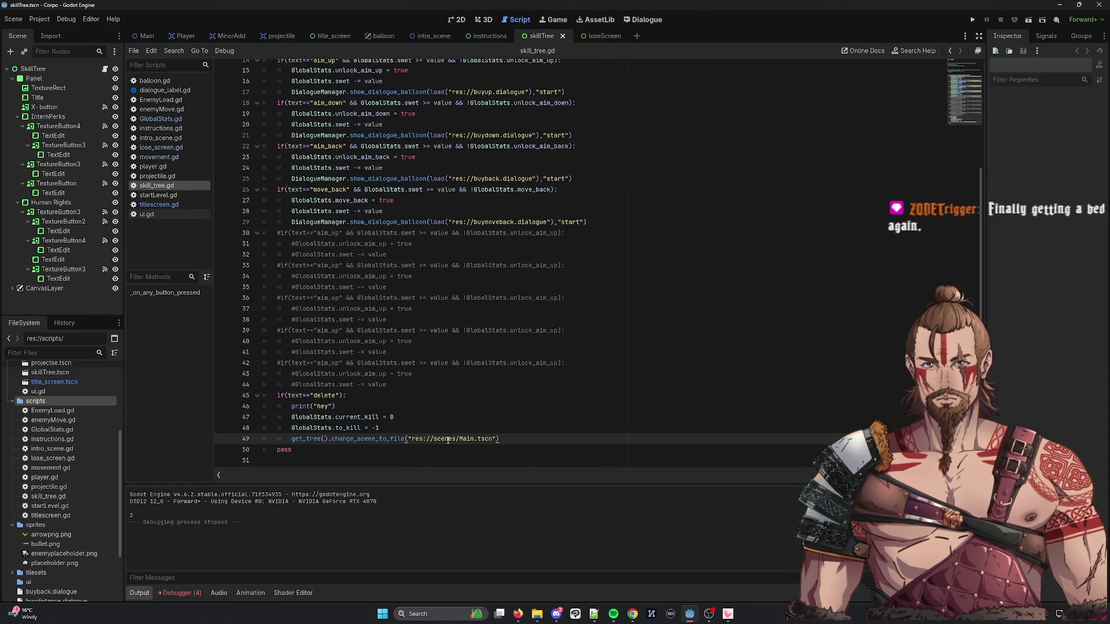
pyautogui.scroll(4, 447, 441)
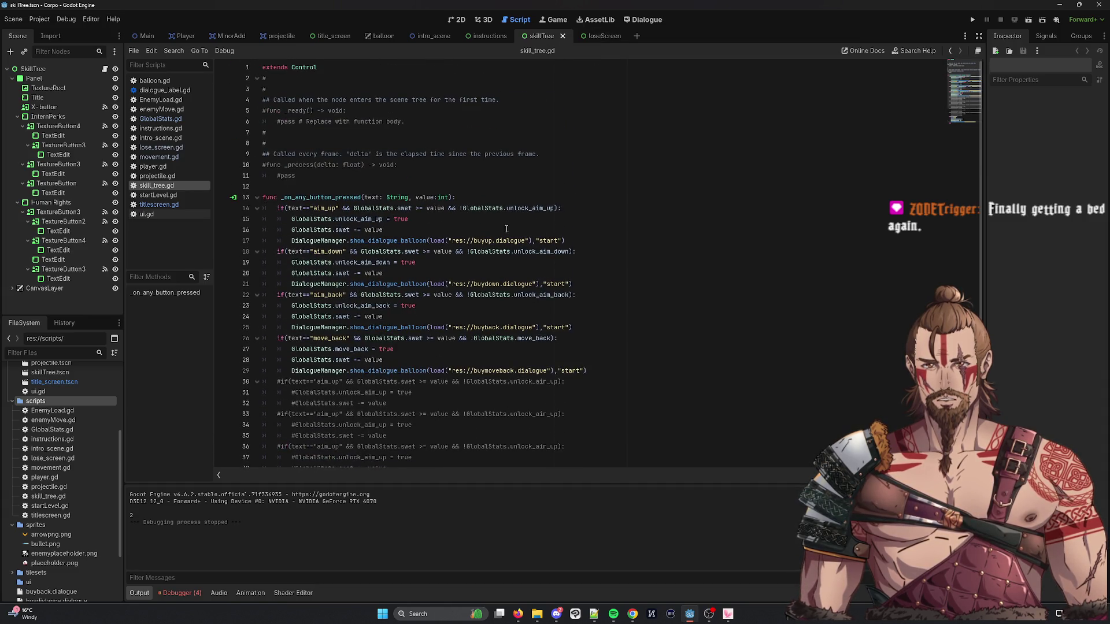
pyautogui.scroll(-4, 495, 270)
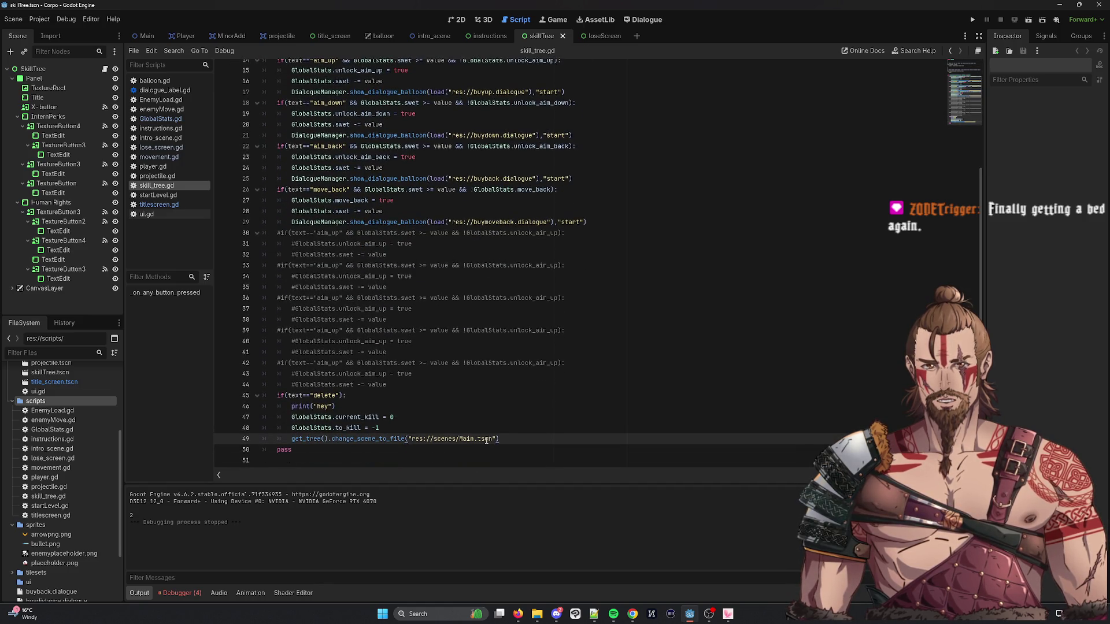
pyautogui.scroll(4, 429, 295)
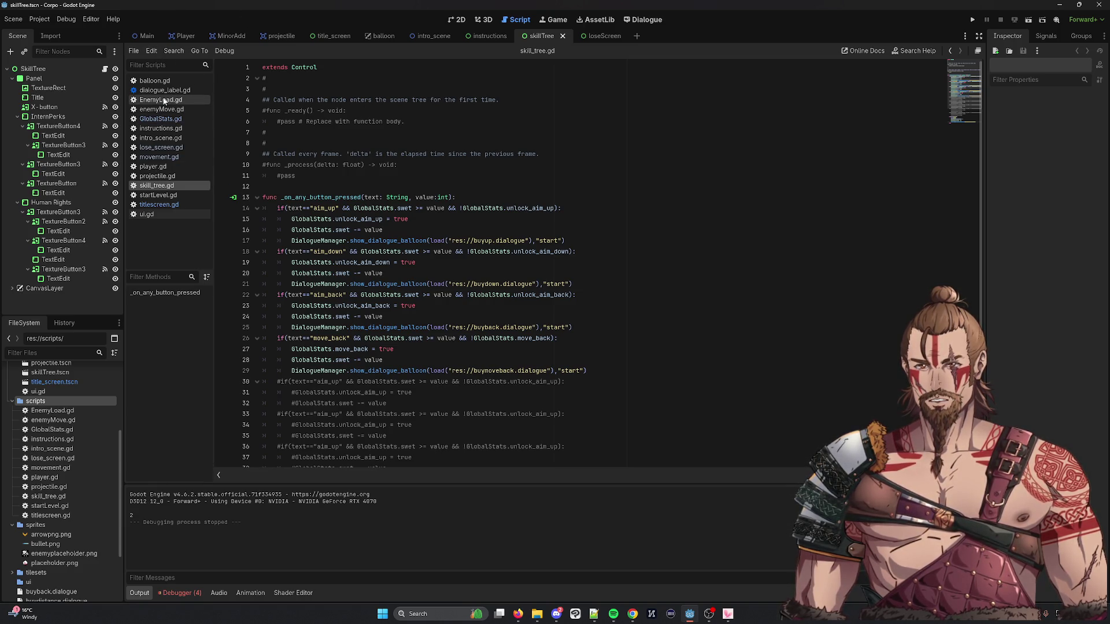
# Open GlobalStats.gd and delete the skillTree.tscn path from the scene change on line 25.
pyautogui.click(169, 159)
pyautogui.scroll(-5, 361, 311)
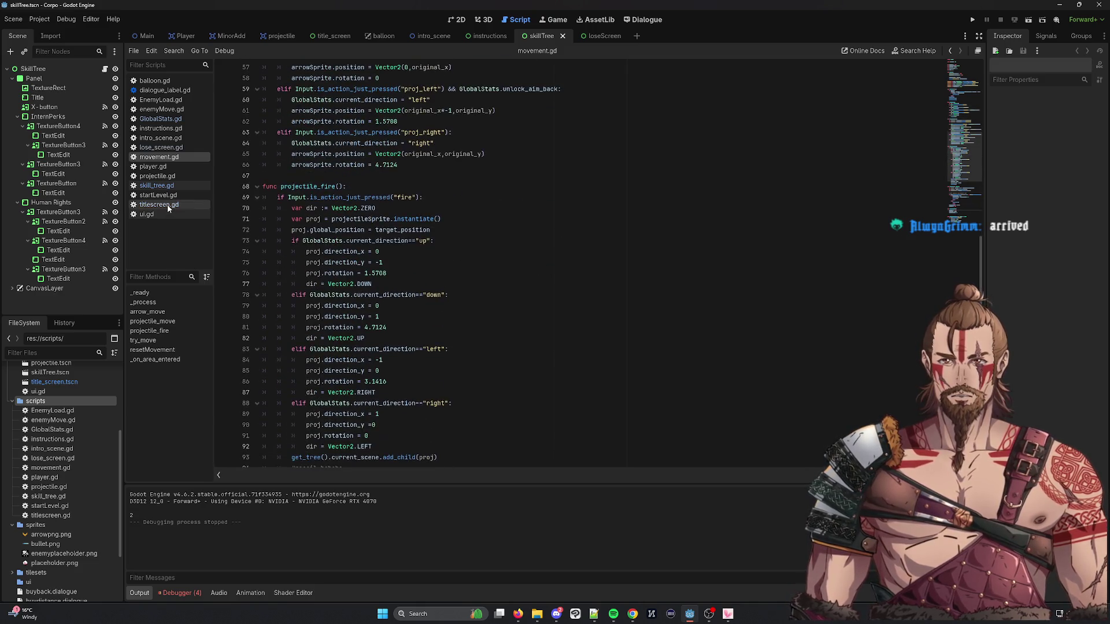
pyautogui.click(159, 205)
pyautogui.click(156, 118)
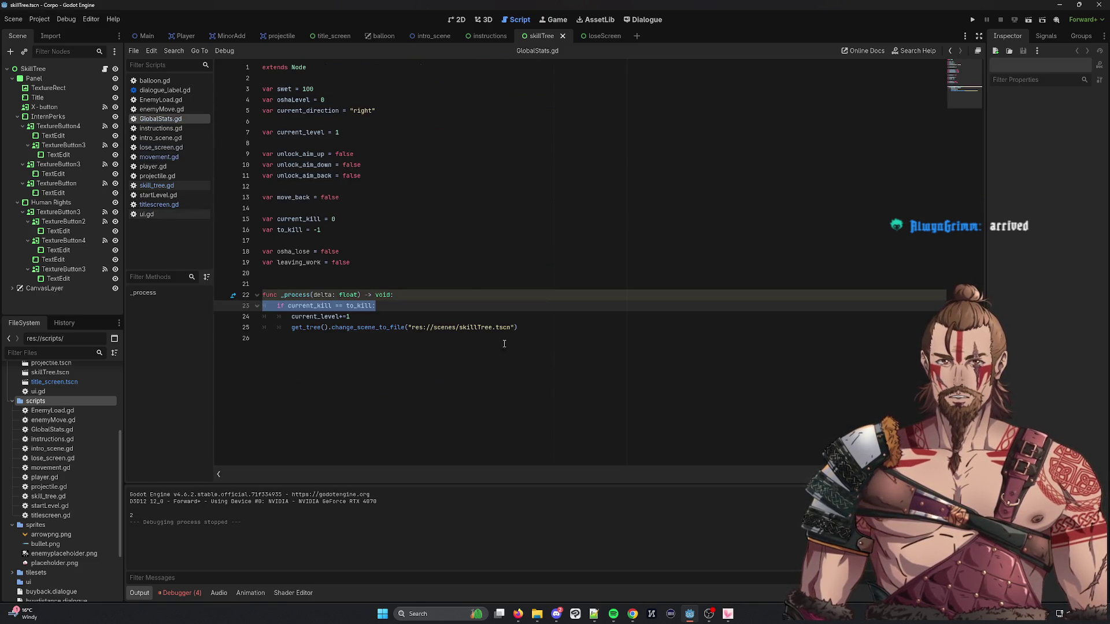
pyautogui.click(496, 328)
pyautogui.moveTo(515, 328); pyautogui.dragTo(411, 329)
pyautogui.press('BackSpace')
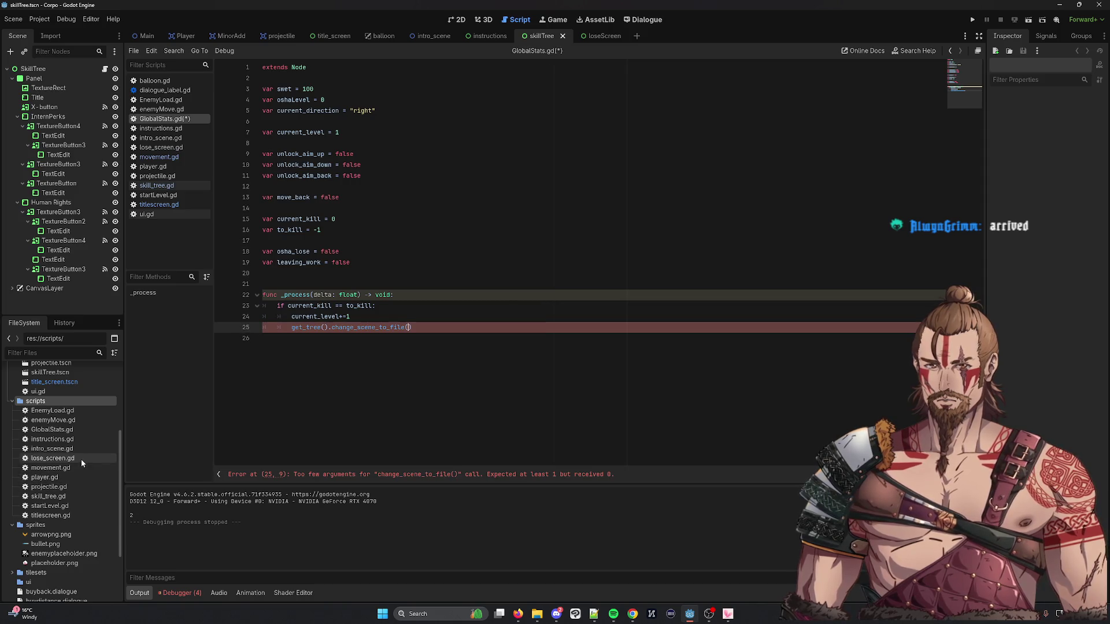
# Drop the res://scripts/skill_tree.gd path into change_scene_to_file and save GlobalStats.gd.
pyautogui.doubleClick(320, 306)
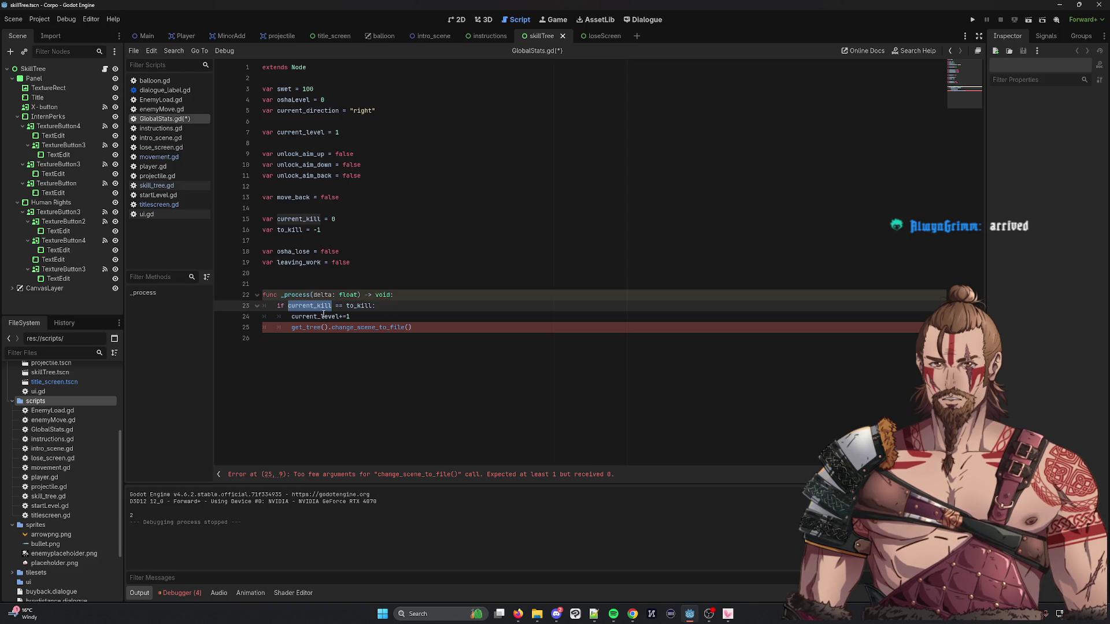
pyautogui.moveTo(323, 316)
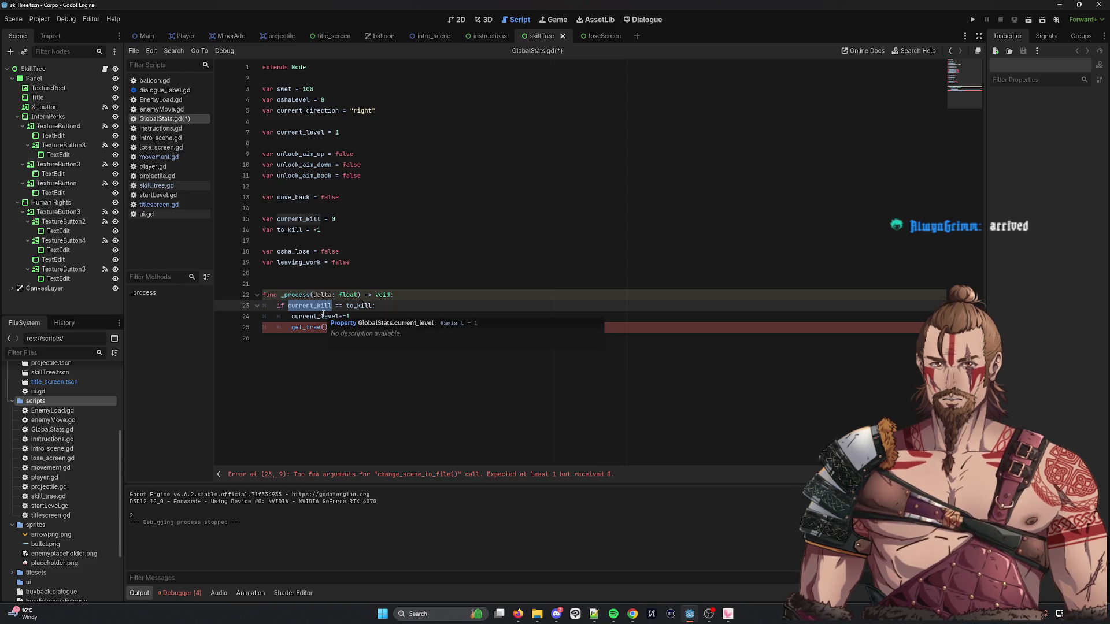
pyautogui.doubleClick(323, 315)
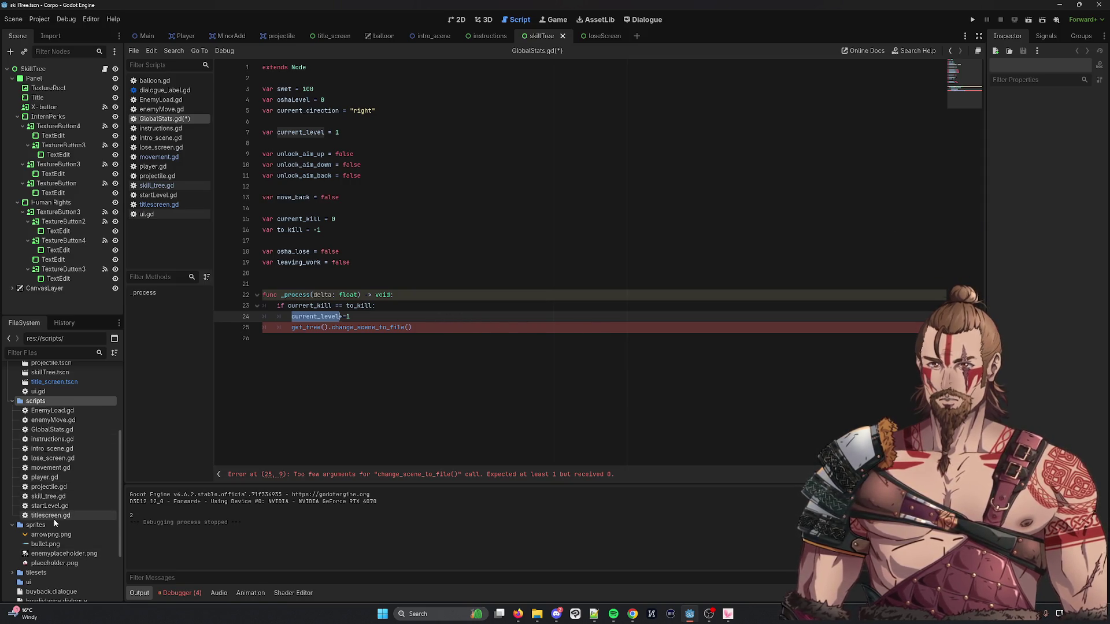
pyautogui.moveTo(59, 498)
pyautogui.mouseDown()
pyautogui.moveTo(96, 492)
pyautogui.moveTo(412, 328)
pyautogui.mouseUp()
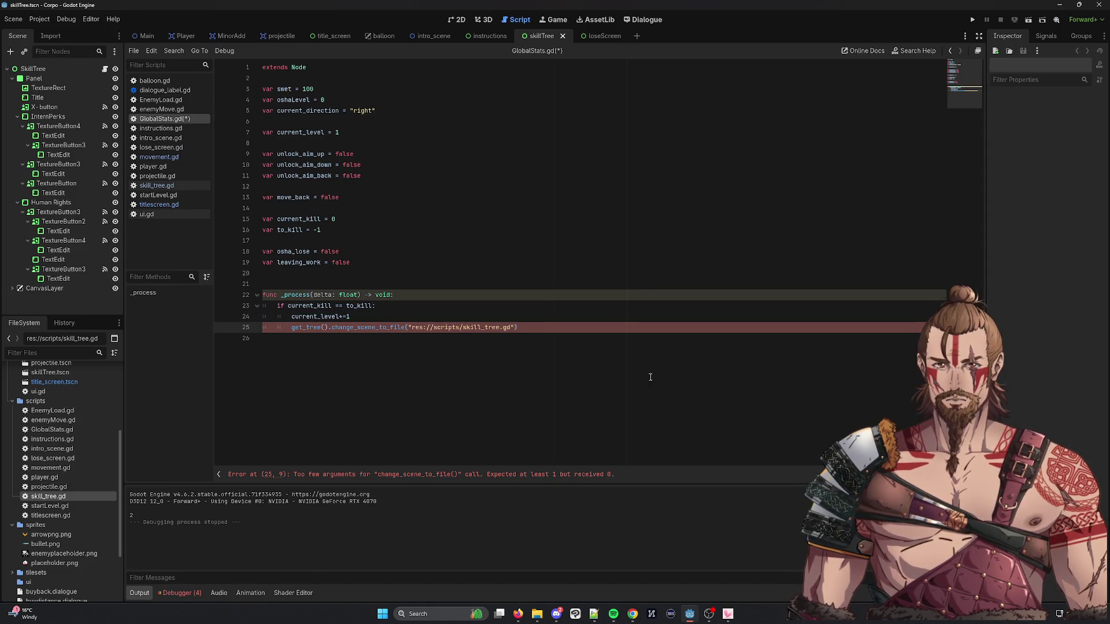
pyautogui.click(671, 302)
pyautogui.hotkey('ctrl', 's')
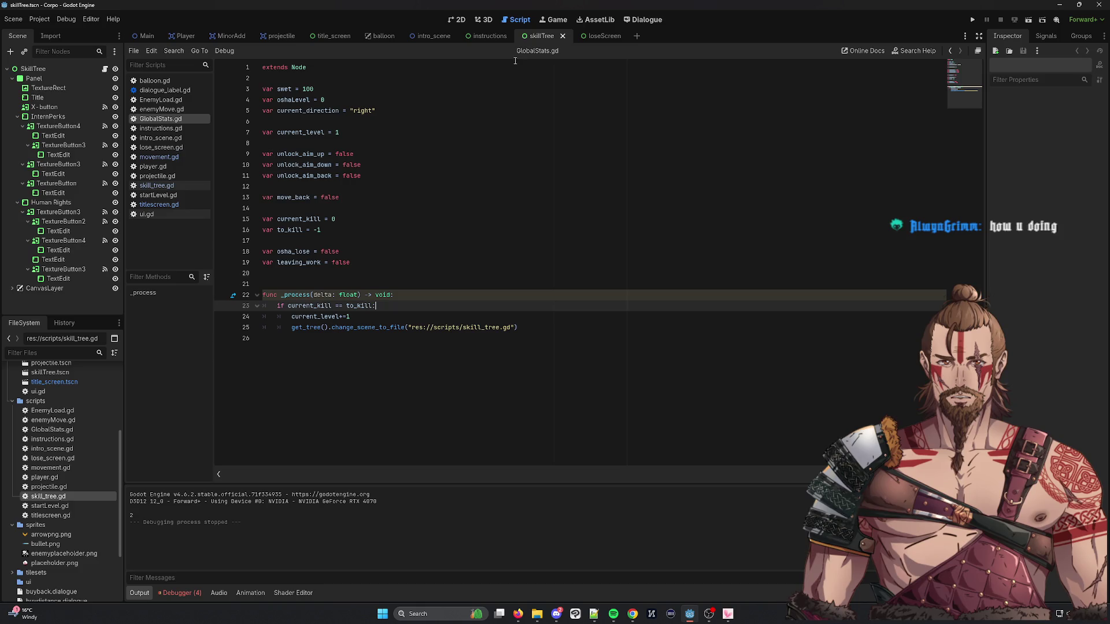
pyautogui.click(163, 186)
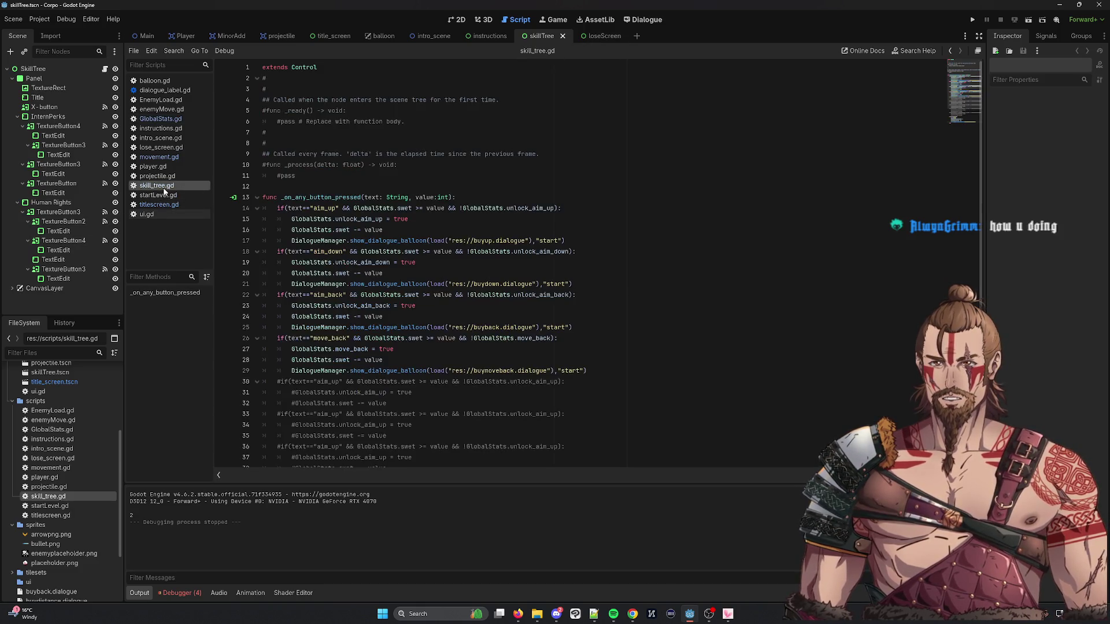
# Insert print("hey") as new line 14 at the start of the button handler and save.
pyautogui.scroll(-3, 479, 226)
pyautogui.scroll(3, 479, 226)
pyautogui.click(475, 199)
pyautogui.press('Return')
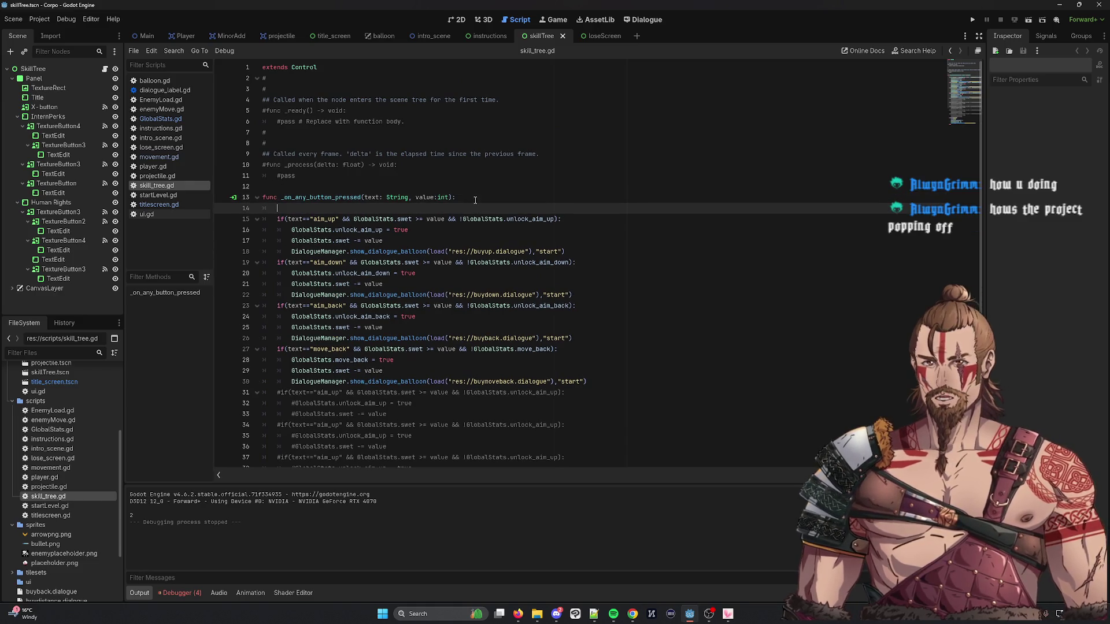
pyautogui.write('print("hey')
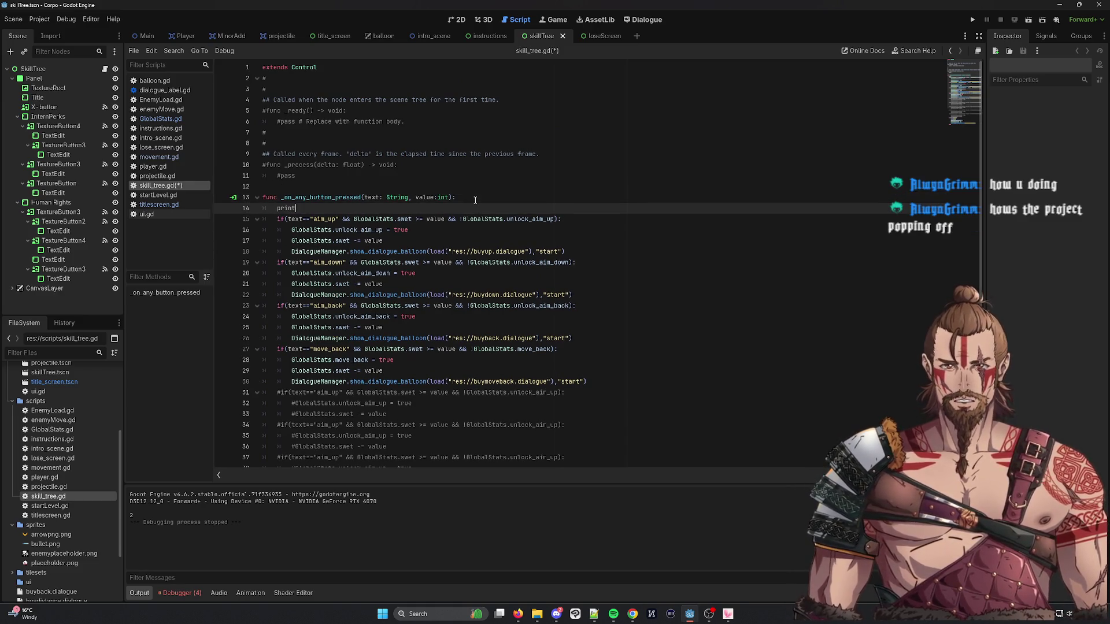
pyautogui.write('"')
pyautogui.hotkey('ctrl', 's')
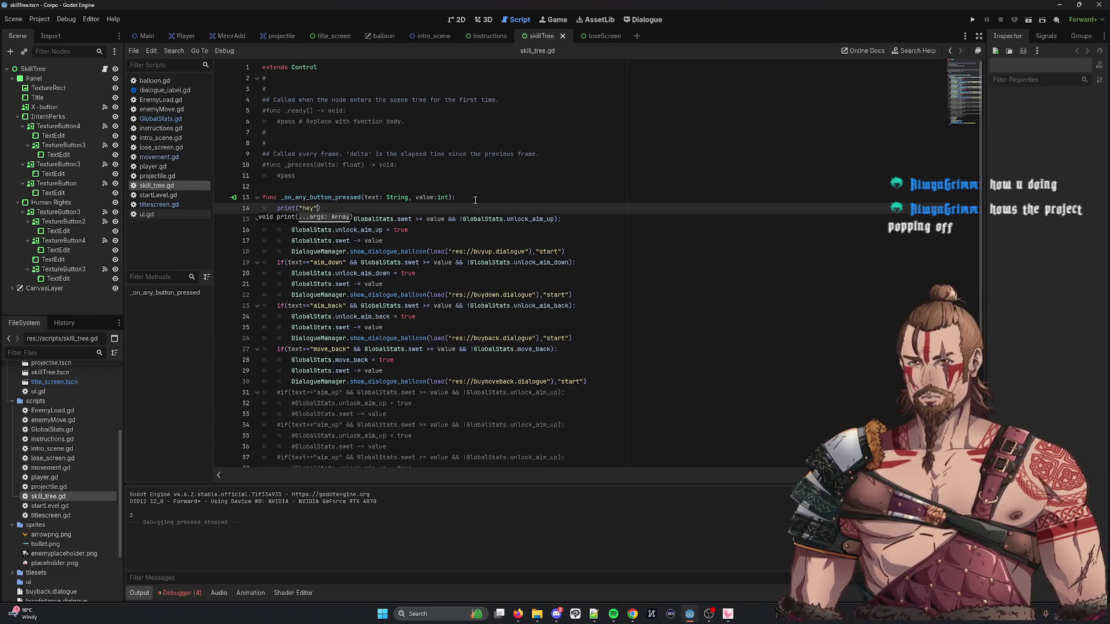
pyautogui.click(1043, 19)
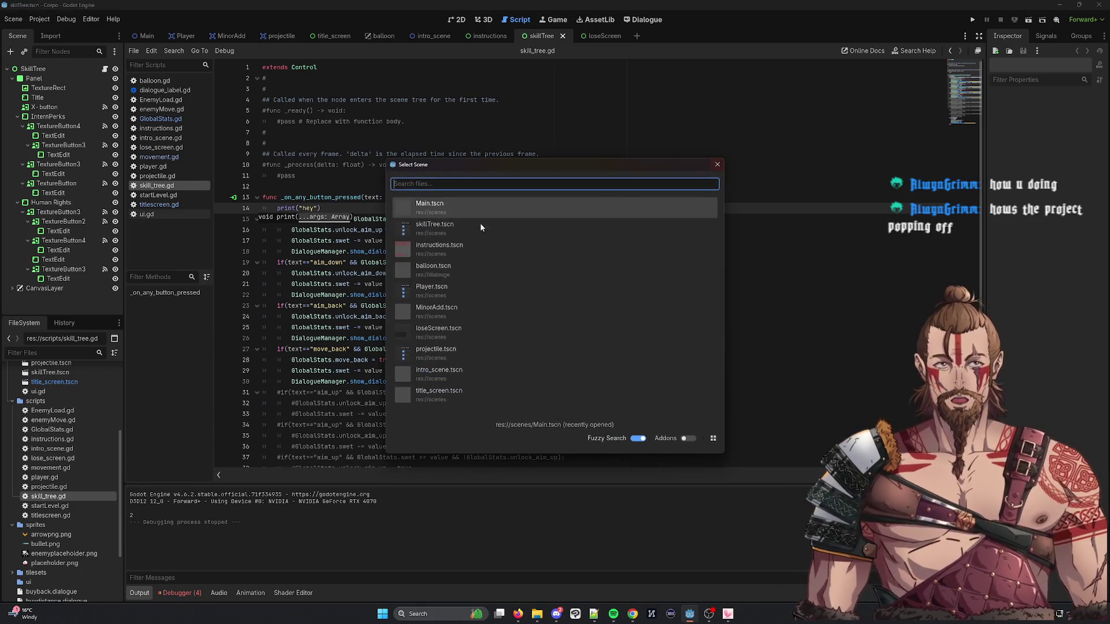
# Run Main.tscn and move the player around the arena with WASD, defeating enemies.
pyautogui.doubleClick(470, 208)
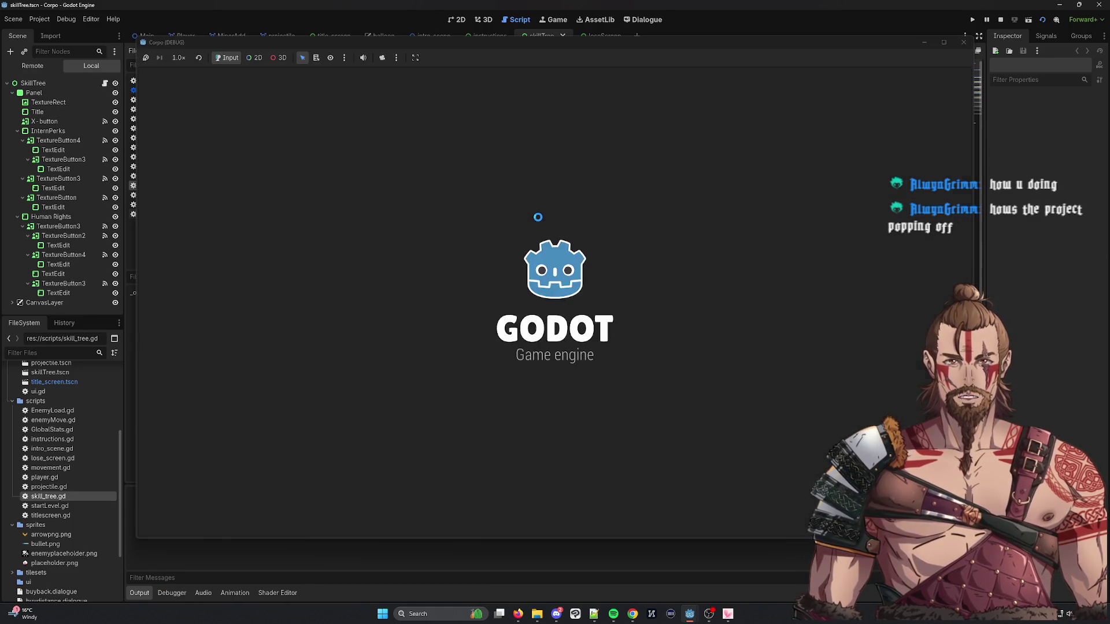
pyautogui.press('d')
pyautogui.press('w')
pyautogui.press('a')
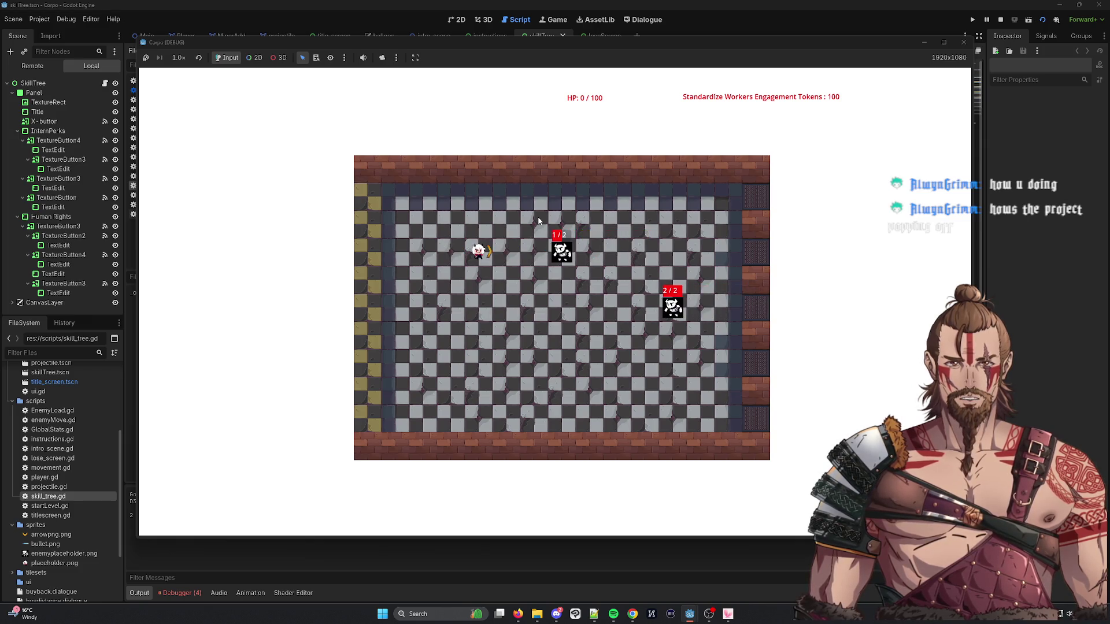
pyautogui.press('a')
pyautogui.press('s')
pyautogui.press('d')
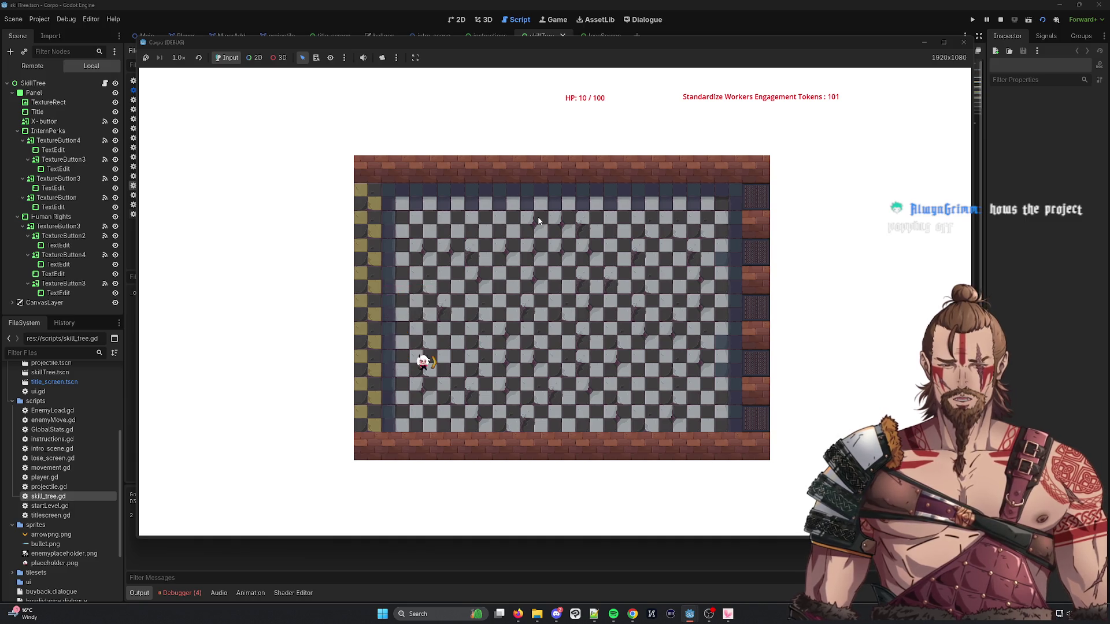
pyautogui.press('w')
pyautogui.press('d')
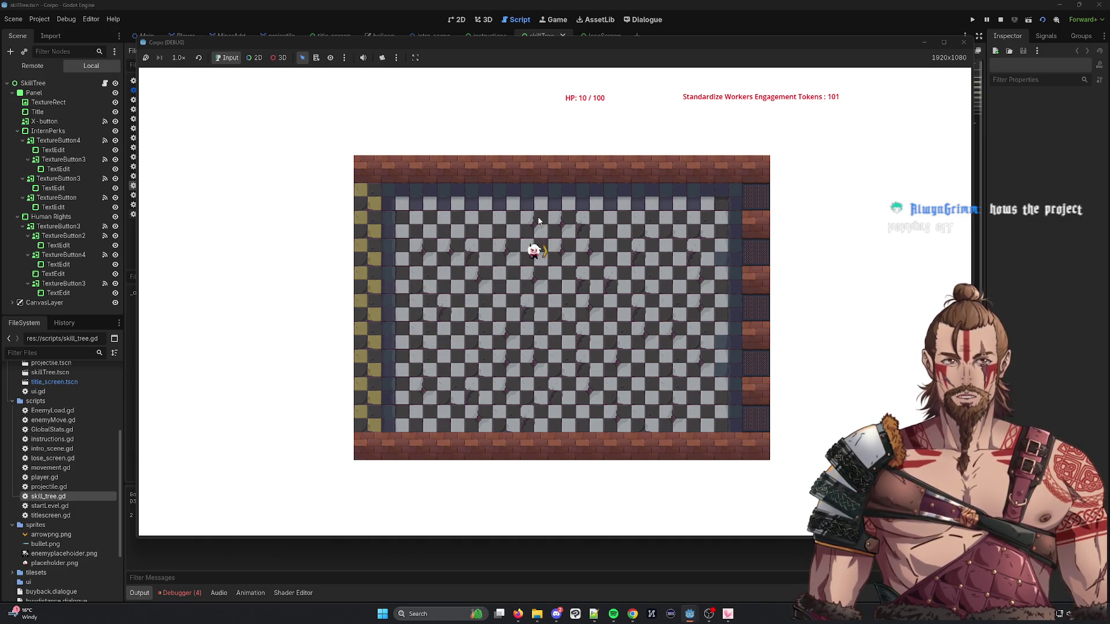
pyautogui.press('s')
pyautogui.press('w')
pyautogui.press('d')
pyautogui.press('w')
pyautogui.press('a')
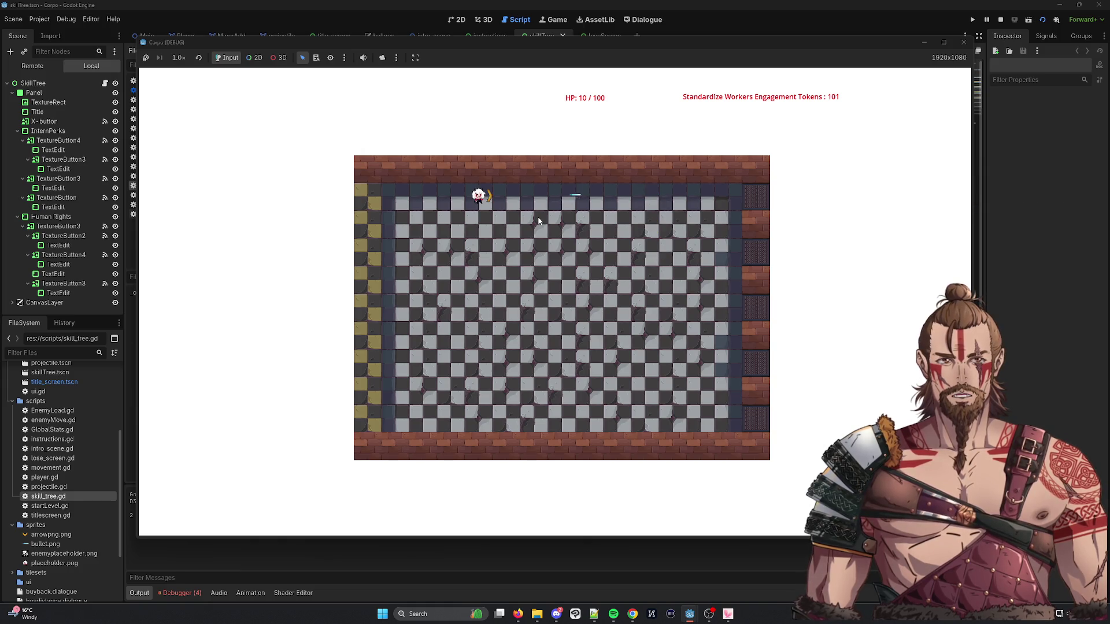
# Close the game window and return to skill_tree.gd around line 19.
pyautogui.click(965, 42)
pyautogui.click(405, 267)
pyautogui.scroll(-5, 399, 269)
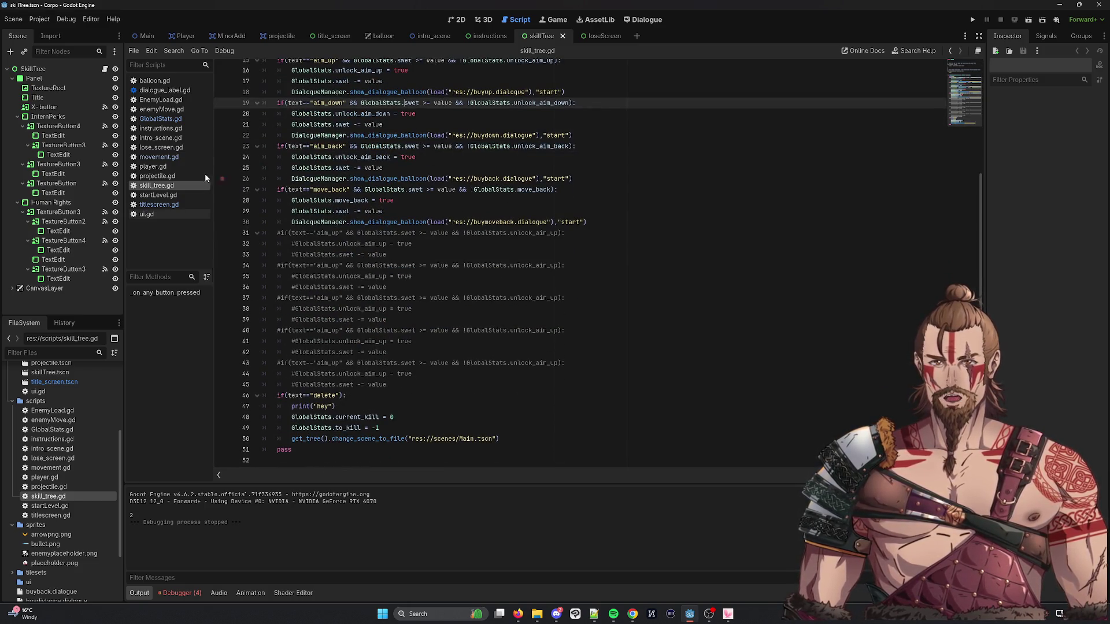
# Open GlobalStats.gd and run the Main scene.
pyautogui.click(173, 119)
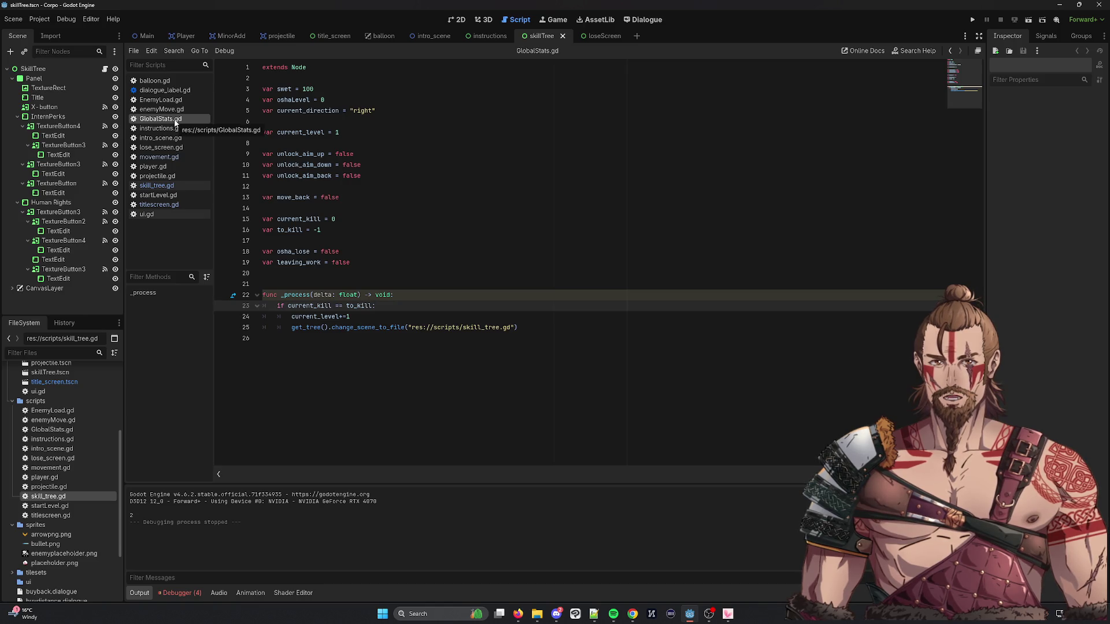
pyautogui.click(540, 328)
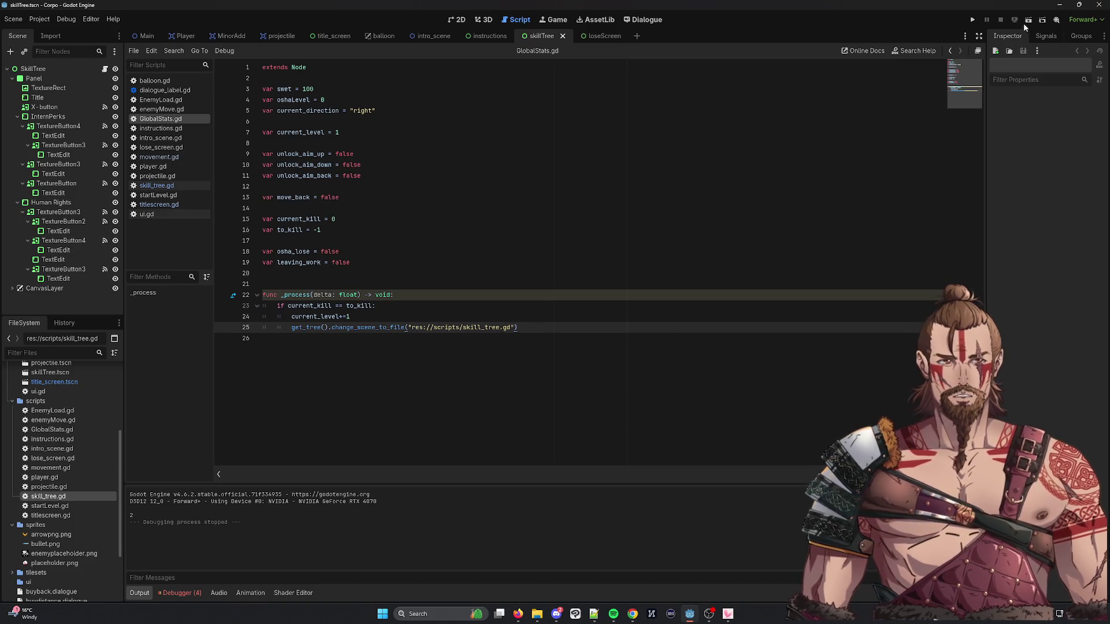
pyautogui.hotkey('ctrl', 'shift', 'o')
pyautogui.press('Return')
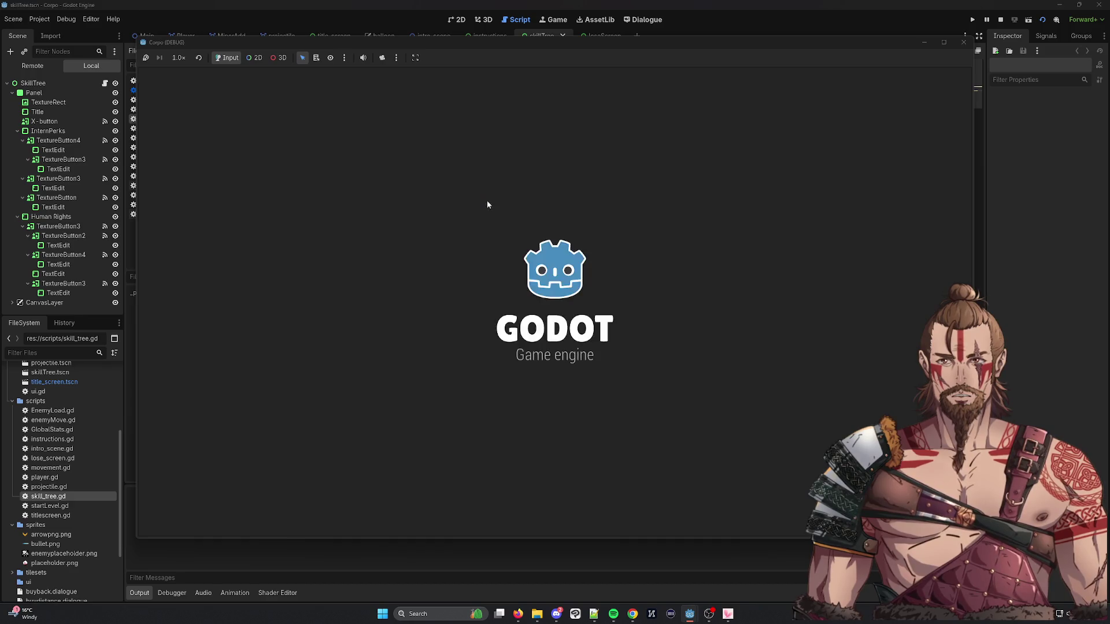
# Play the level until engagement tokens reach 101, then close the game window.
pyautogui.press('Down')
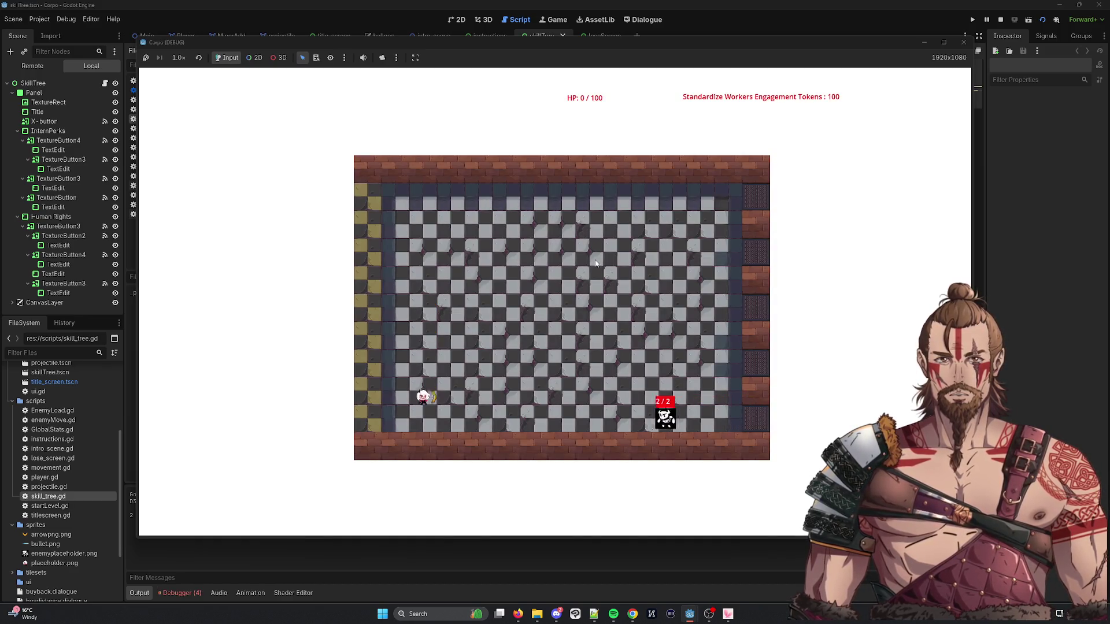
pyautogui.press('Left')
pyautogui.press('Left')
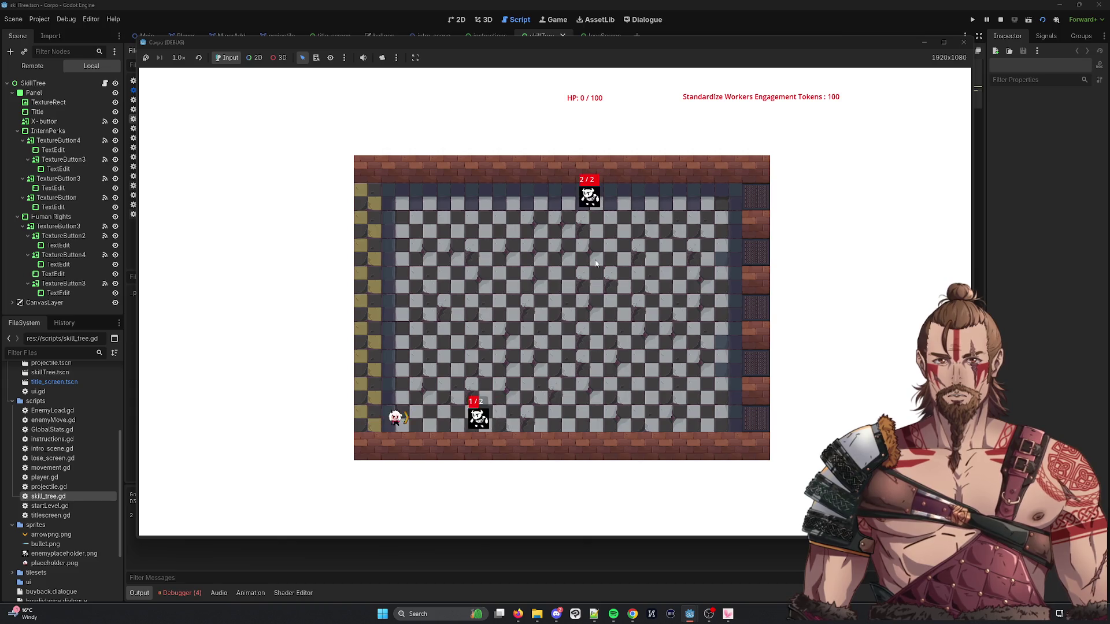
pyautogui.press('Up')
pyautogui.press('Up')
pyautogui.press('Down')
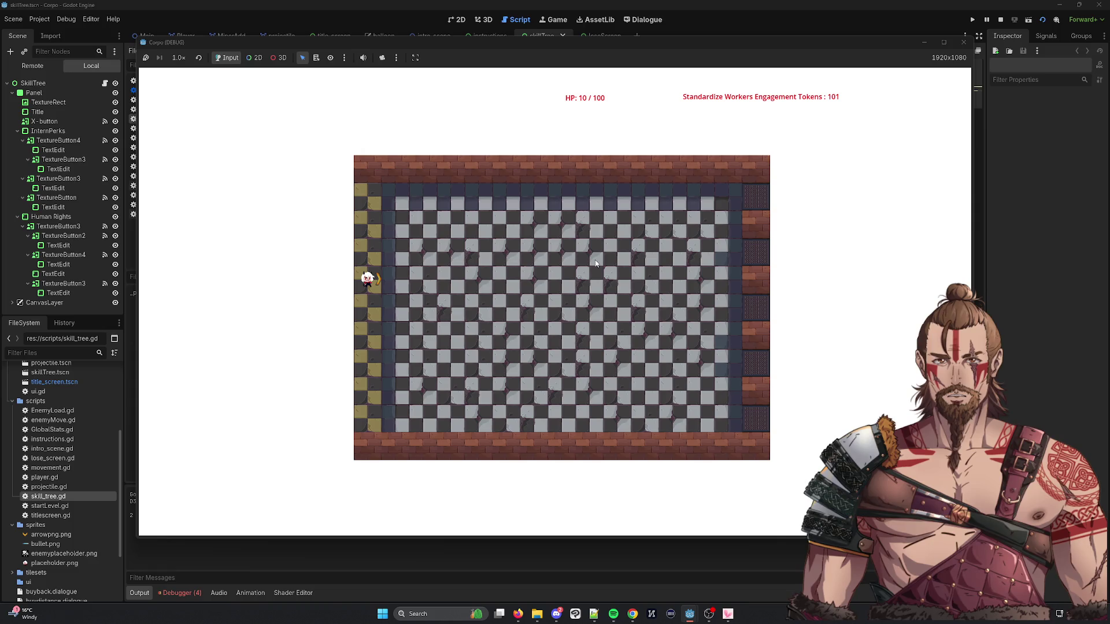
pyautogui.click(944, 42)
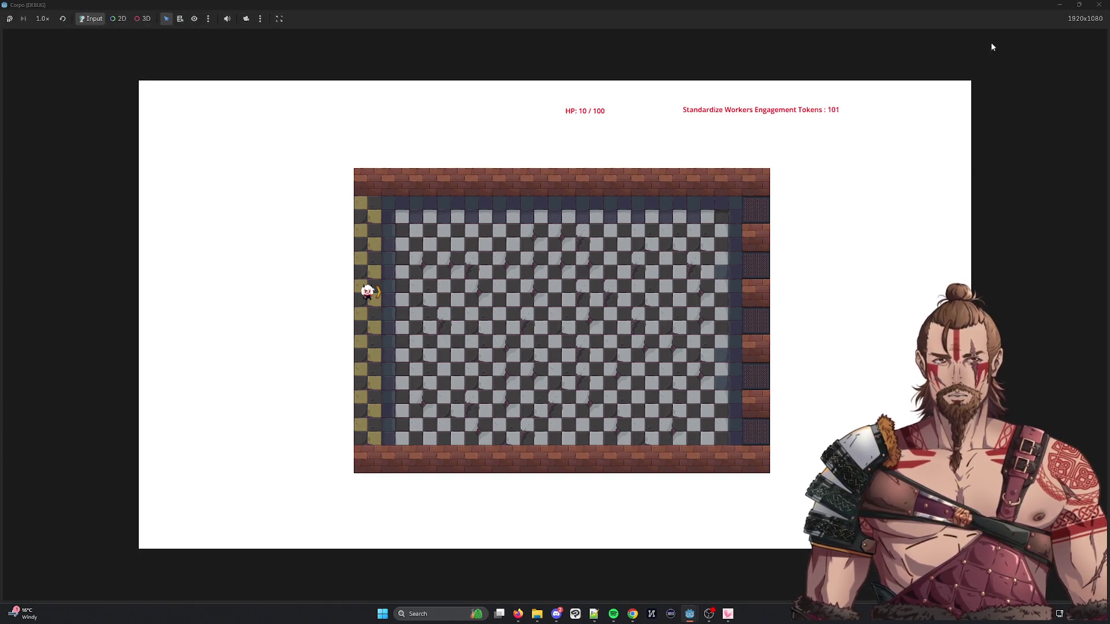
pyautogui.click(1099, 5)
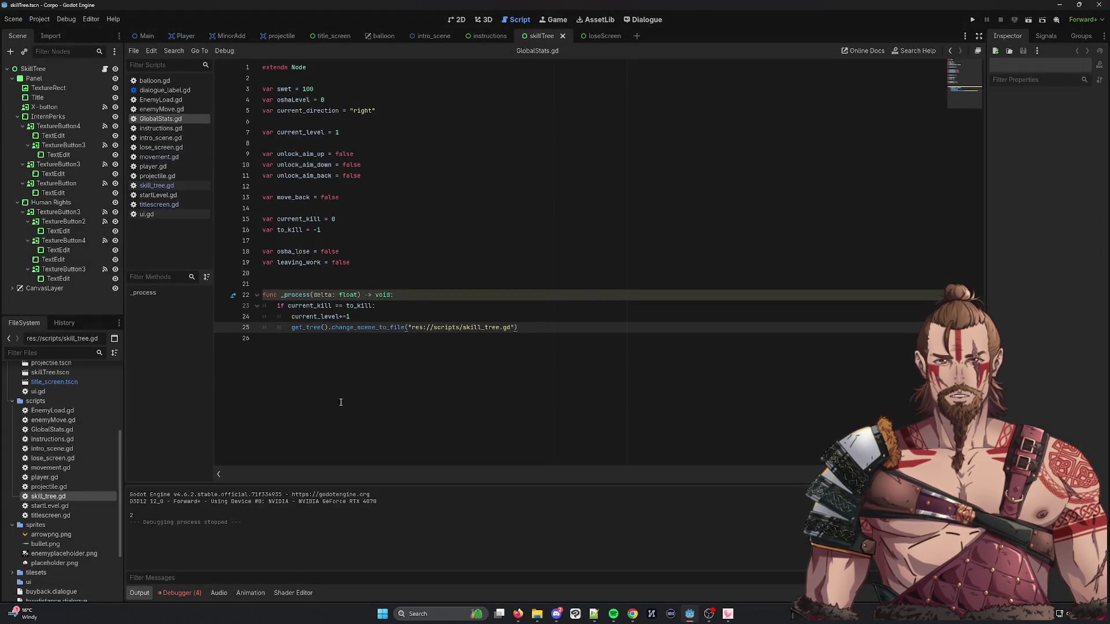
# Add print(current_kill) at the top of _process in GlobalStats.gd.
pyautogui.click(433, 295)
pyautogui.press('Return')
pyautogui.write('print(')
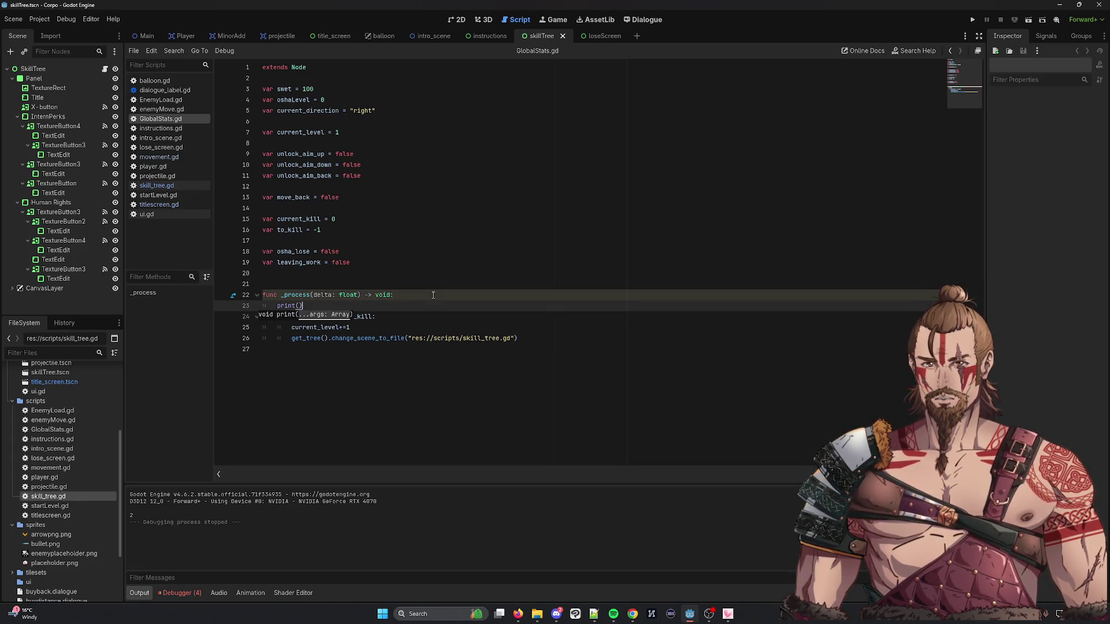
pyautogui.click(430, 294)
pyautogui.doubleClick(323, 317)
pyautogui.hotkey('ctrl', 'c')
pyautogui.click(299, 305)
pyautogui.hotkey('ctrl', 'v')
# Add print(to_kill) on the next line and save GlobalStats.gd.
pyautogui.click(393, 308)
pyautogui.press('Return')
pyautogui.write('print(to')
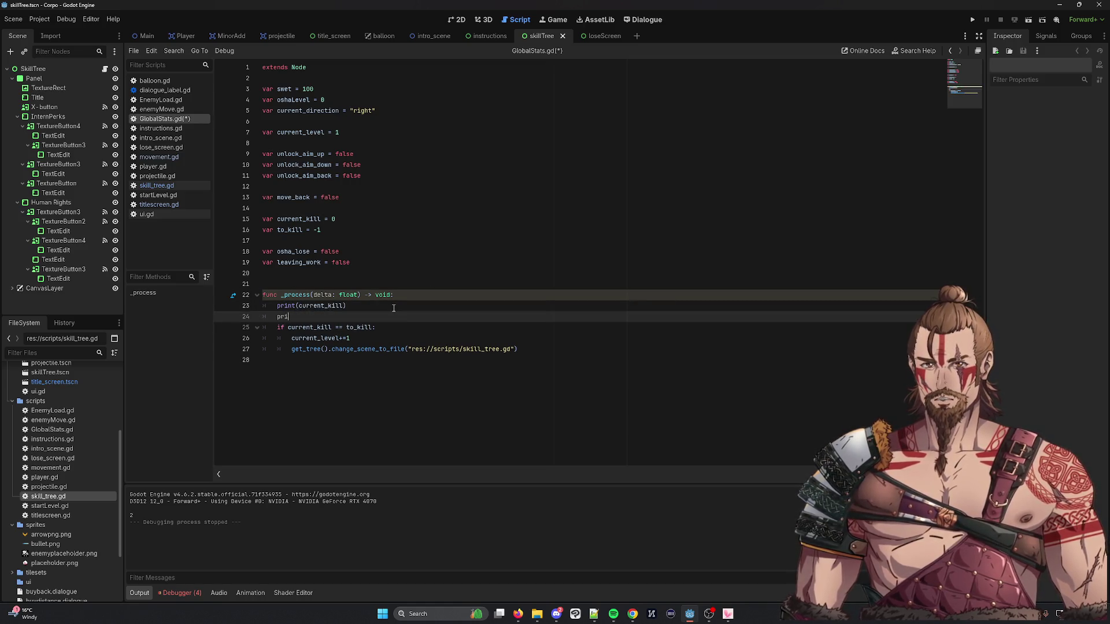
pyautogui.press('Return')
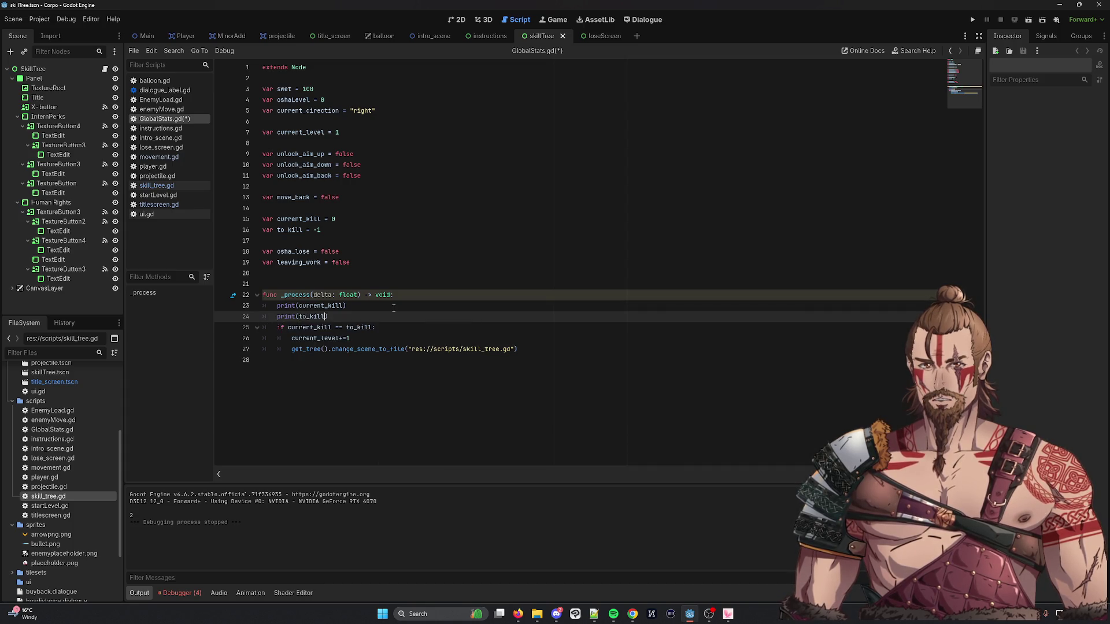
pyautogui.hotkey('ctrl', 's')
pyautogui.click(1042, 20)
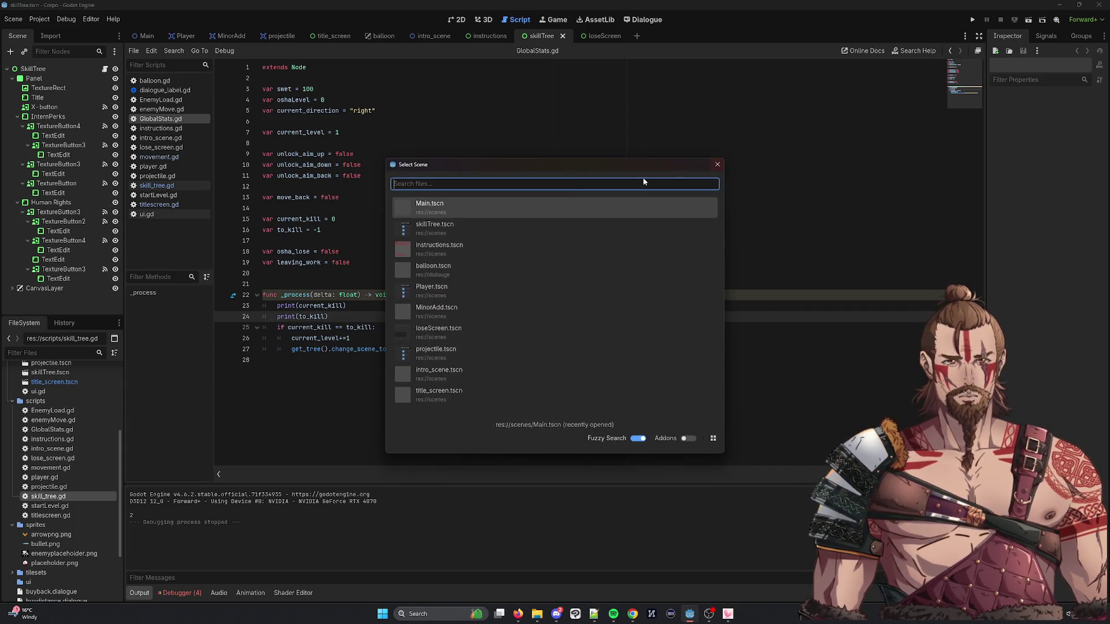
# Run the Main scene and play with the arrow keys until both enemies die and tokens reach 102.
pyautogui.doubleClick(556, 211)
pyautogui.moveTo(432, 8)
pyautogui.mouseDown()
pyautogui.moveTo(671, 52)
pyautogui.moveTo(649, 44)
pyautogui.mouseUp()
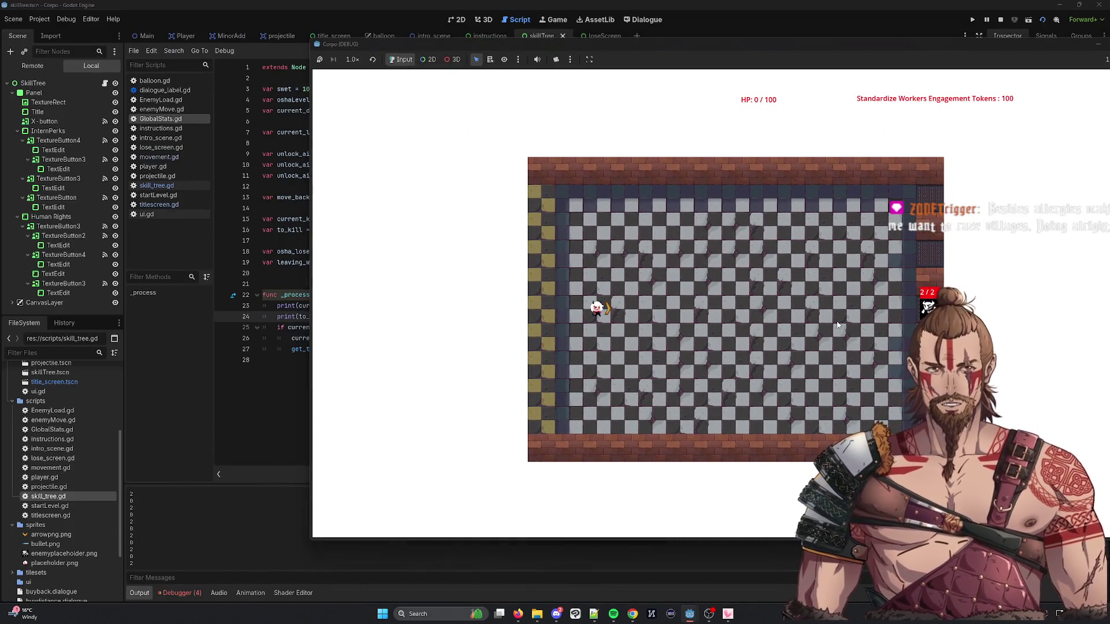
pyautogui.press('Right')
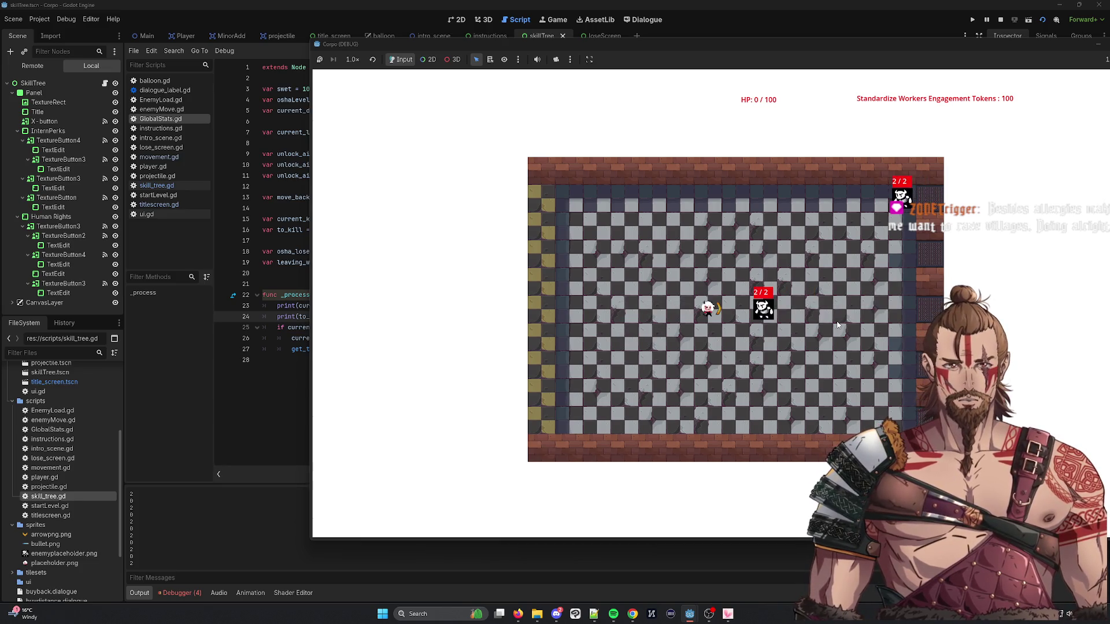
pyautogui.press('Left')
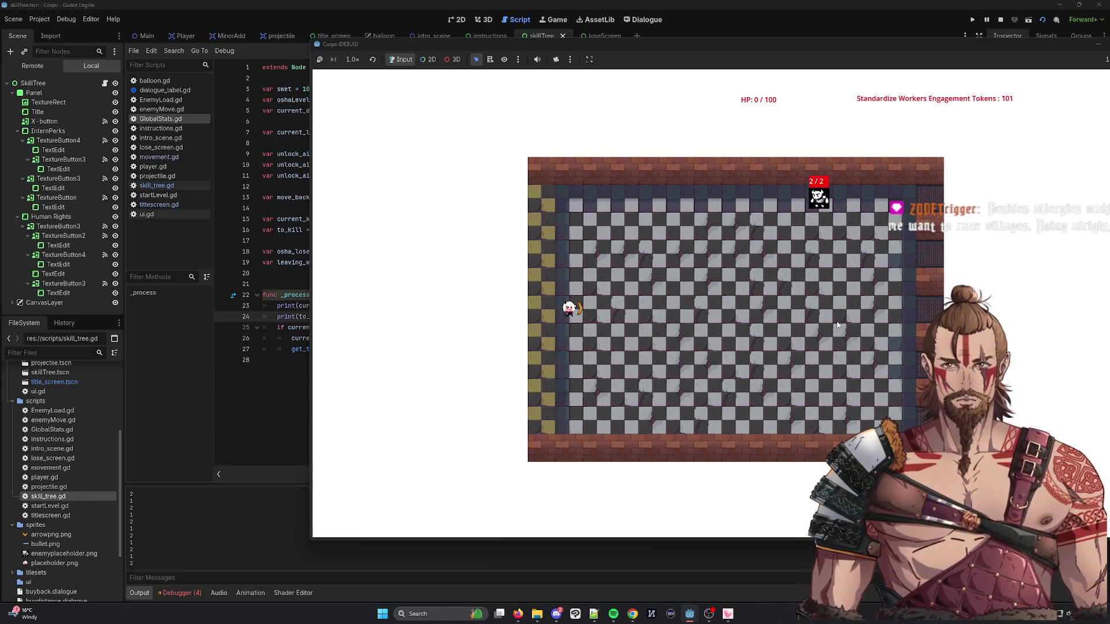
pyautogui.press('Up')
pyautogui.press('Up')
pyautogui.press('Up')
pyautogui.press('Right')
pyautogui.press('Right')
pyautogui.press('Left')
pyautogui.press('Left')
pyautogui.press('Left')
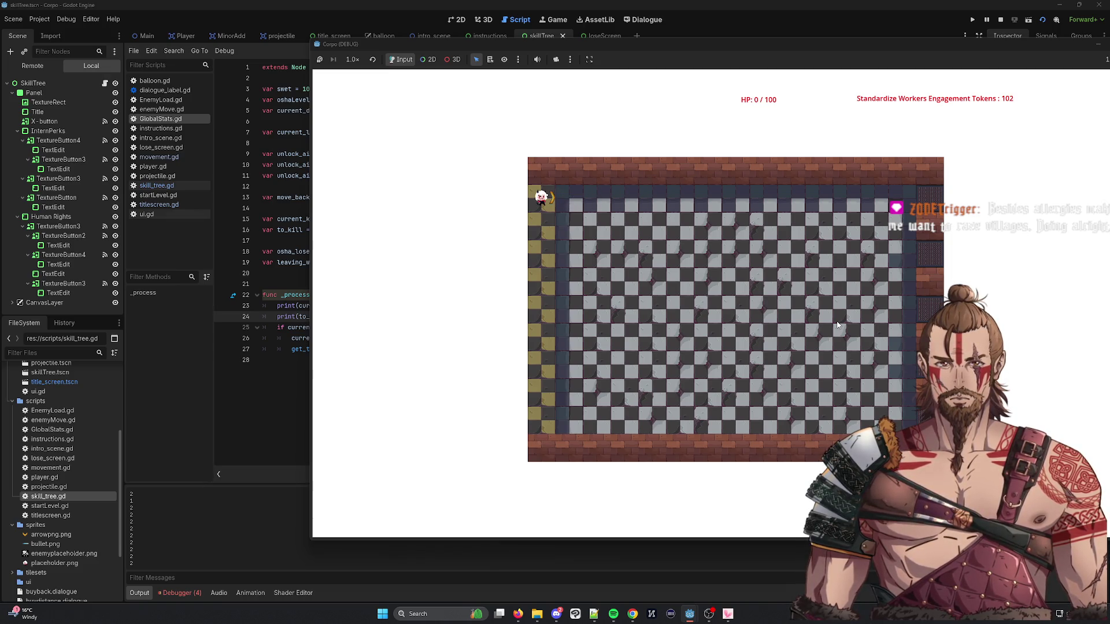
pyautogui.press('Down')
pyautogui.press('Down')
pyautogui.press('Down')
pyautogui.press('Right')
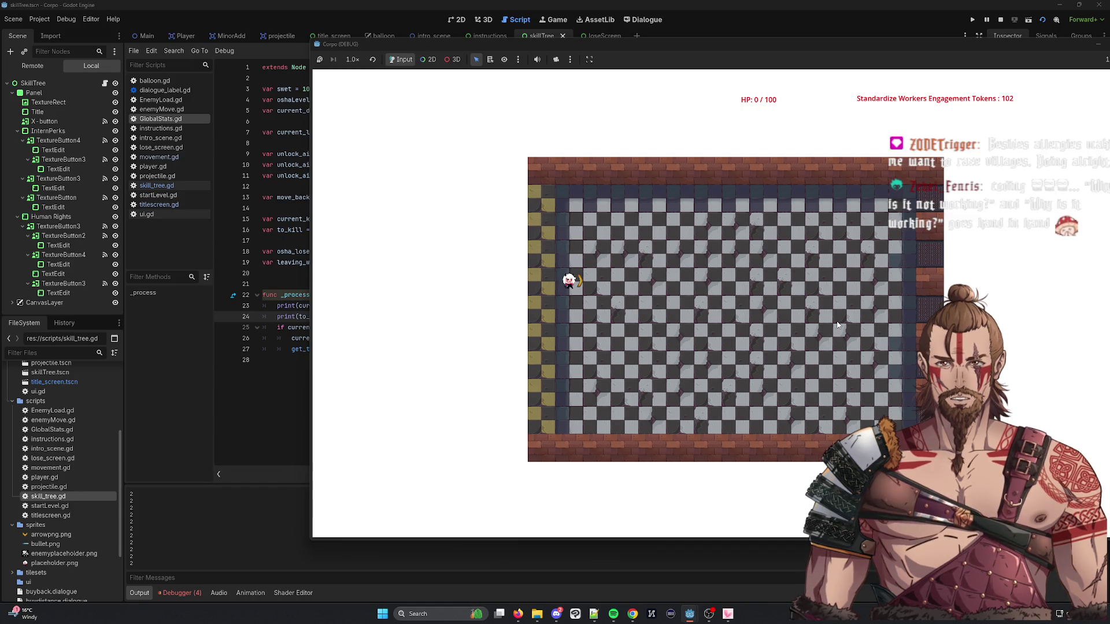
pyautogui.moveTo(891, 44)
pyautogui.mouseDown()
pyautogui.moveTo(642, 284)
pyautogui.moveTo(659, 438)
pyautogui.moveTo(900, 175)
pyautogui.moveTo(772, 155)
pyautogui.moveTo(560, 158)
pyautogui.mouseUp()
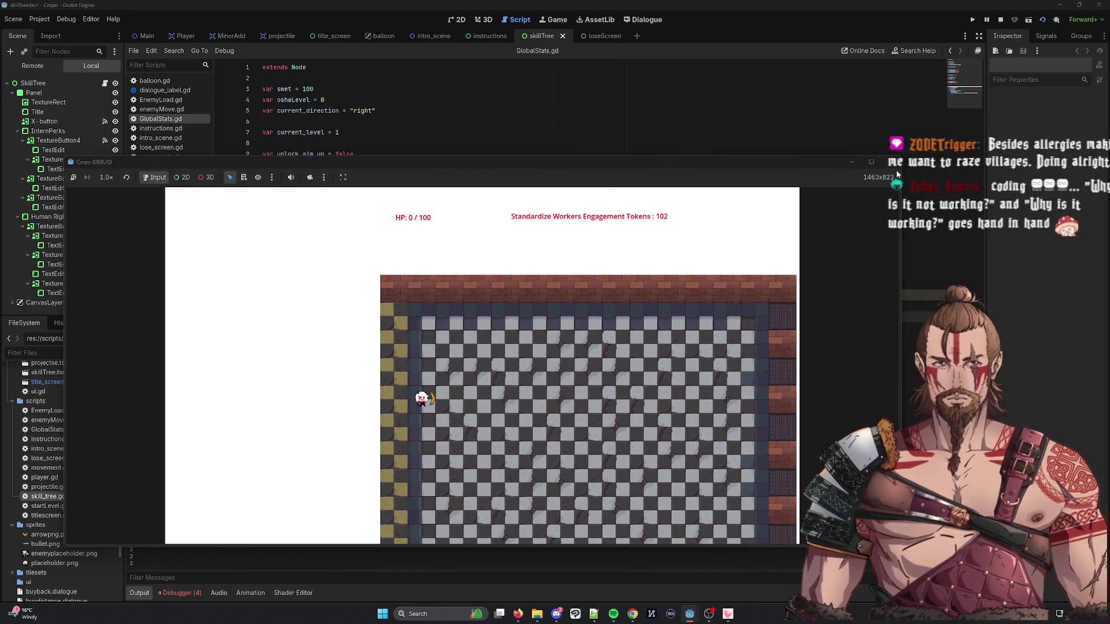
# Stop the game, change line 23 to print(current_kill == to_kill), save, and rerun a scene.
pyautogui.click(891, 161)
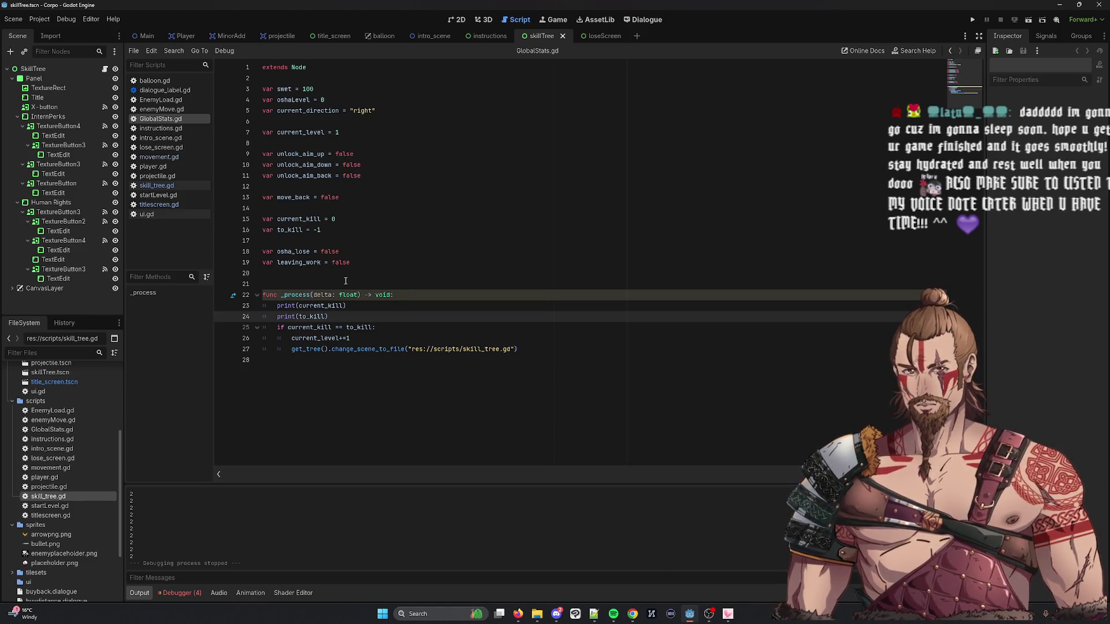
pyautogui.moveTo(289, 327); pyautogui.dragTo(378, 328)
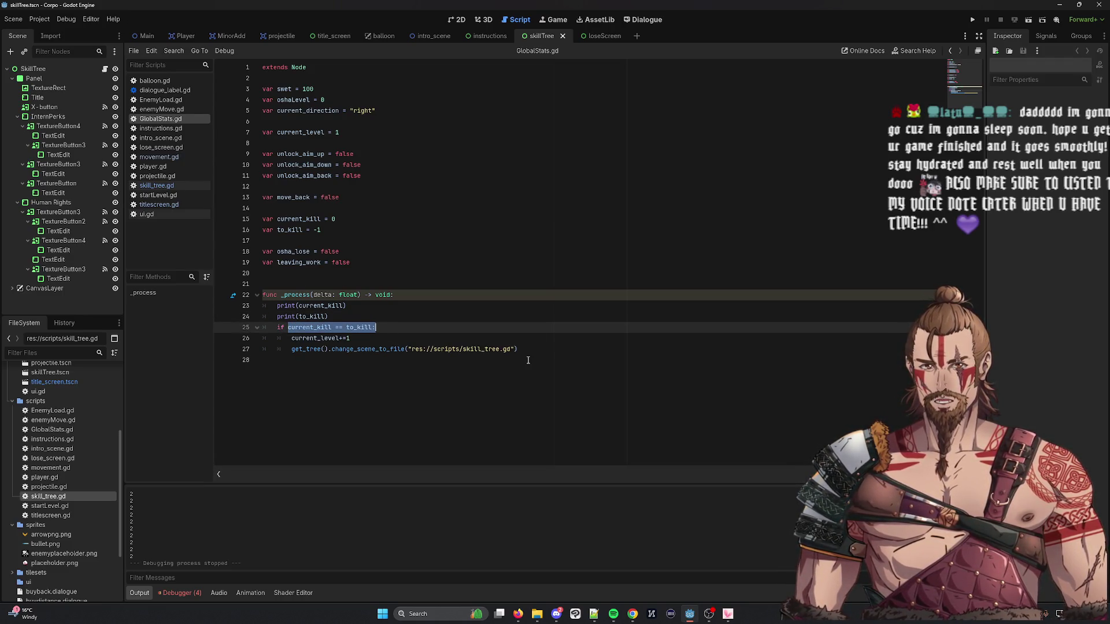
pyautogui.moveTo(377, 328)
pyautogui.mouseDown()
pyautogui.moveTo(297, 327)
pyautogui.moveTo(325, 316)
pyautogui.mouseUp()
pyautogui.doubleClick(310, 306)
pyautogui.hotkey('ctrl', 'v')
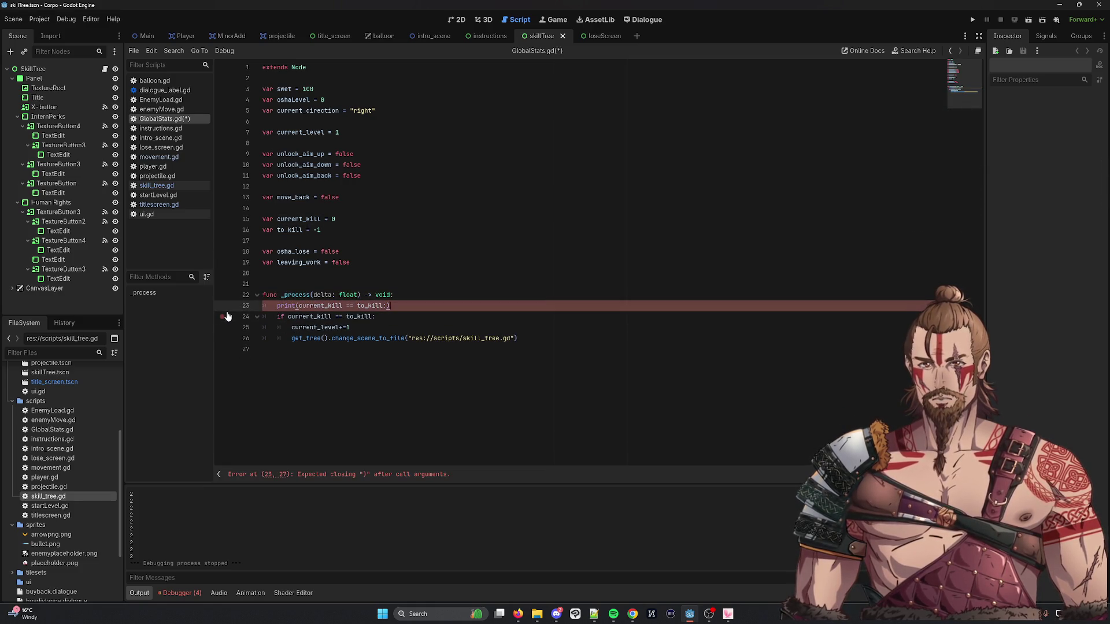
pyautogui.hotkey('ctrl', 's')
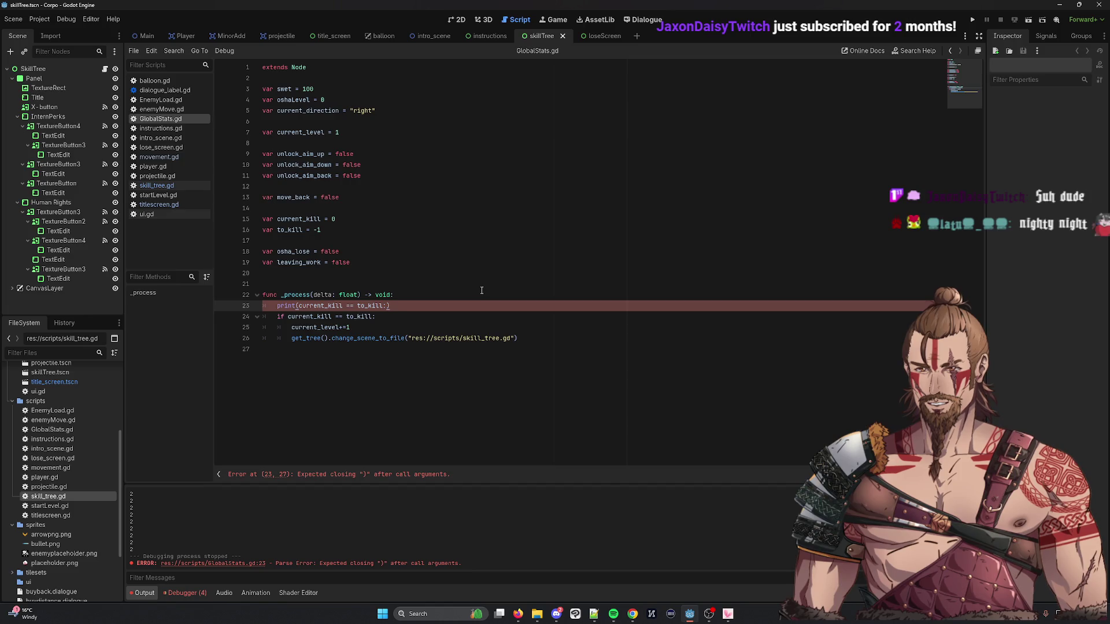
pyautogui.click(1036, 20)
pyautogui.doubleClick(459, 210)
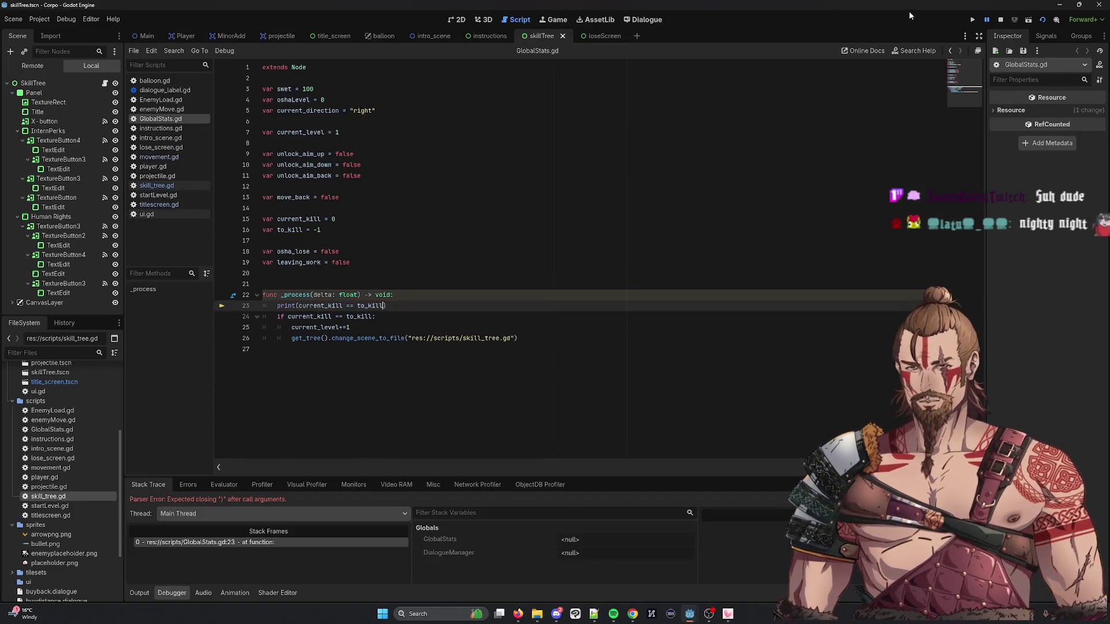
# Stop the skill tree scene that launched and run the level scene instead.
pyautogui.click(1043, 20)
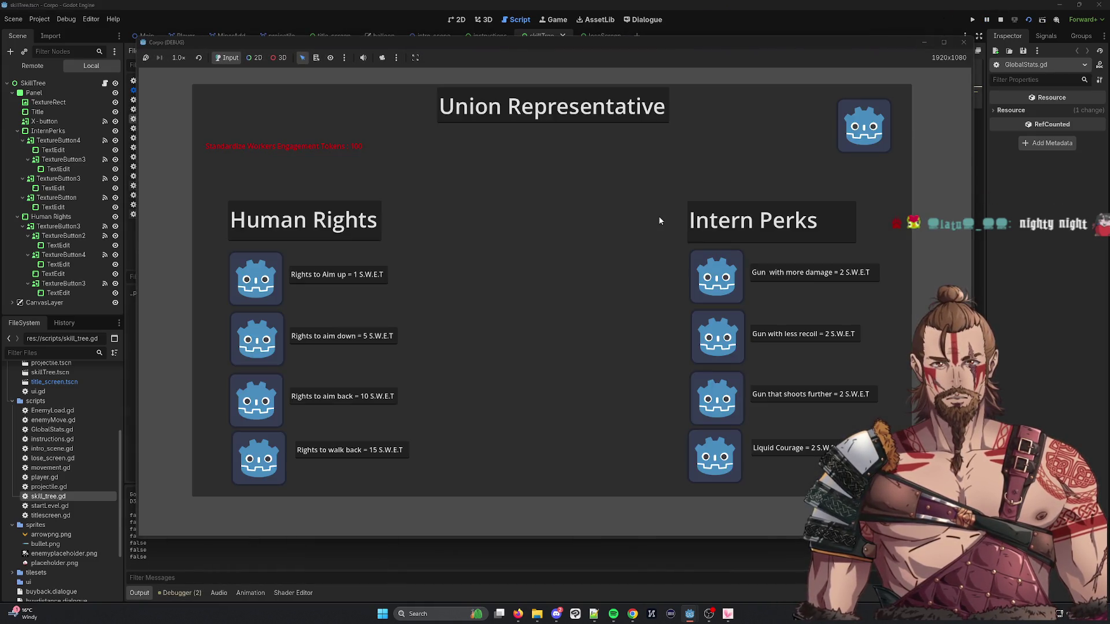
pyautogui.click(963, 42)
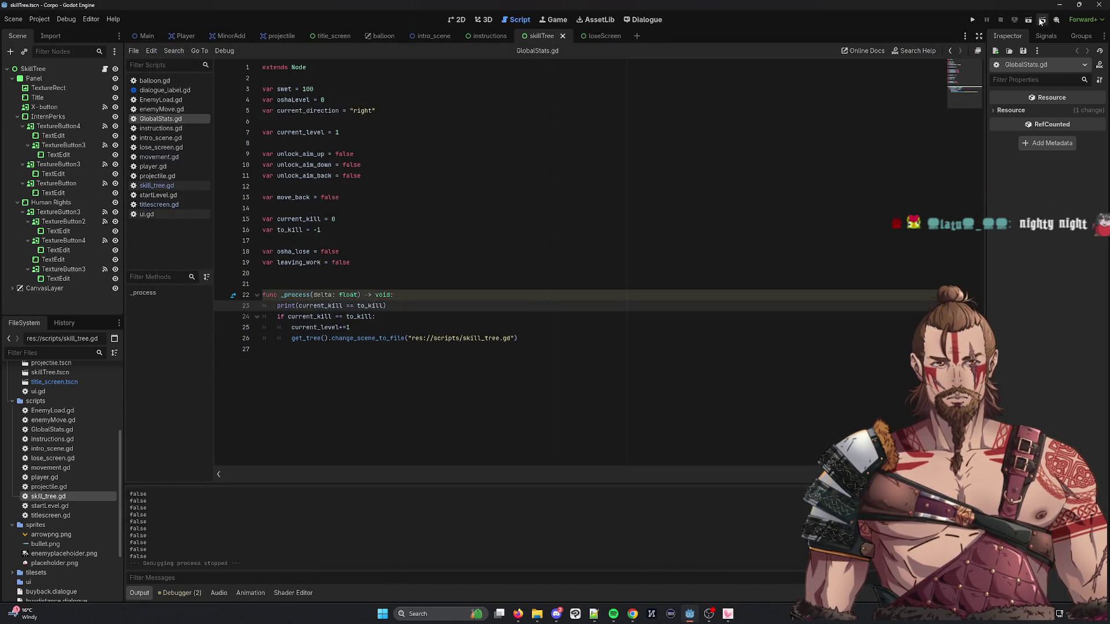
pyautogui.click(1043, 19)
pyautogui.doubleClick(451, 205)
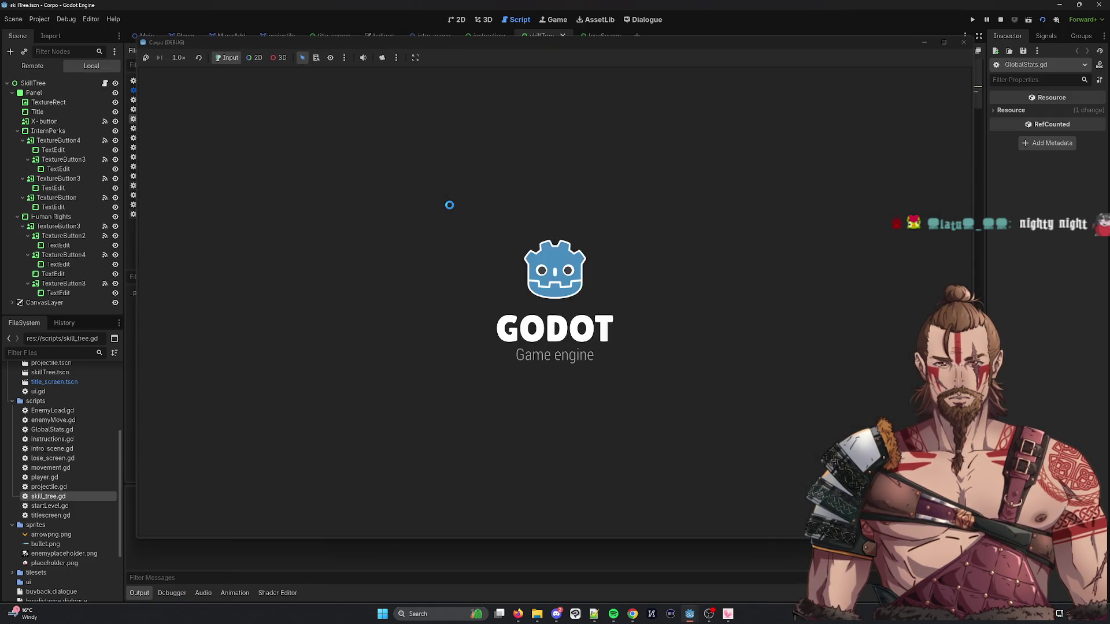
# Play the level with WASD until both enemies are gone, then stop the game.
pyautogui.press('d')
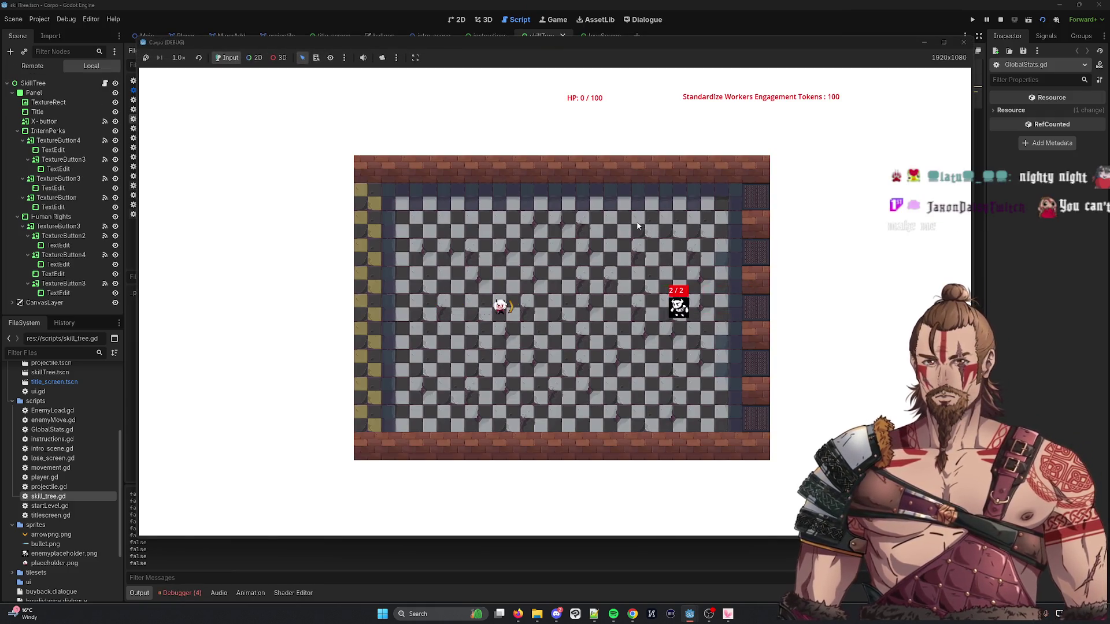
pyautogui.press('a')
pyautogui.press('d')
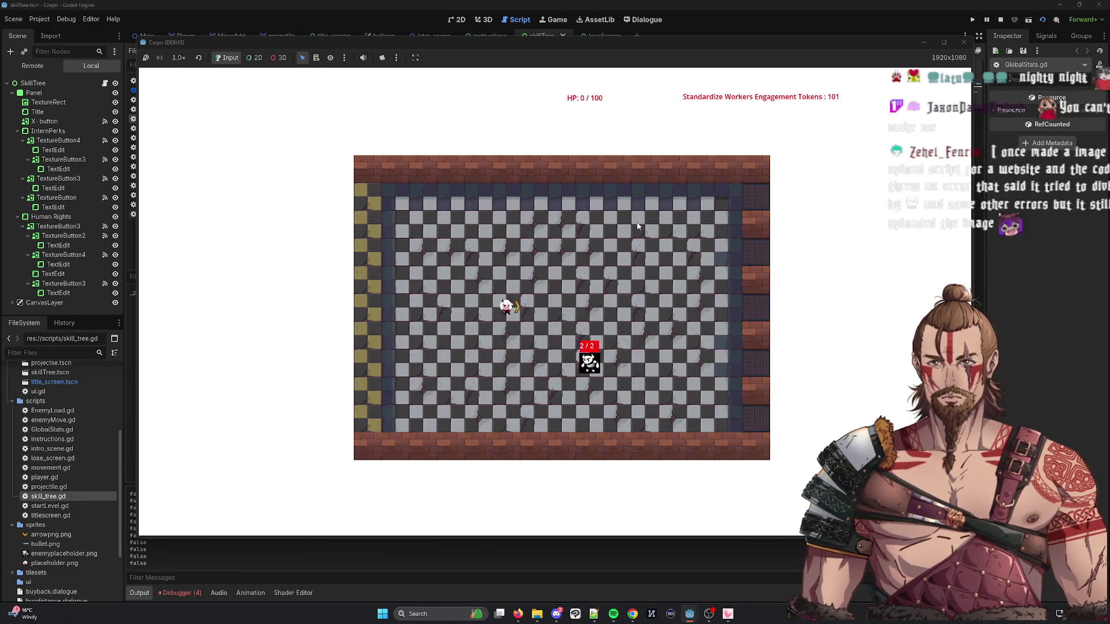
pyautogui.press('s')
pyautogui.press('s')
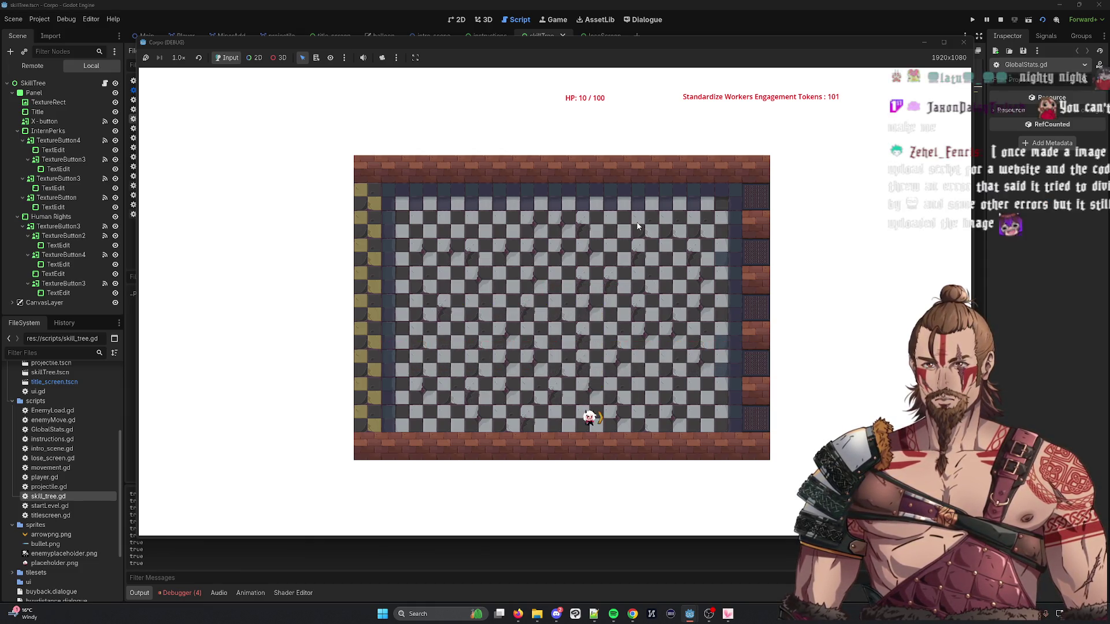
pyautogui.press('d')
pyautogui.press('w')
pyautogui.press('d')
pyautogui.press('w')
pyautogui.press('w')
pyautogui.press('w')
pyautogui.press('d')
pyautogui.press('s')
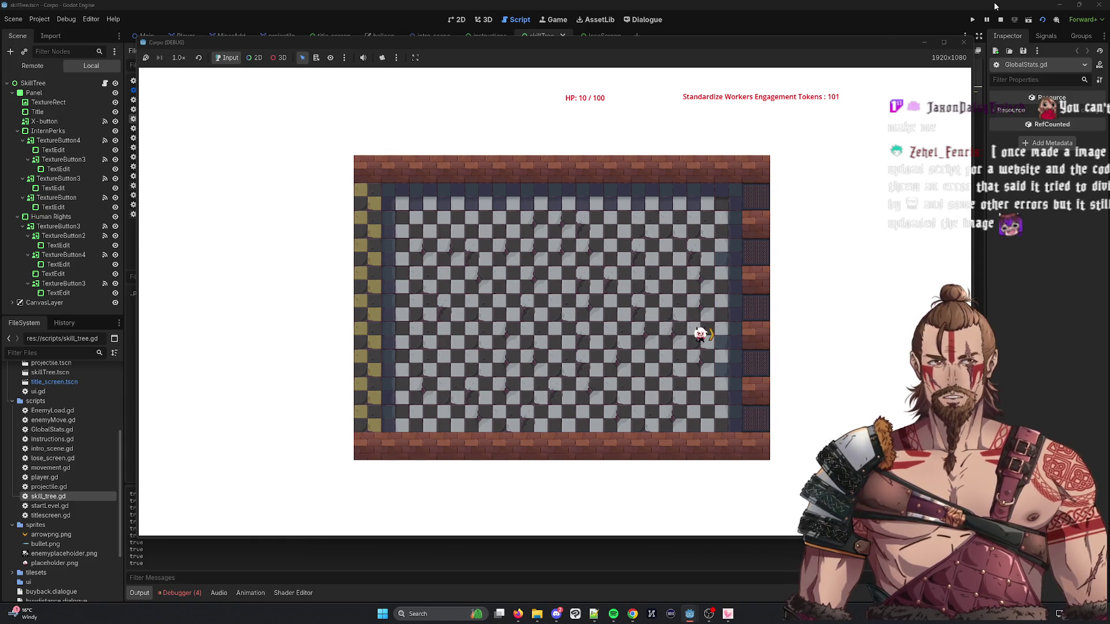
pyautogui.click(963, 42)
# Delete the comparison print line from _process in GlobalStats.gd.
pyautogui.click(309, 338)
pyautogui.moveTo(300, 338); pyautogui.dragTo(543, 341)
pyautogui.doubleClick(331, 316)
pyautogui.moveTo(387, 307); pyautogui.dragTo(243, 308)
pyautogui.press('BackSpace')
pyautogui.press('BackSpace')
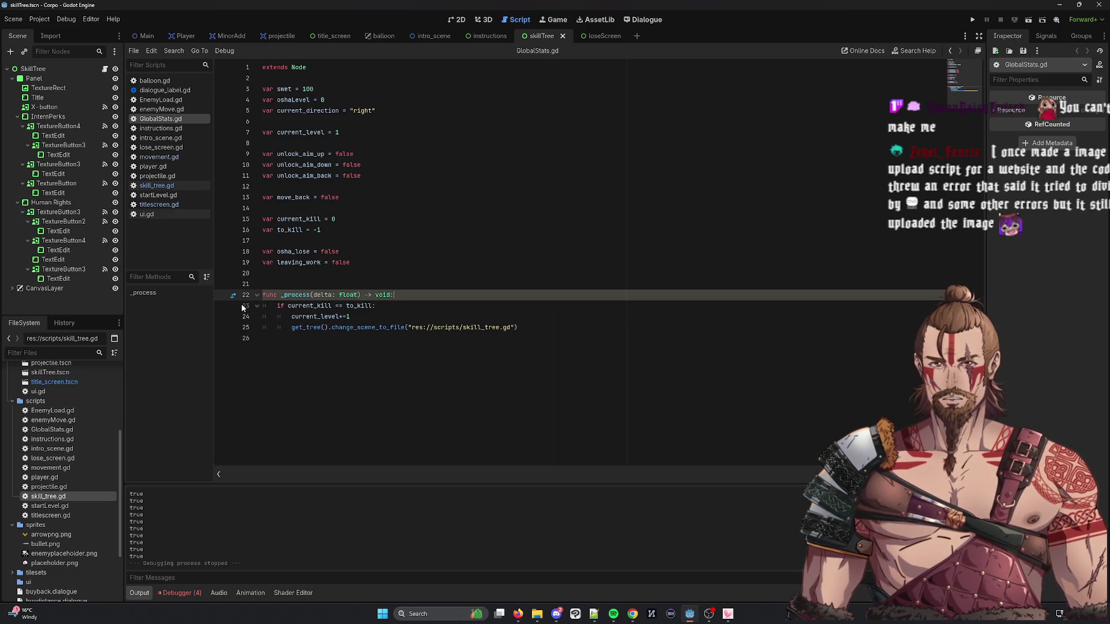
pyautogui.click(385, 318)
pyautogui.press('Return')
pyautogui.write('print')
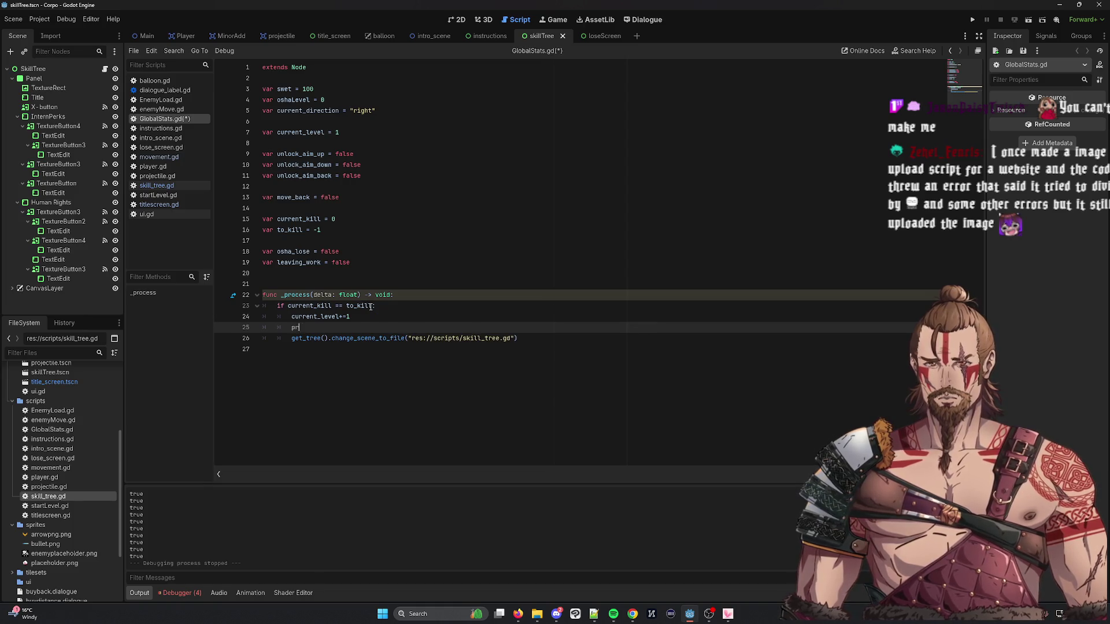
pyautogui.write('(')
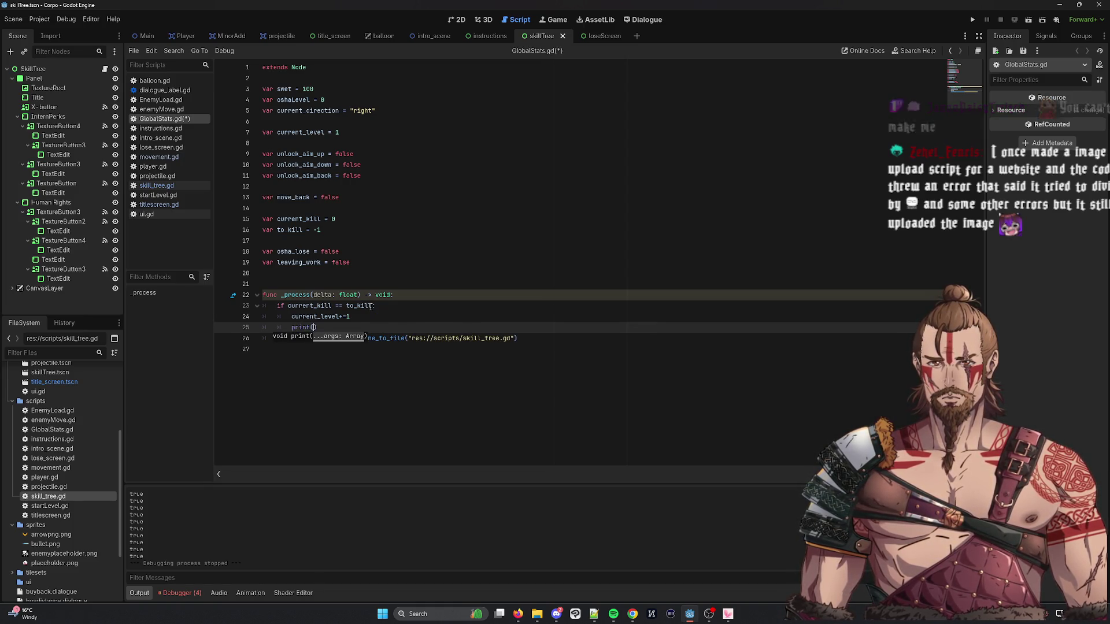
pyautogui.write('"he')
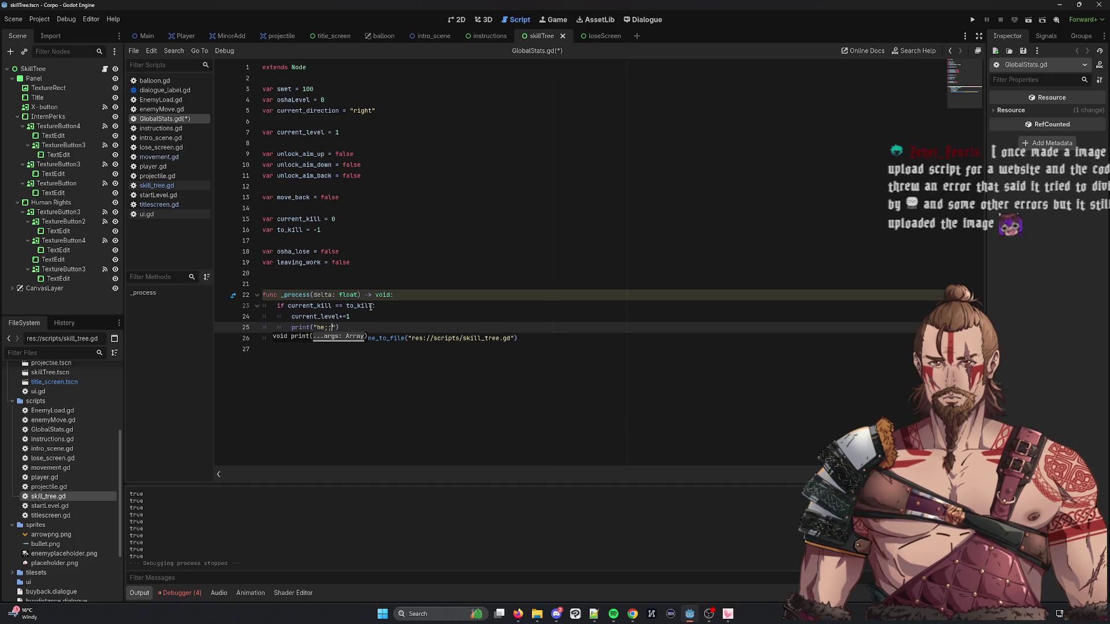
pyautogui.press('BackSpace')
pyautogui.write('llo')
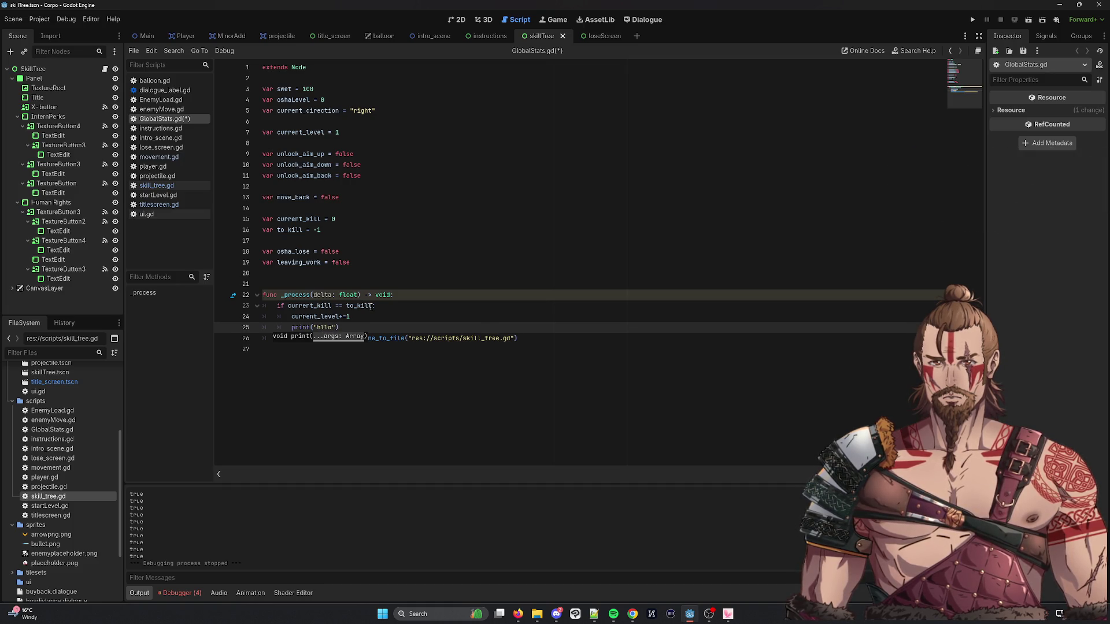
pyautogui.click(306, 263)
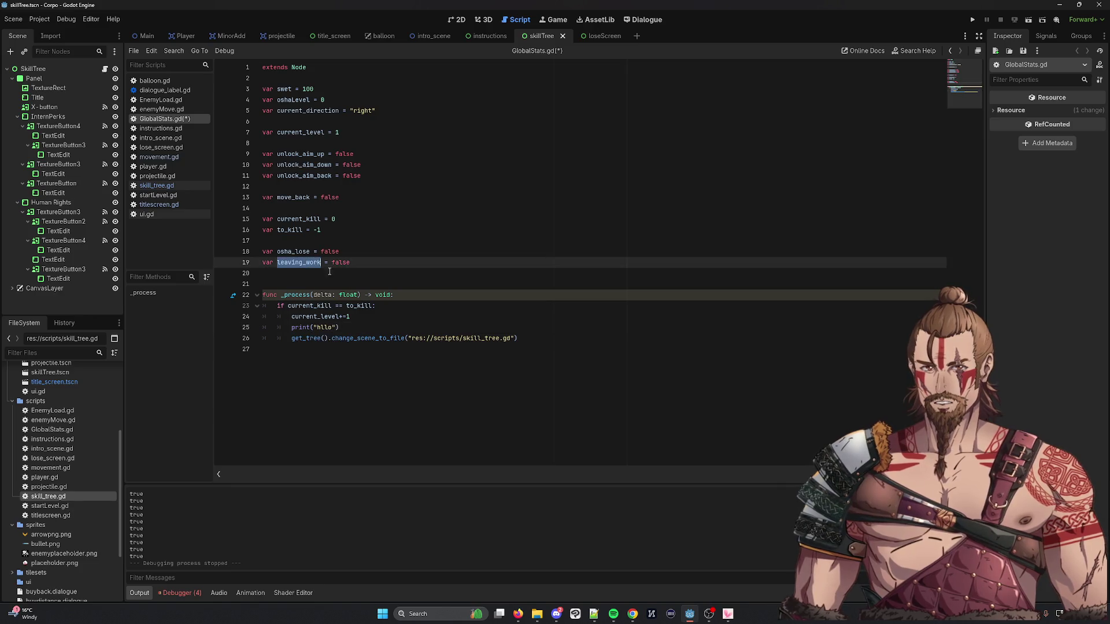
pyautogui.click(310, 305)
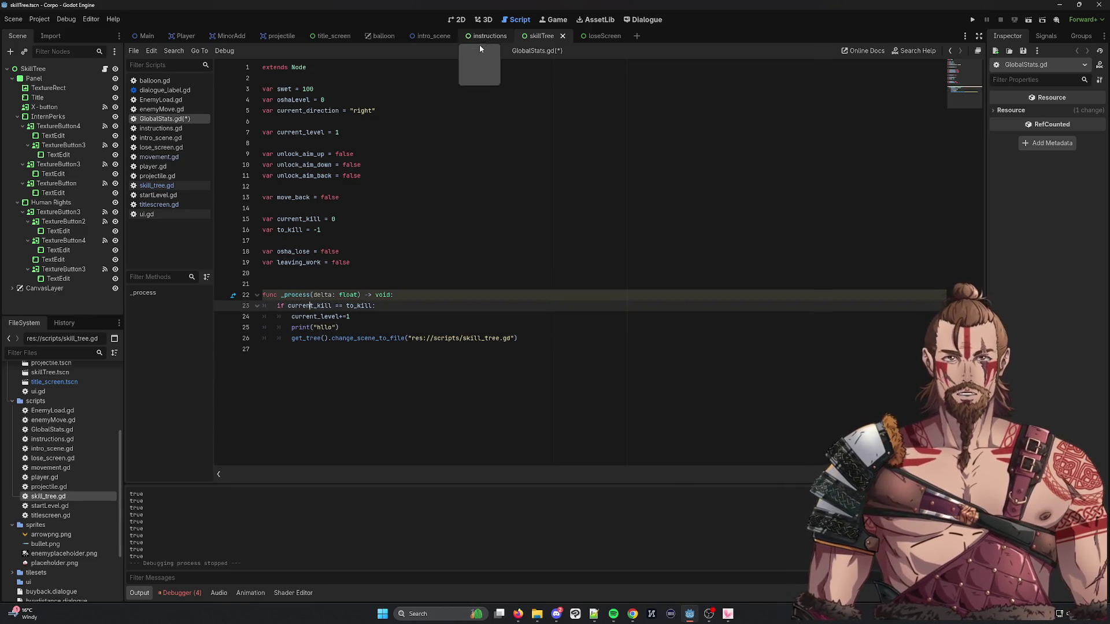
pyautogui.moveTo(340, 327); pyautogui.dragTo(245, 329)
pyautogui.press('BackSpace')
pyautogui.press('BackSpace')
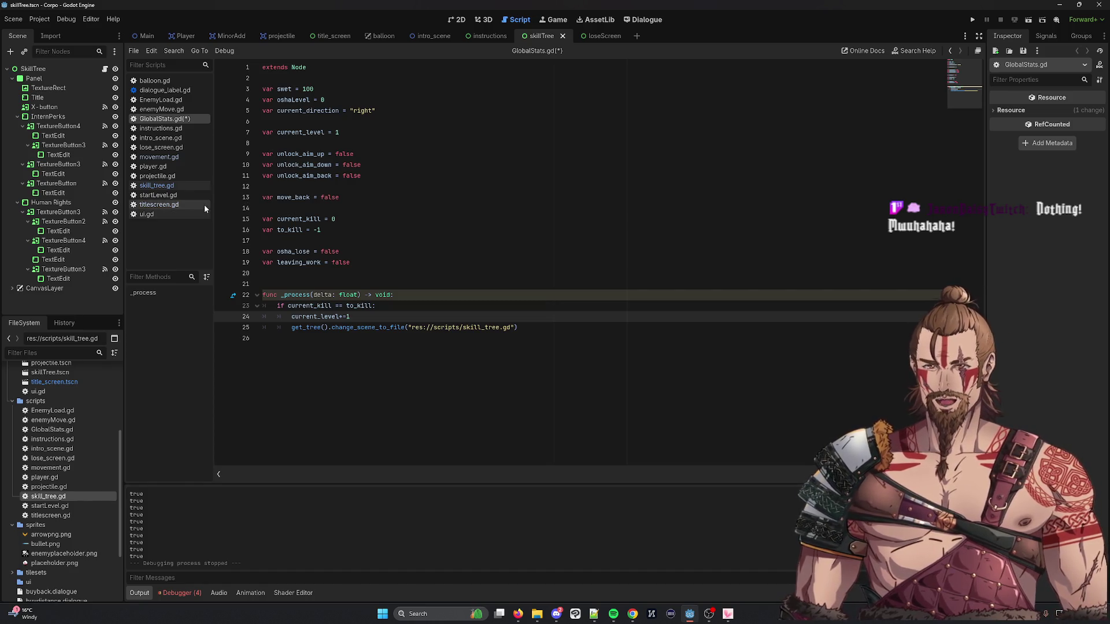
# Cut the two GlobalStats reset lines from skill_tree.gd's delete branch and save.
pyautogui.click(156, 186)
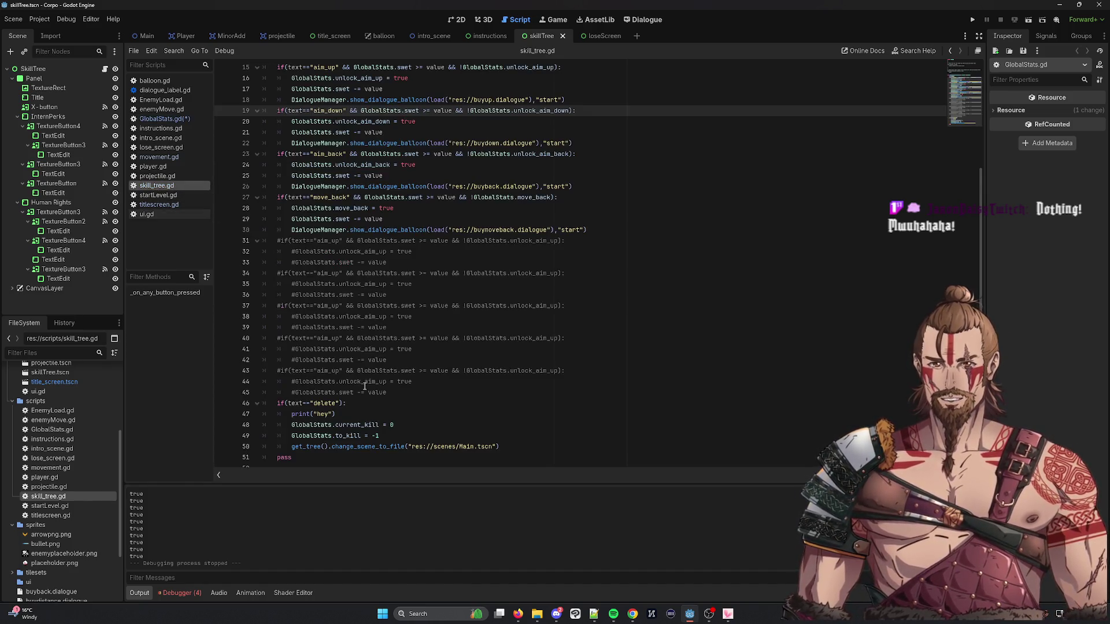
pyautogui.scroll(3, 345, 341)
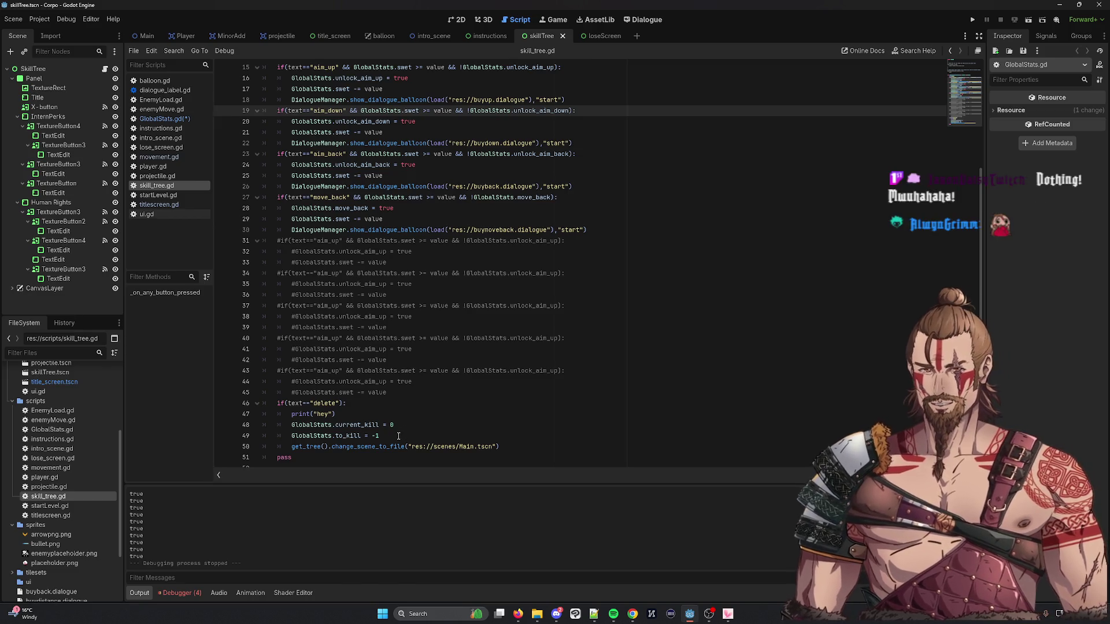
pyautogui.scroll(-3, 345, 340)
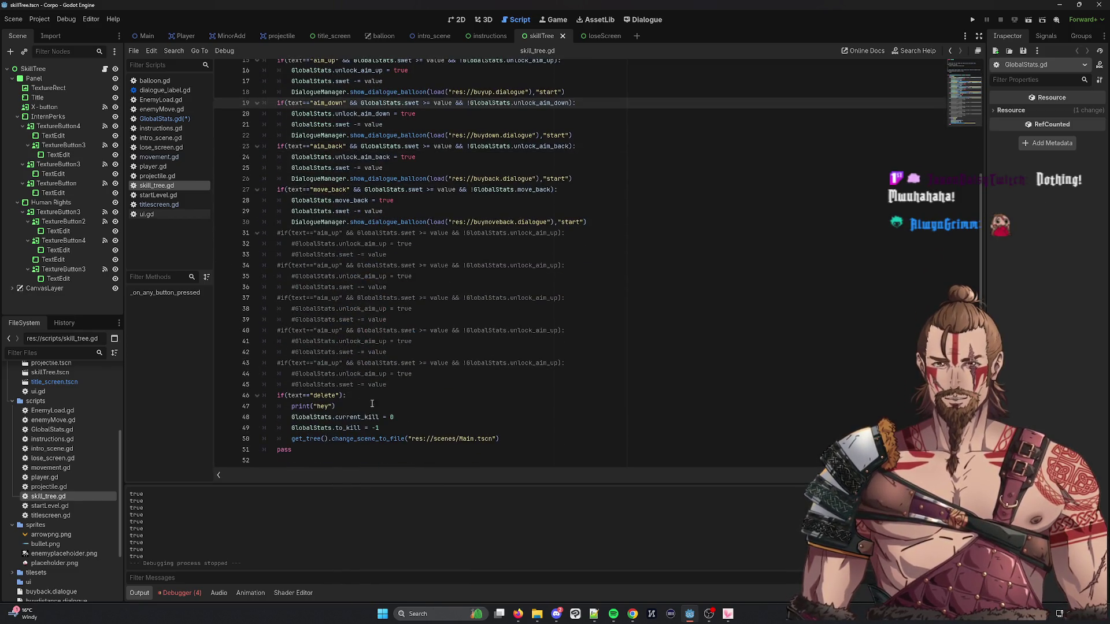
pyautogui.moveTo(380, 428); pyautogui.dragTo(239, 418)
pyautogui.hotkey('ctrl', 'c')
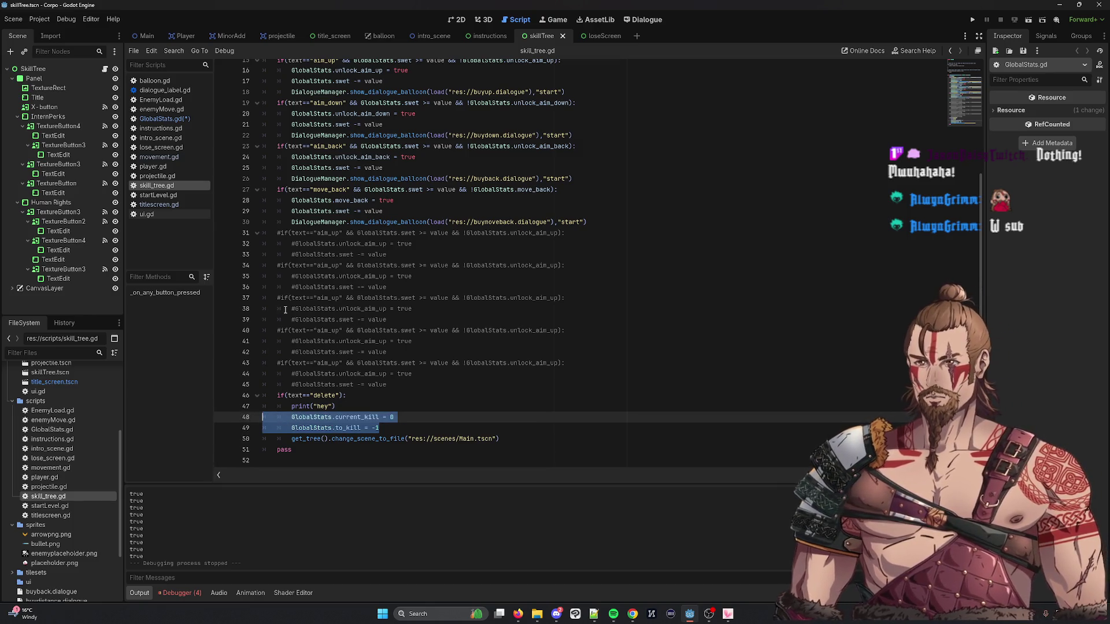
pyautogui.press('BackSpace')
pyautogui.press('BackSpace')
pyautogui.hotkey('ctrl', 's')
# Paste the current_kill and to_kill resets into GlobalStats.gd's level-up branch without the GlobalStats prefix.
pyautogui.click(481, 37)
pyautogui.click(160, 118)
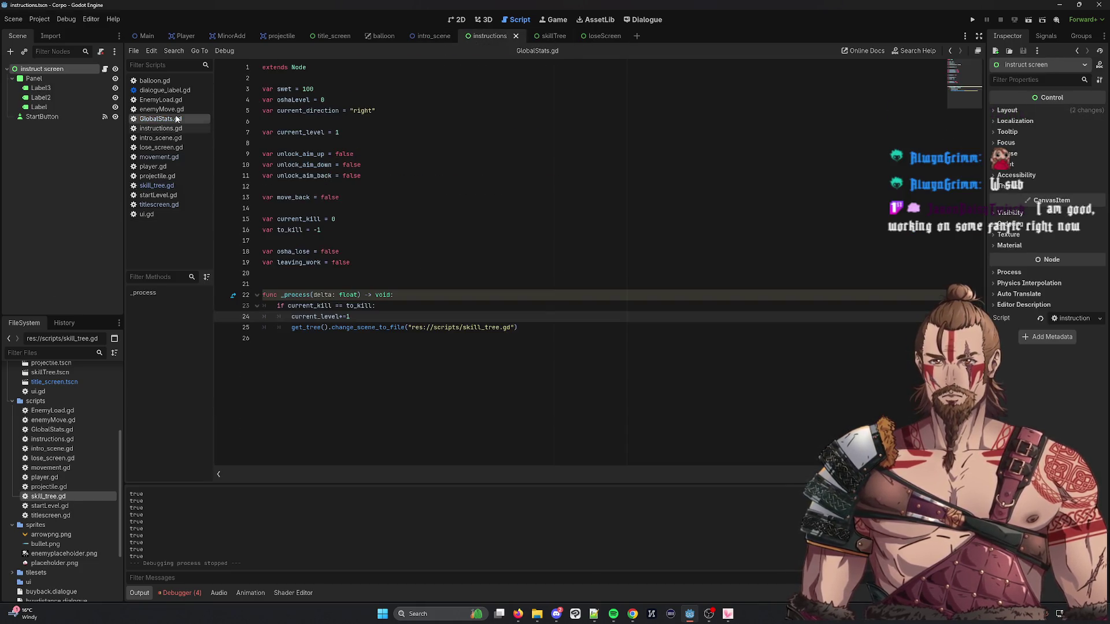
pyautogui.press('Return')
pyautogui.hotkey('ctrl', 'v')
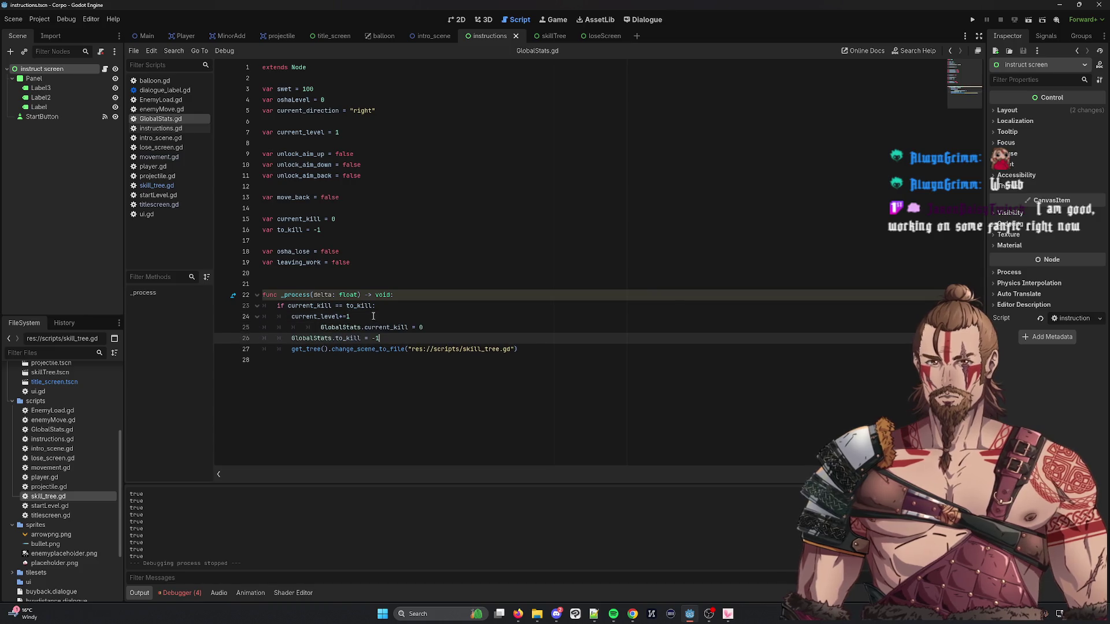
pyautogui.hotkey('shift', 'Tab')
pyautogui.press('BackSpace')
pyautogui.press('BackSpace')
pyautogui.press('BackSpace')
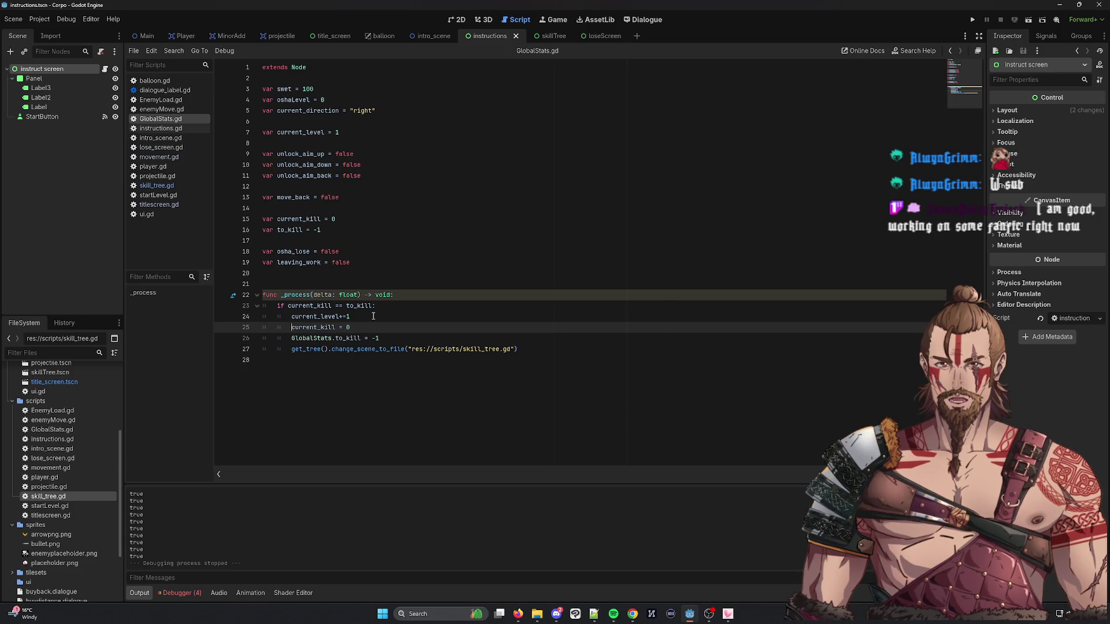
pyautogui.press('Down')
pyautogui.hotkey('shift', 'Right')
pyautogui.hotkey('shift', 'Right')
pyautogui.hotkey('shift', 'Right')
pyautogui.hotkey('shift', 'Right')
pyautogui.hotkey('shift', 'Right')
pyautogui.hotkey('shift', 'Right')
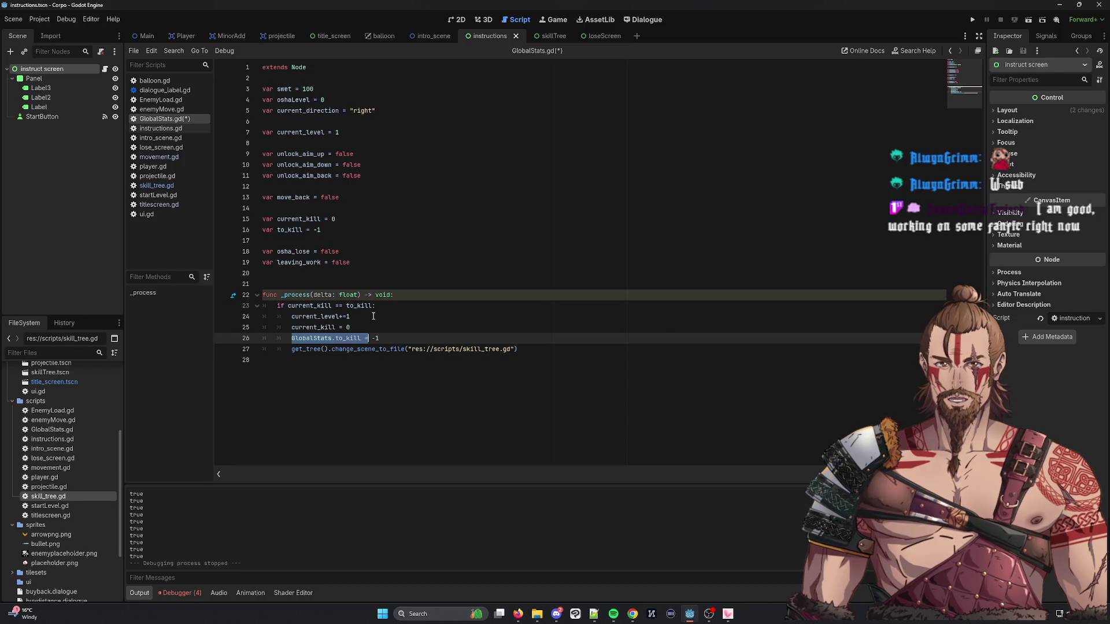
pyautogui.press('Right')
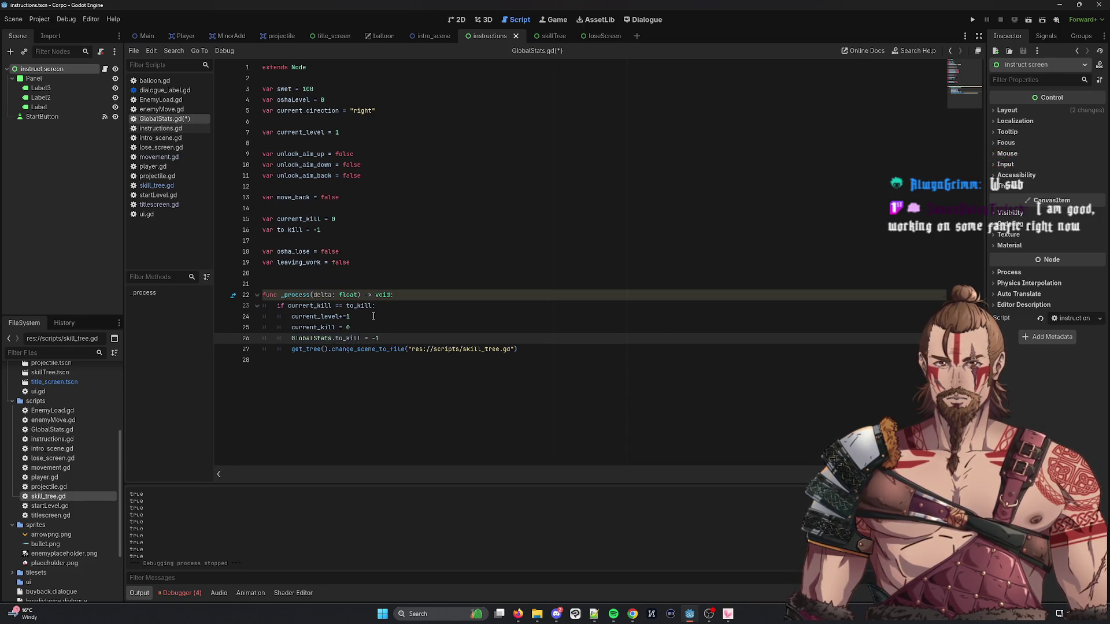
pyautogui.press('Left')
pyautogui.press('Left')
pyautogui.press('Left')
pyautogui.press('BackSpace')
pyautogui.press('BackSpace')
pyautogui.press('BackSpace')
pyautogui.press('BackSpace')
pyautogui.press('BackSpace')
pyautogui.press('BackSpace')
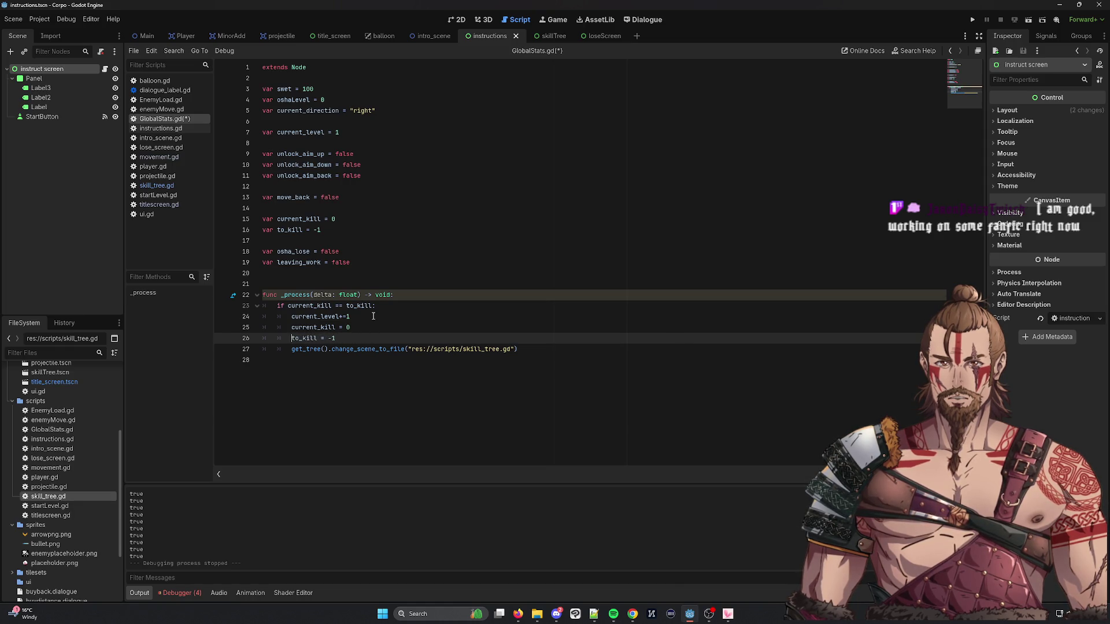
# Add print("hey") below the to_kill reset and save.
pyautogui.press('End')
pyautogui.press('Return')
pyautogui.write('pri')
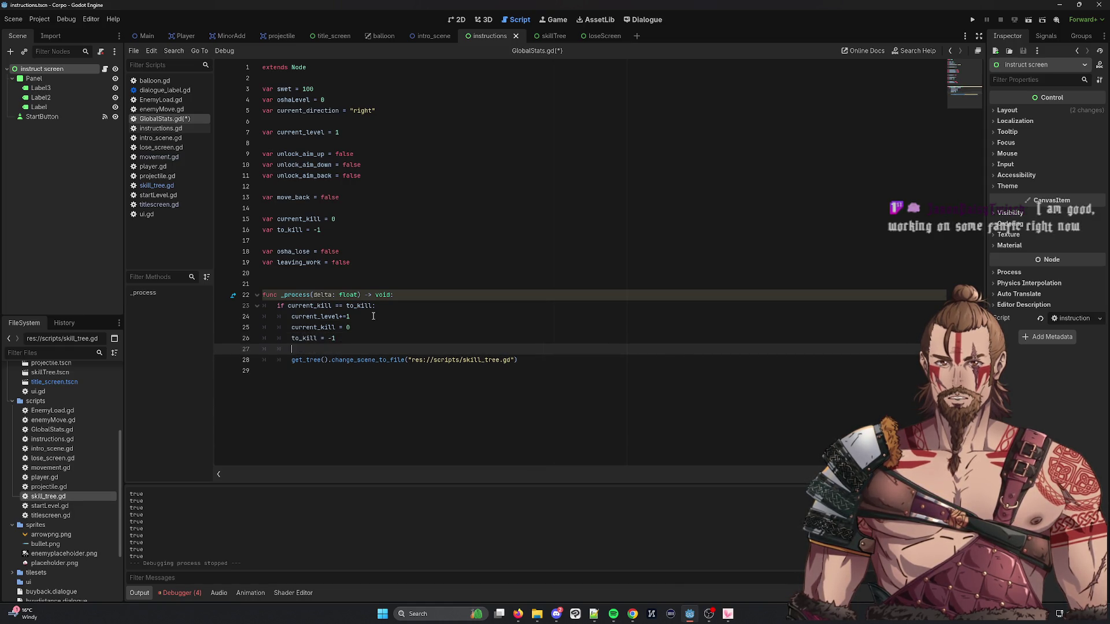
pyautogui.write('nt("hey"')
pyautogui.hotkey('ctrl', 's')
pyautogui.click(373, 327)
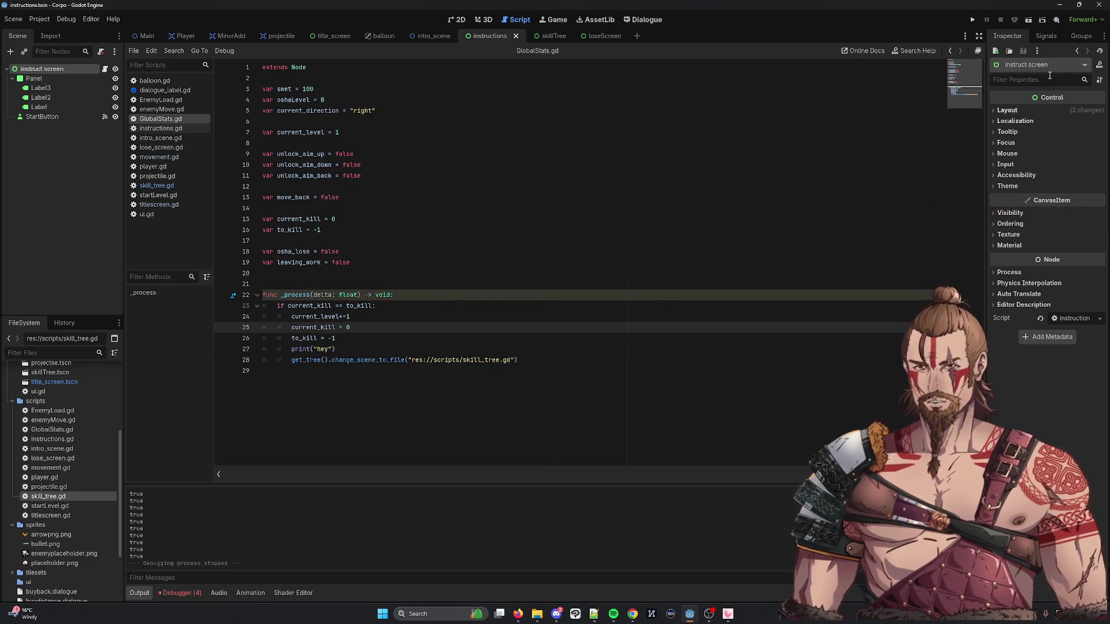
pyautogui.click(1042, 20)
pyautogui.doubleClick(551, 200)
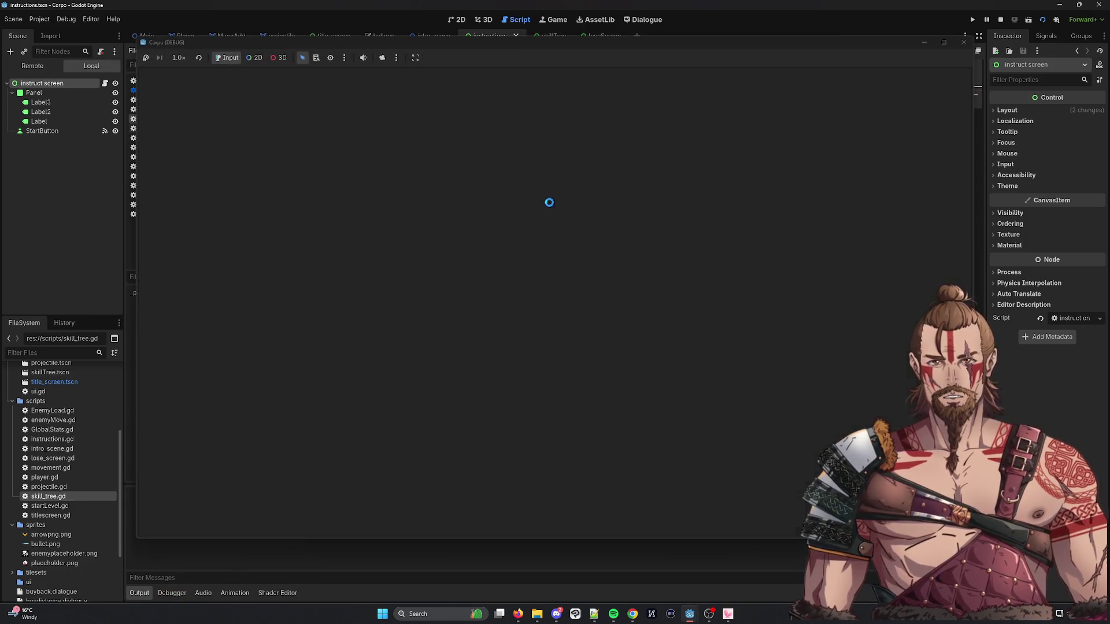
pyautogui.press('Down')
pyautogui.press('Right')
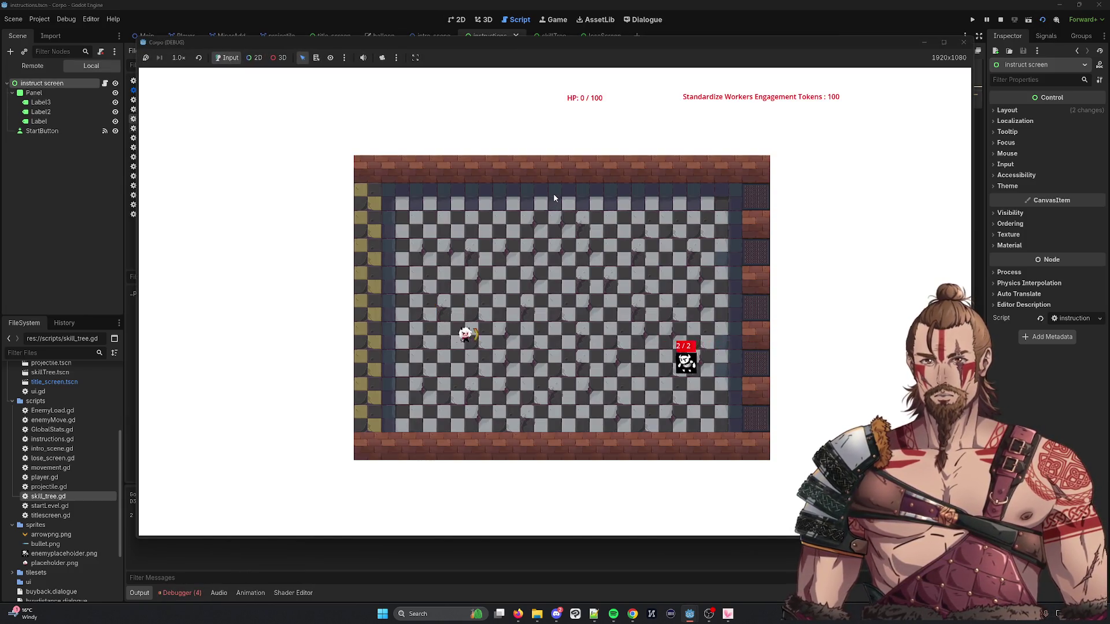
pyautogui.press('Right')
pyautogui.press('Up')
pyautogui.press('Up')
pyautogui.press('Right')
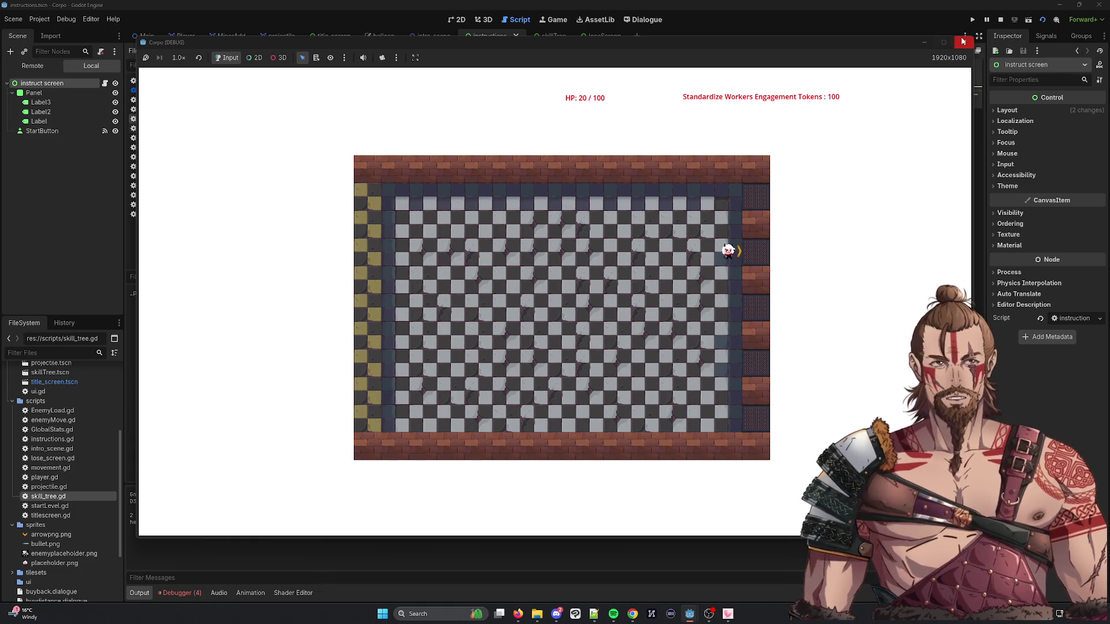
pyautogui.click(964, 42)
pyautogui.moveTo(302, 359); pyautogui.dragTo(595, 369)
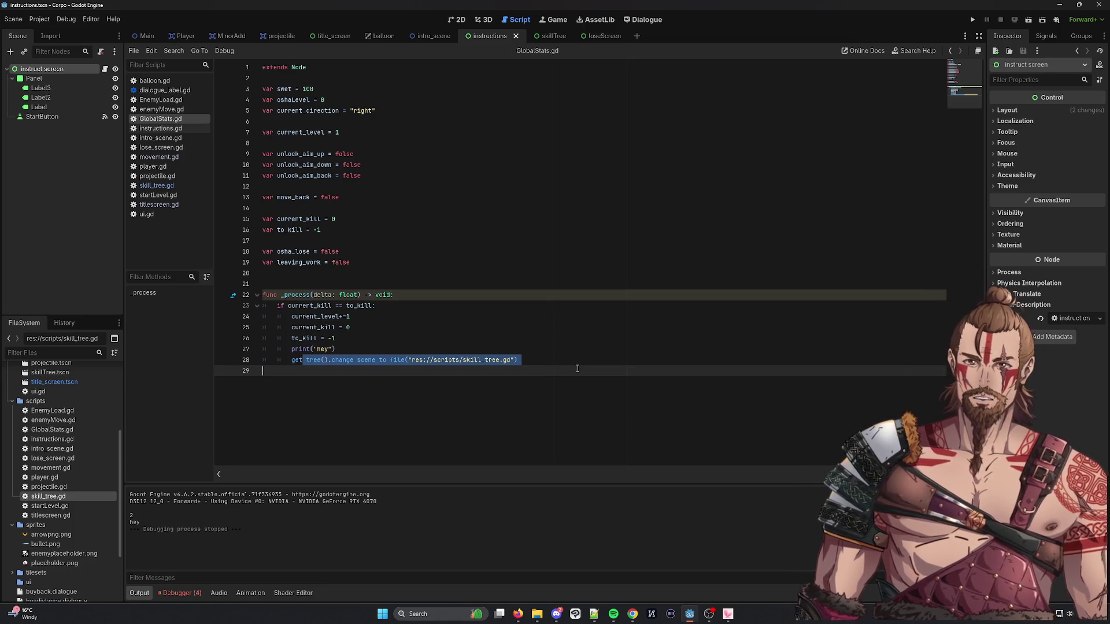
pyautogui.moveTo(412, 360); pyautogui.dragTo(505, 364)
# Replace the scene-change path with res://scenes/skillTree.tscn from the FileSystem dock and save.
pyautogui.moveTo(492, 361)
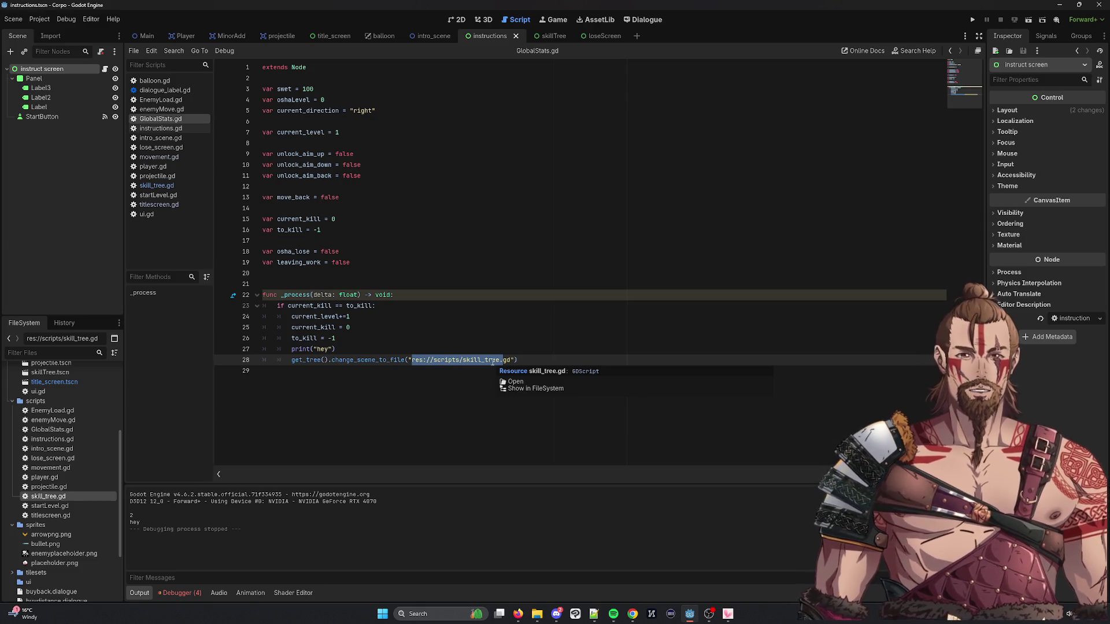
pyautogui.press('BackSpace')
pyautogui.press('Delete')
pyautogui.press('Delete')
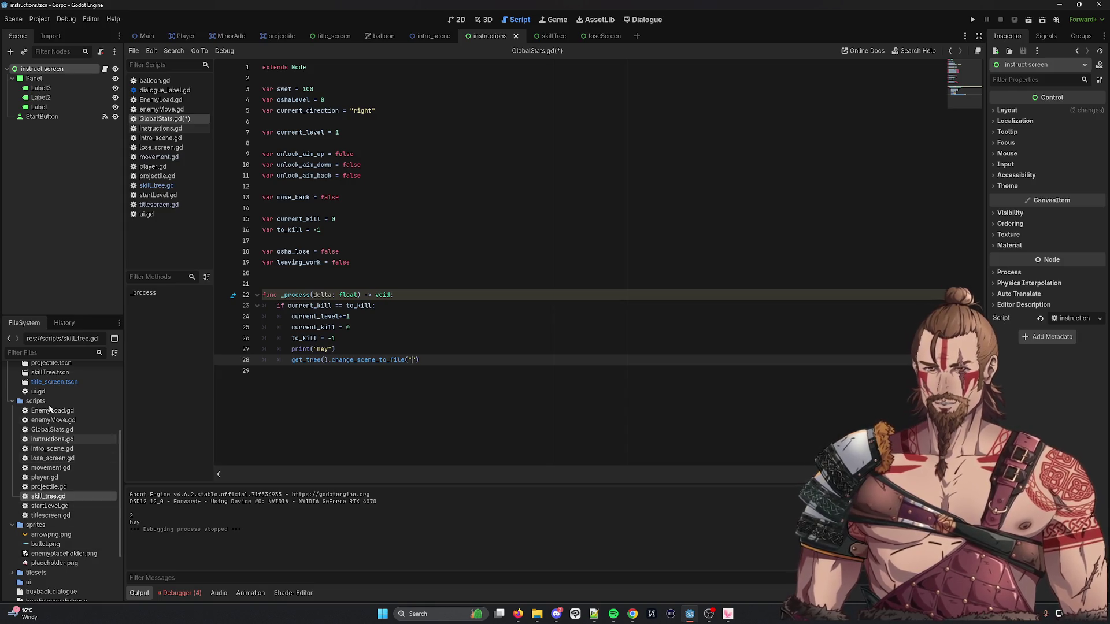
pyautogui.click(13, 401)
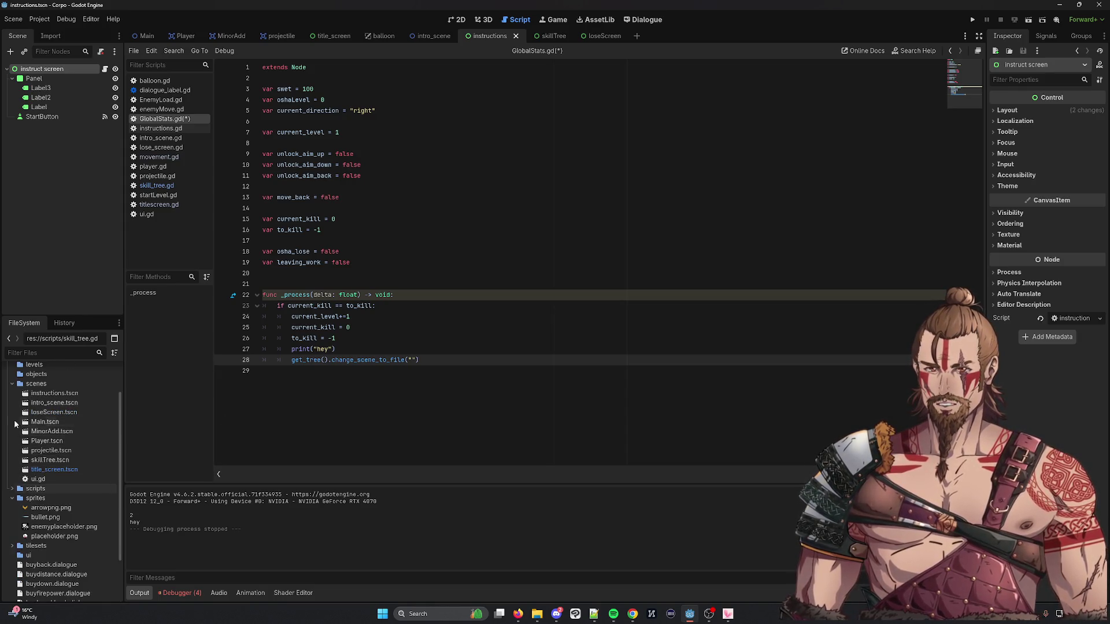
pyautogui.moveTo(49, 460); pyautogui.dragTo(412, 360)
pyautogui.press('BackSpace')
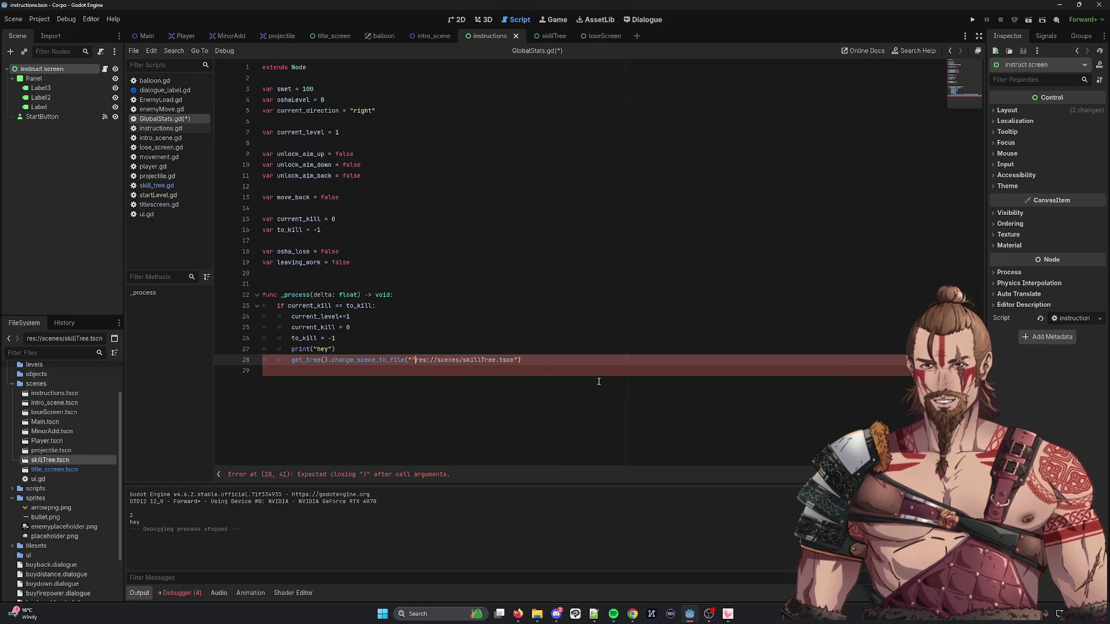
pyautogui.press('BackSpace')
pyautogui.hotkey('ctrl', 's')
# Delete the print("hey") debug line from the level-up branch.
pyautogui.click(212, 356)
pyautogui.moveTo(212, 355); pyautogui.dragTo(241, 345)
pyautogui.press('BackSpace')
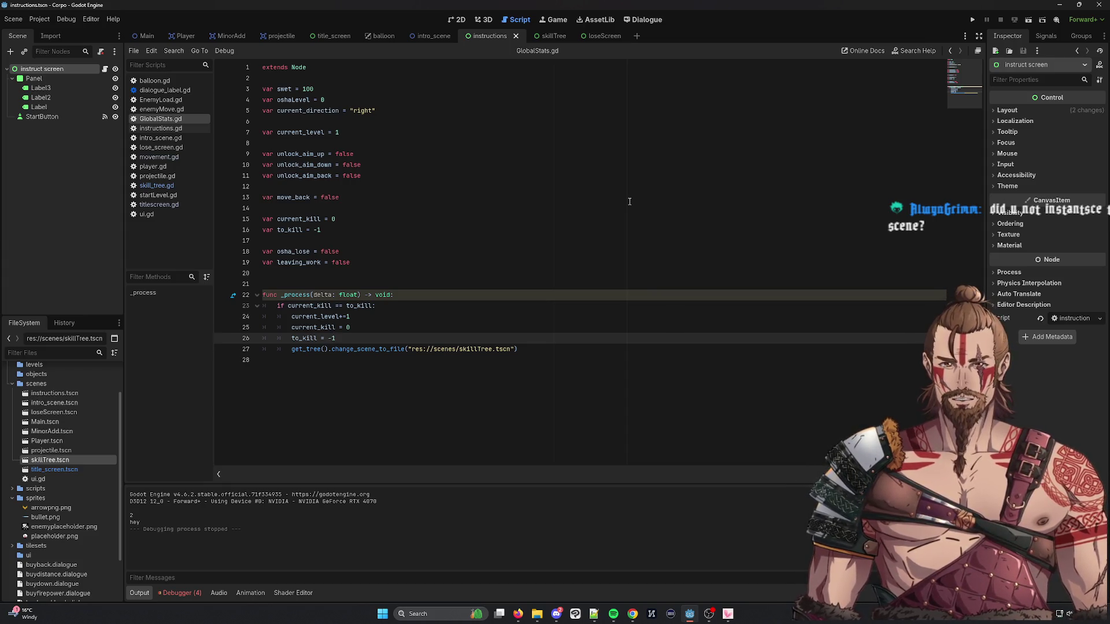
pyautogui.moveTo(314, 349); pyautogui.dragTo(514, 354)
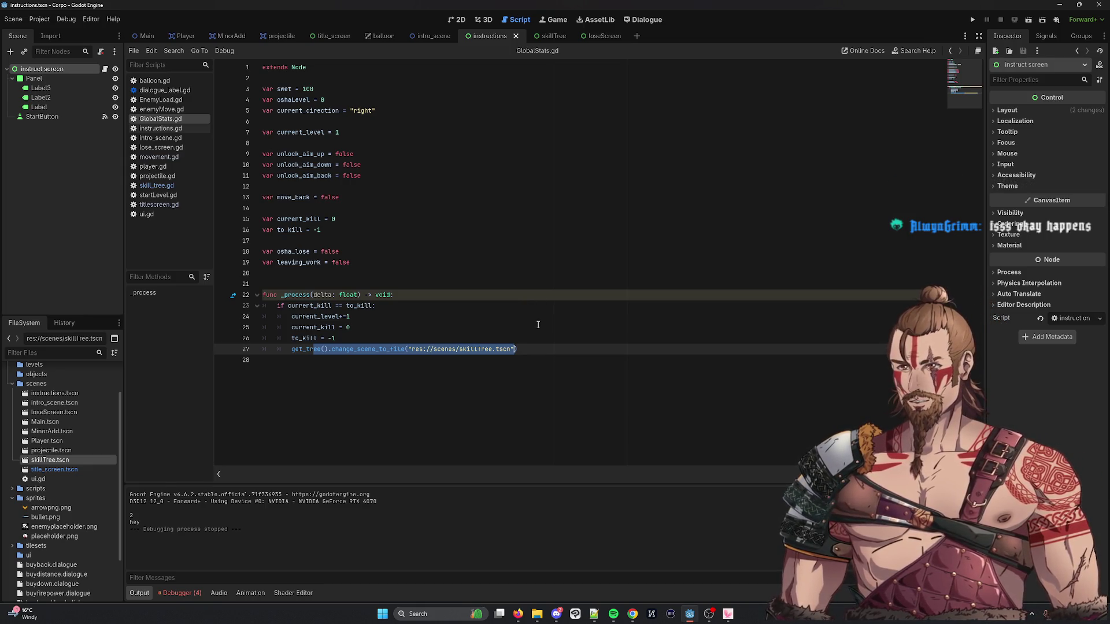
pyautogui.click(533, 277)
# Run the Main scene and play the level, returning from the first skill-tree screen.
pyautogui.click(1040, 21)
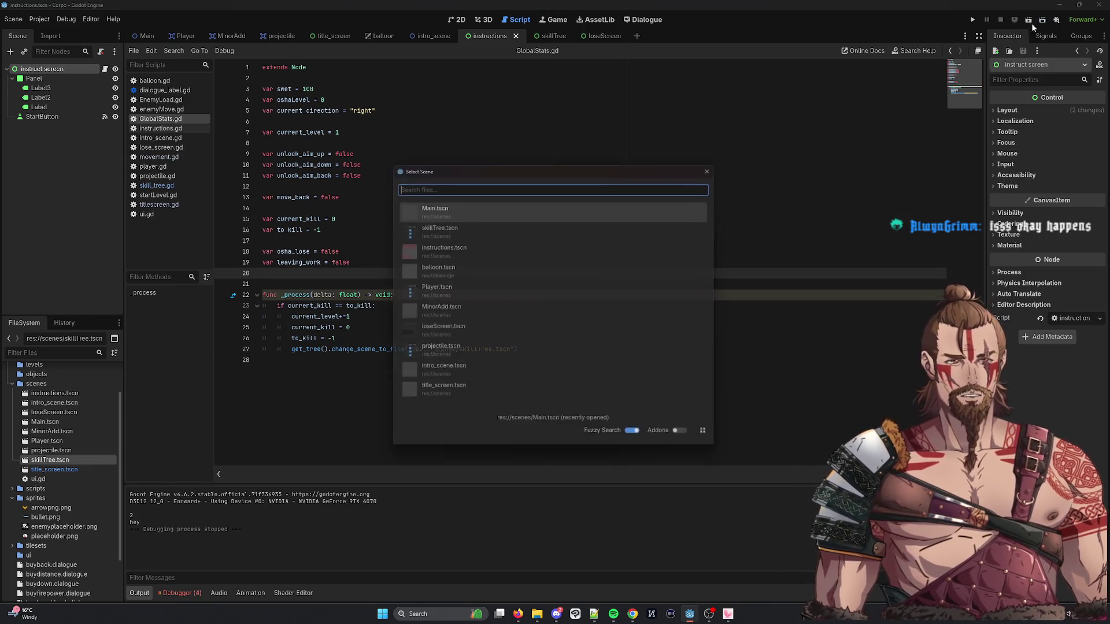
pyautogui.click(457, 213)
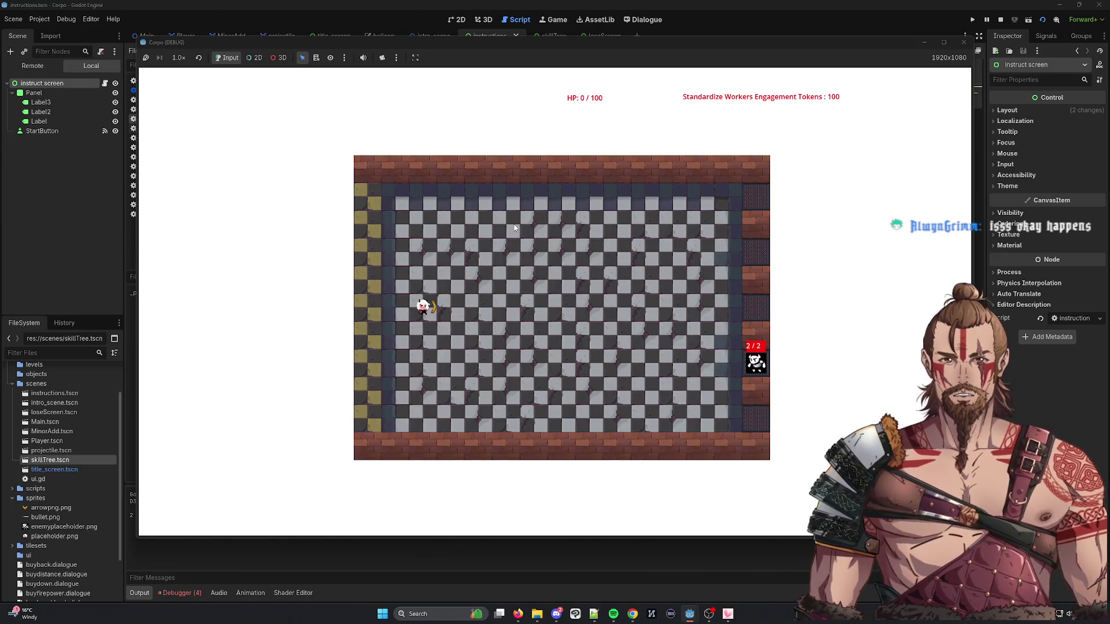
pyautogui.press('d')
pyautogui.press('s')
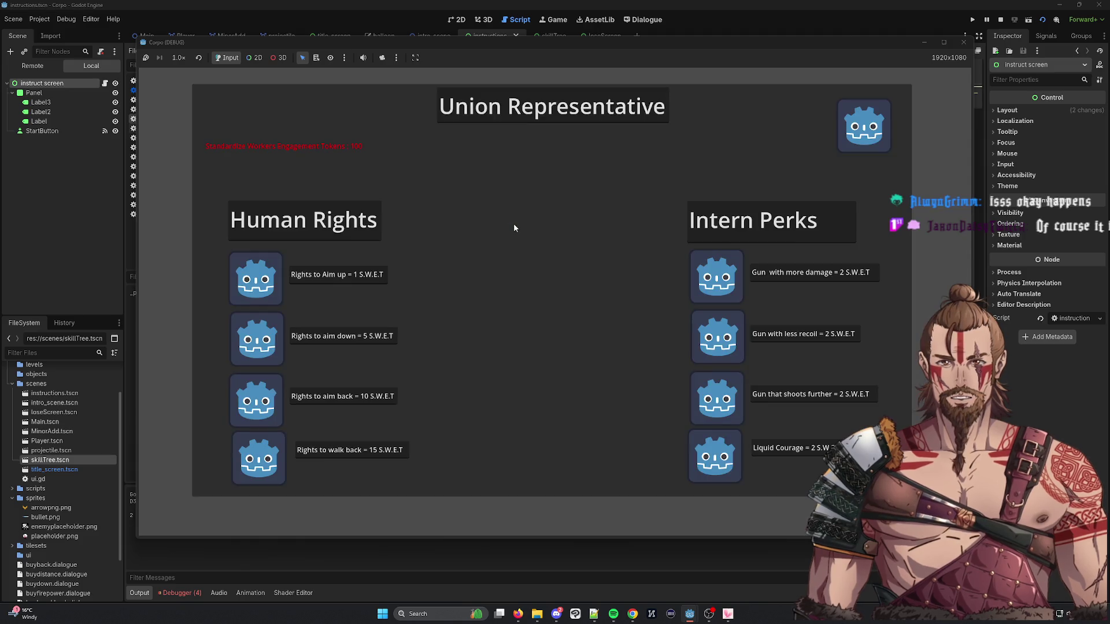
pyautogui.click(853, 142)
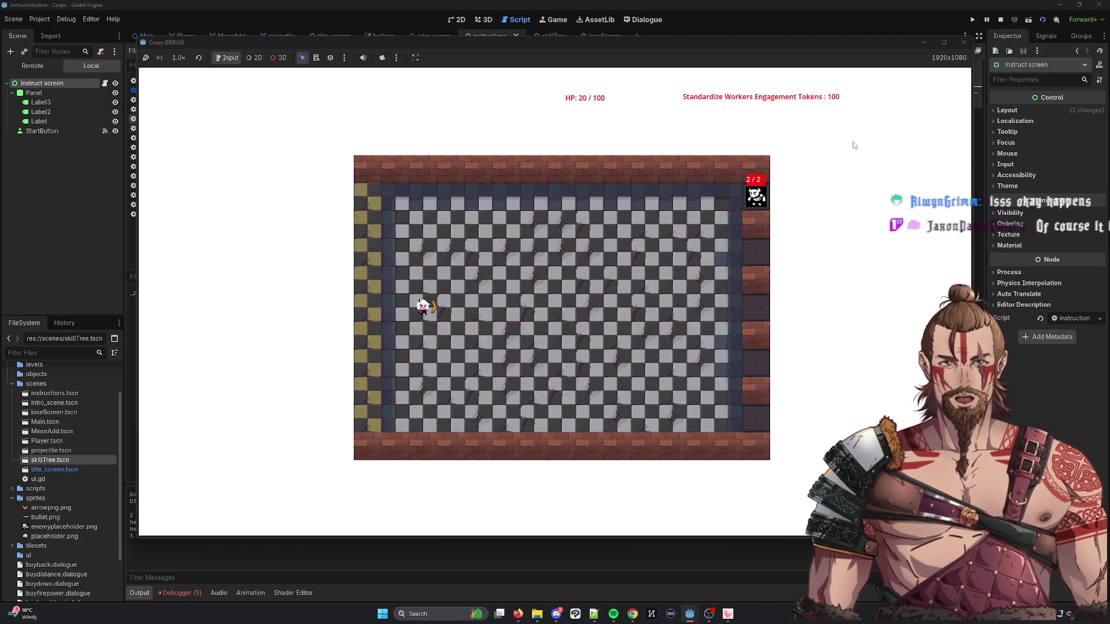
pyautogui.press('d')
pyautogui.press('s')
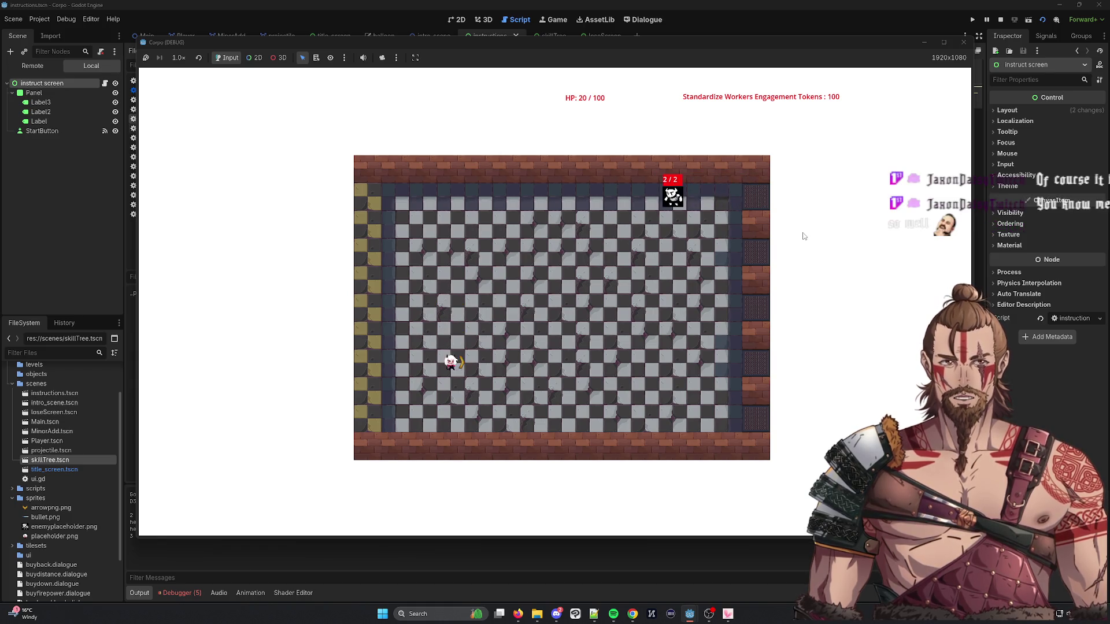
pyautogui.press('d')
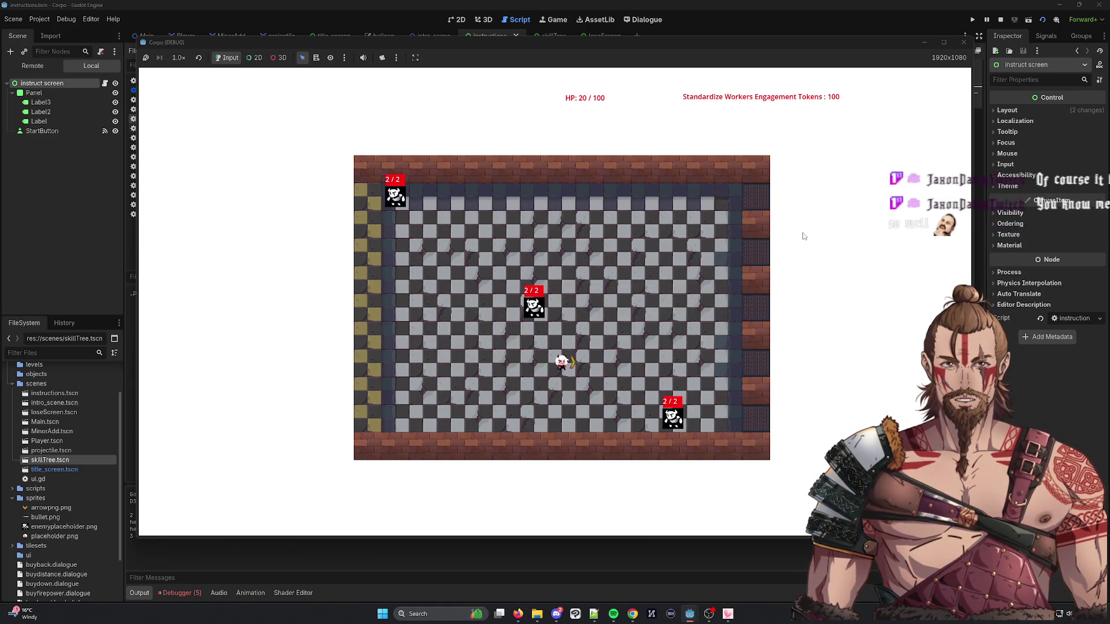
pyautogui.press('w')
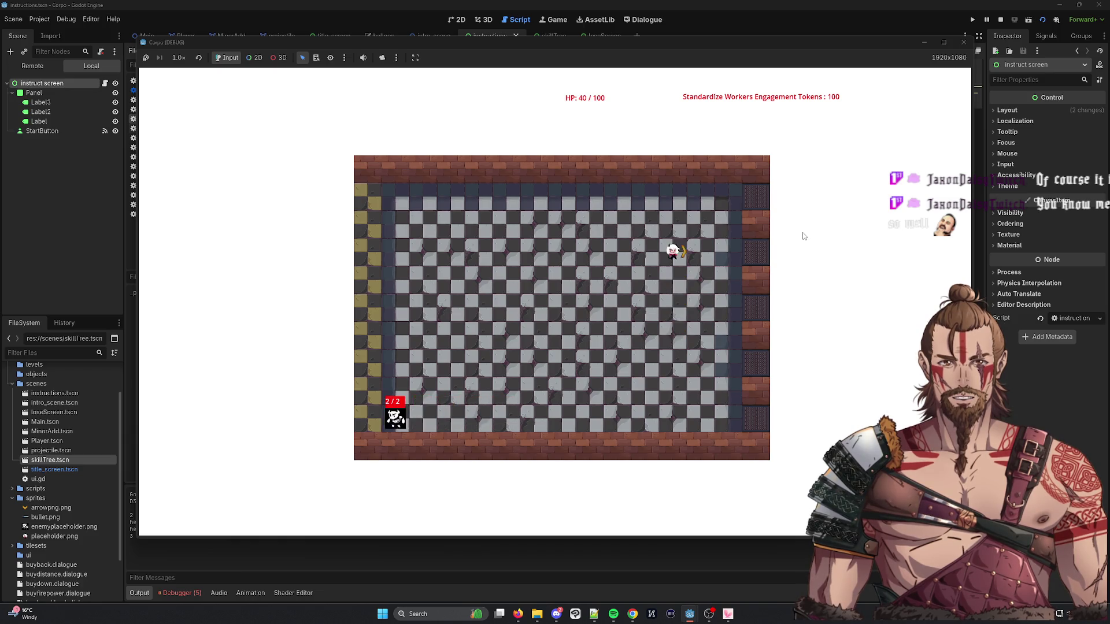
pyautogui.press('d')
pyautogui.press('s')
pyautogui.press('w')
pyautogui.press('d')
pyautogui.press('w')
pyautogui.press('s')
pyautogui.press('d')
pyautogui.press('w')
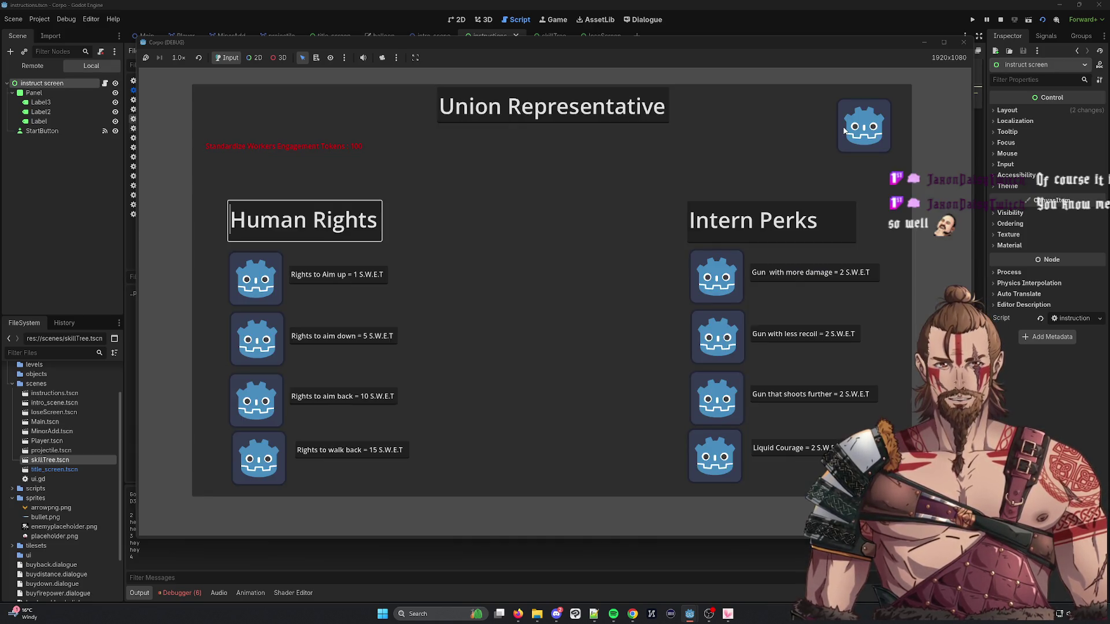
# Keep playing, closing the skill-tree screen each time it appears.
pyautogui.click(845, 131)
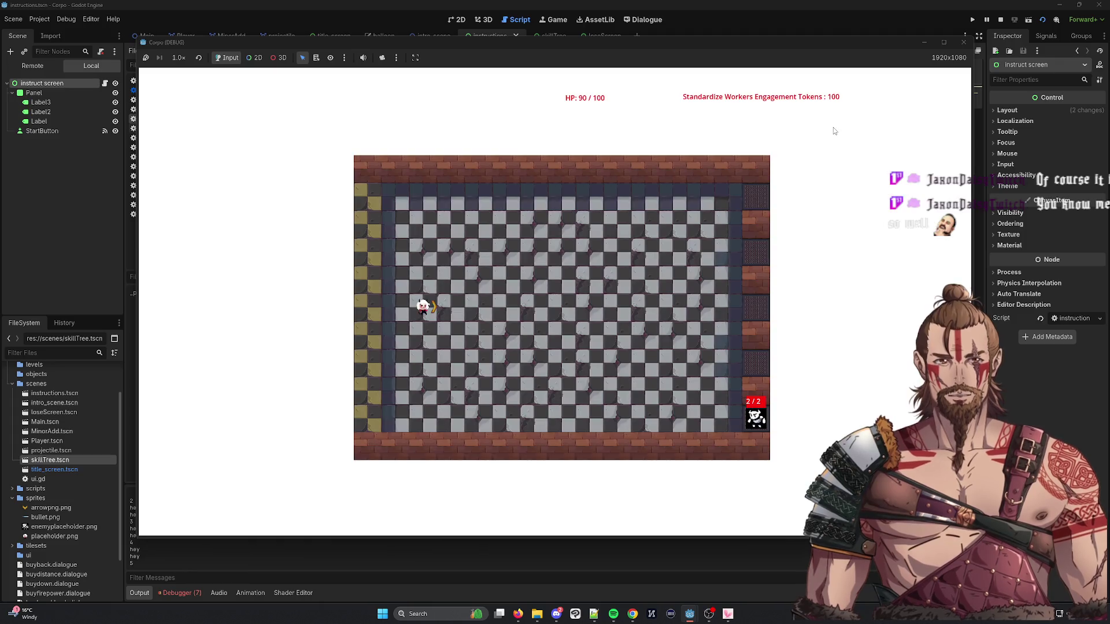
pyautogui.press('d')
pyautogui.press('s')
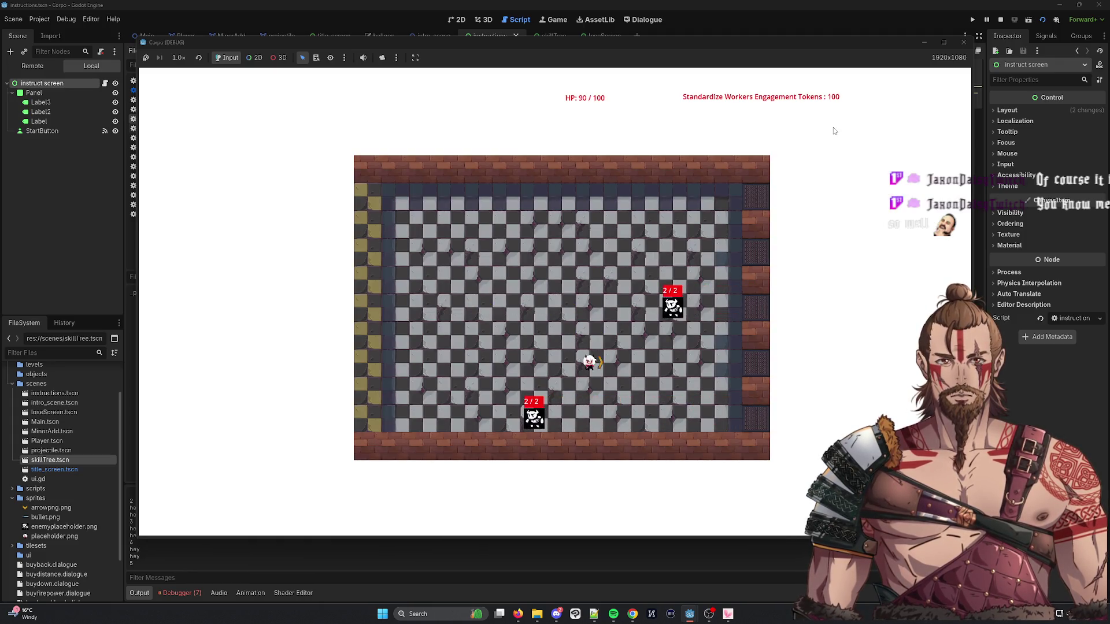
pyautogui.press('d')
pyautogui.press('w')
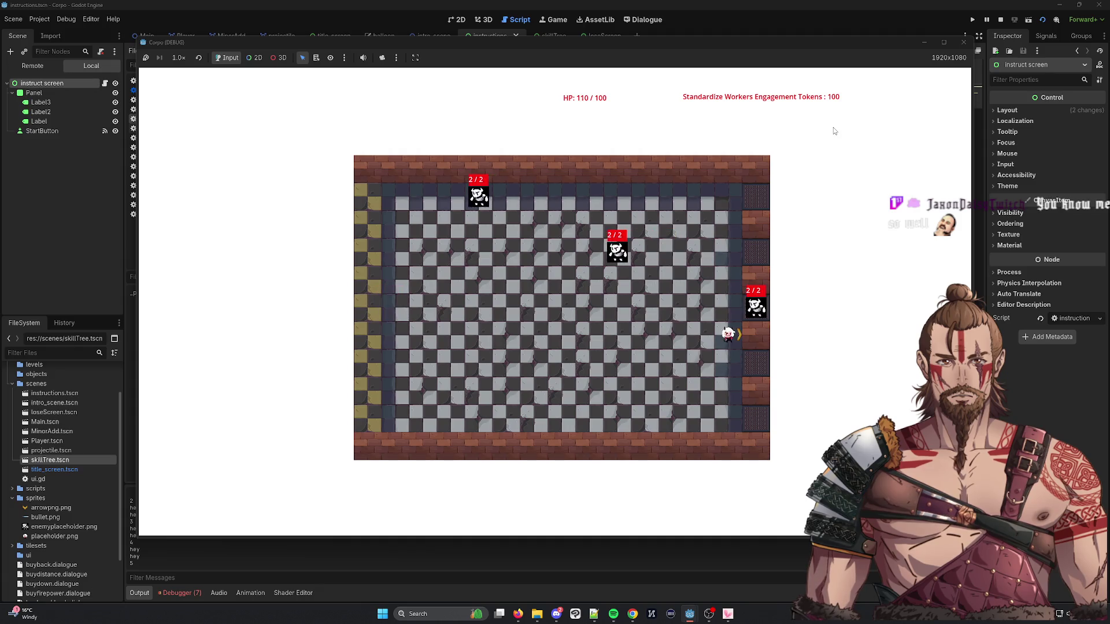
pyautogui.press('d')
pyautogui.press('s')
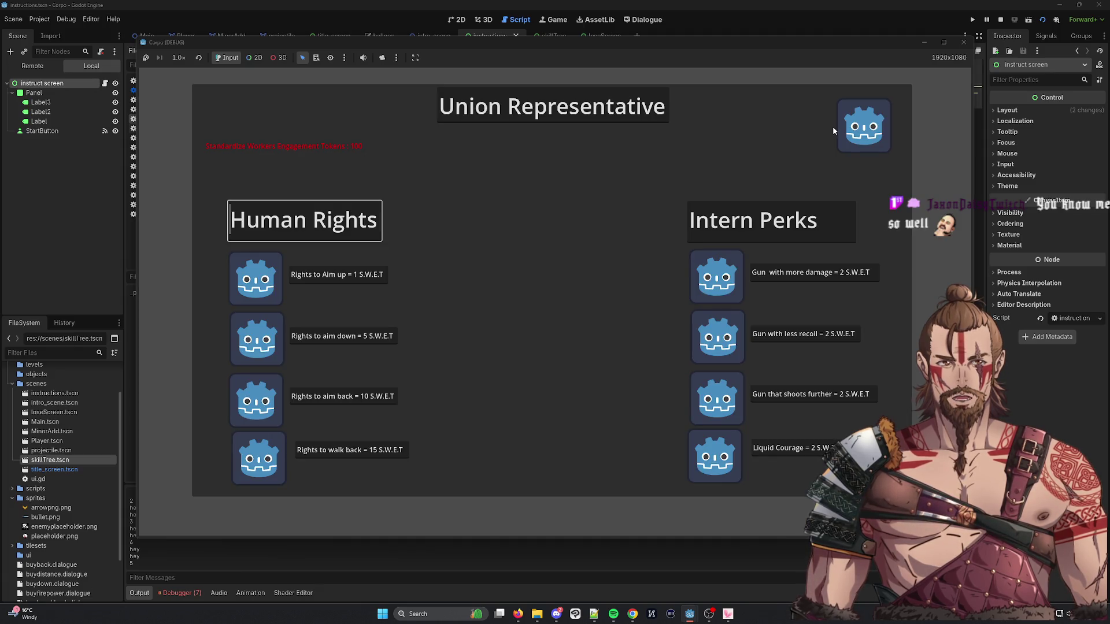
pyautogui.click(865, 132)
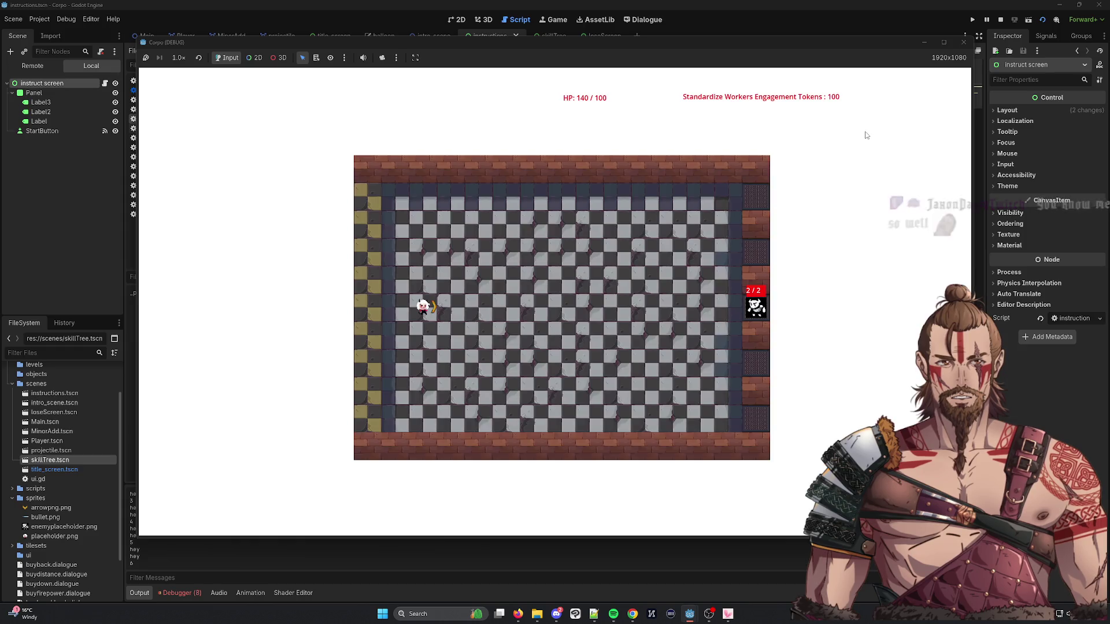
pyautogui.press('d')
pyautogui.press('w')
pyautogui.press('s')
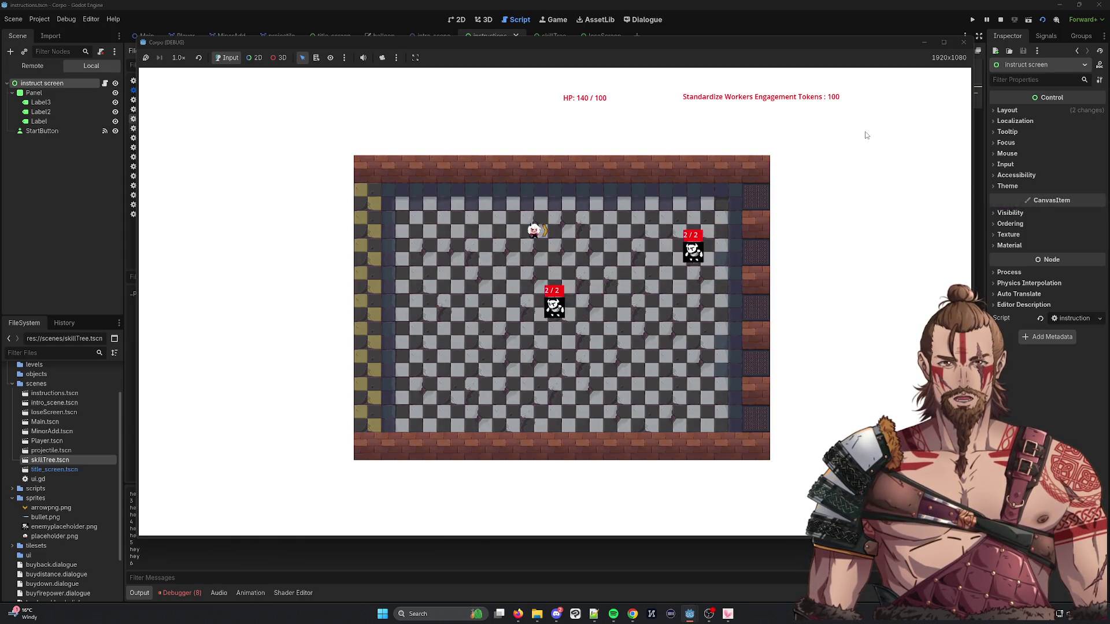
pyautogui.press('w')
pyautogui.press('d')
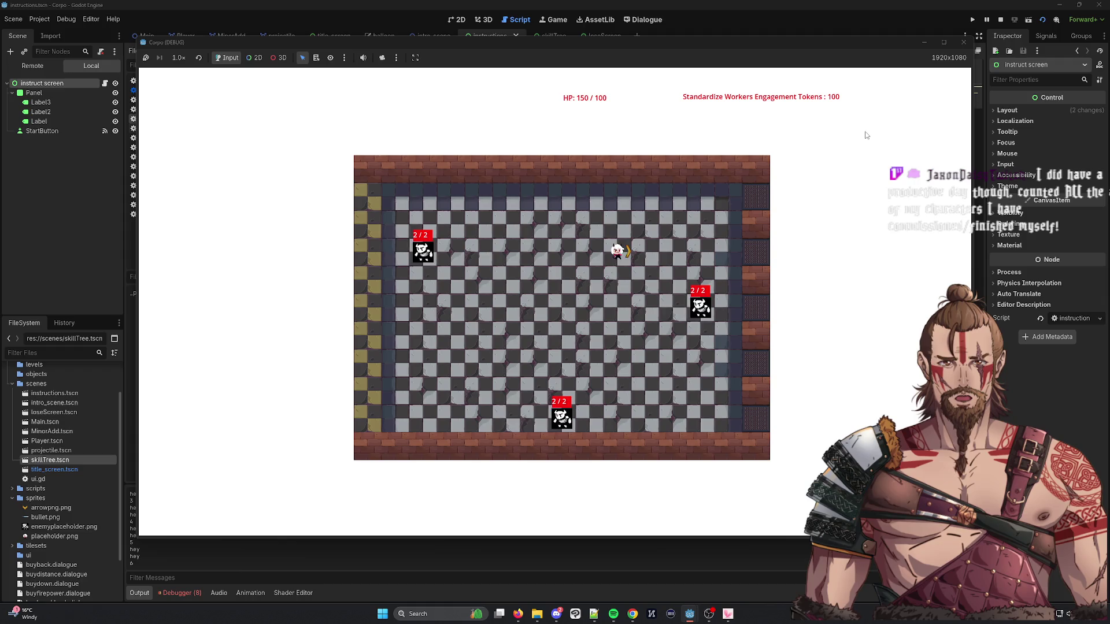
pyautogui.press('d')
pyautogui.press('s')
pyautogui.press('w')
pyautogui.press('w')
pyautogui.press('s')
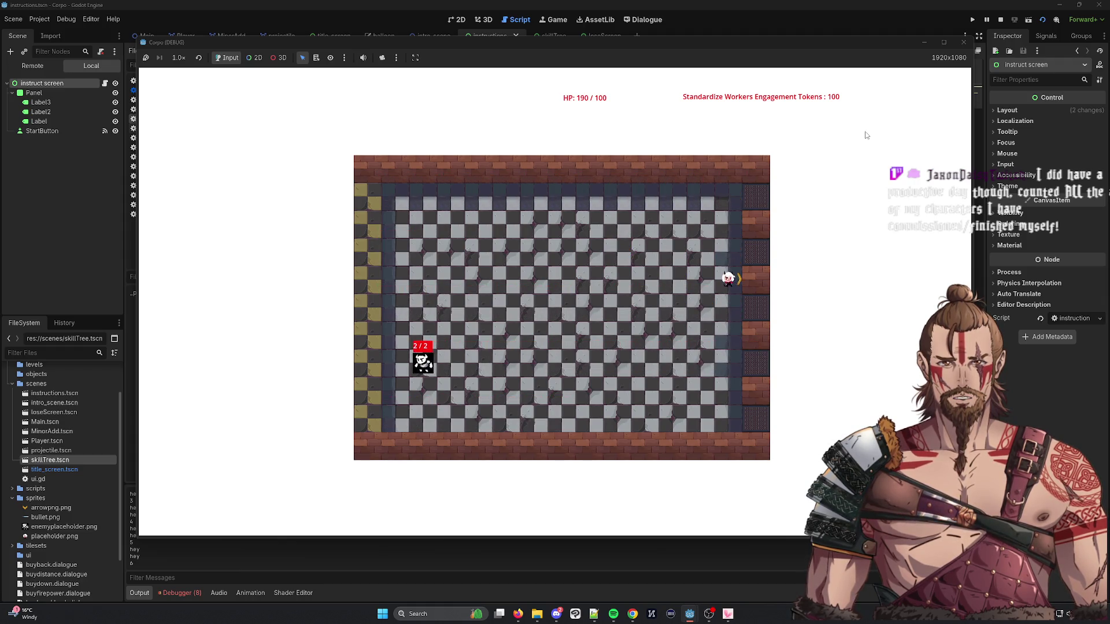
# Close the skill-tree screen once more, play until HP reaches 230, and close the game.
pyautogui.click(865, 140)
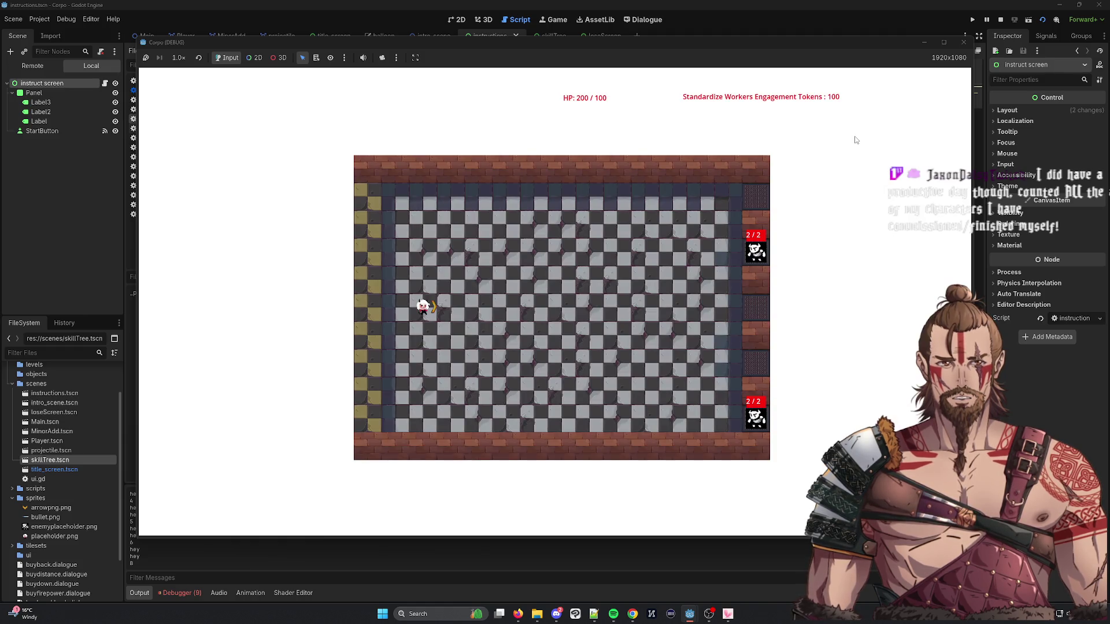
pyautogui.press('d')
pyautogui.press('w')
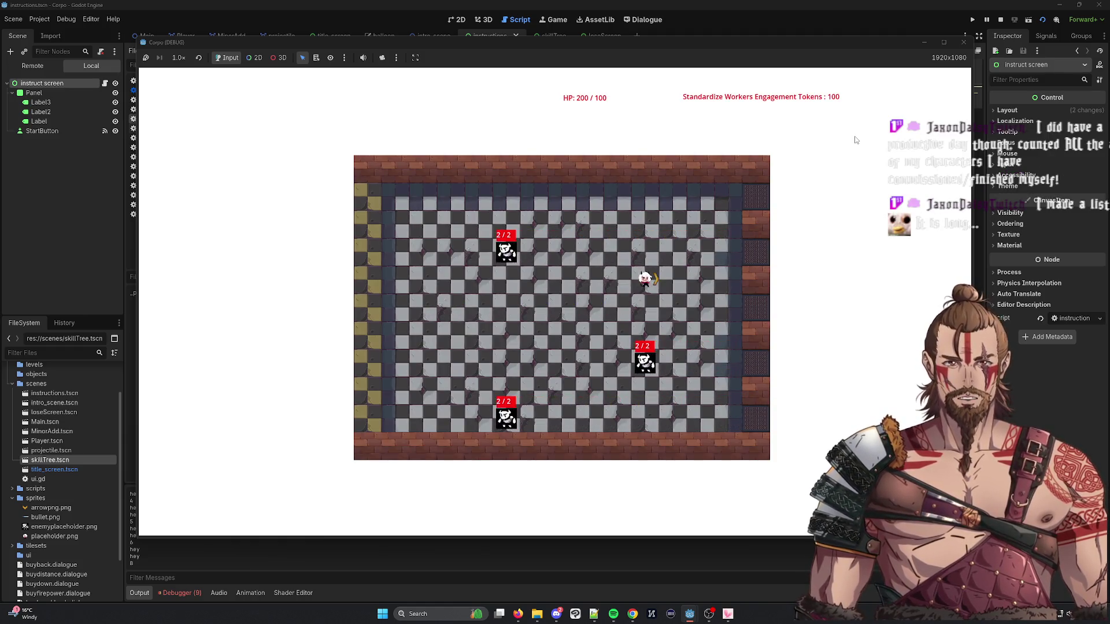
pyautogui.press('s')
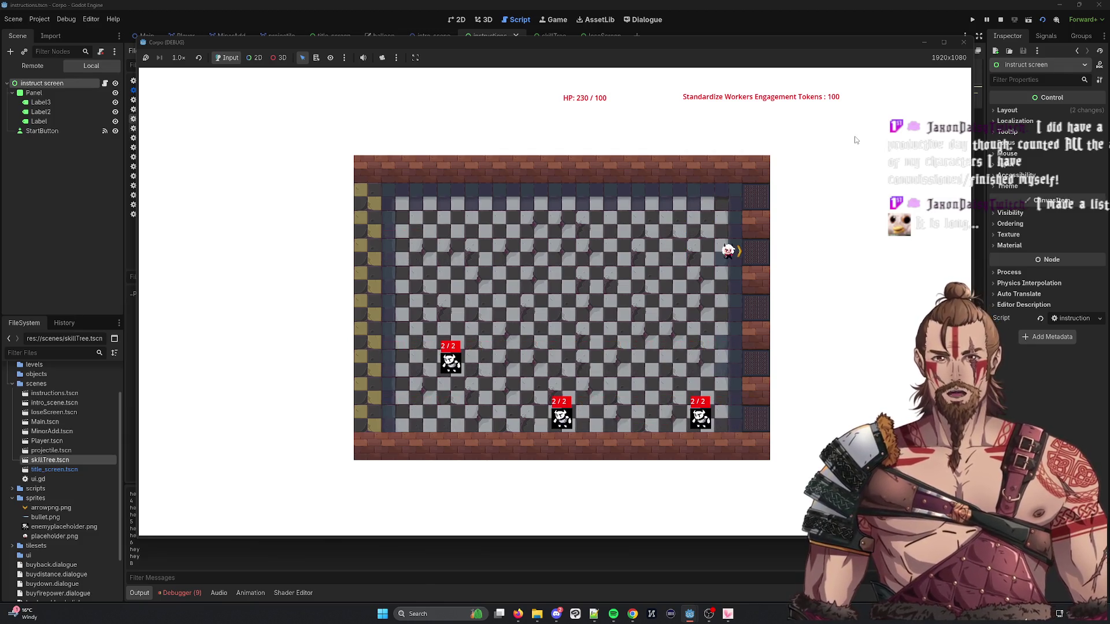
pyautogui.click(965, 42)
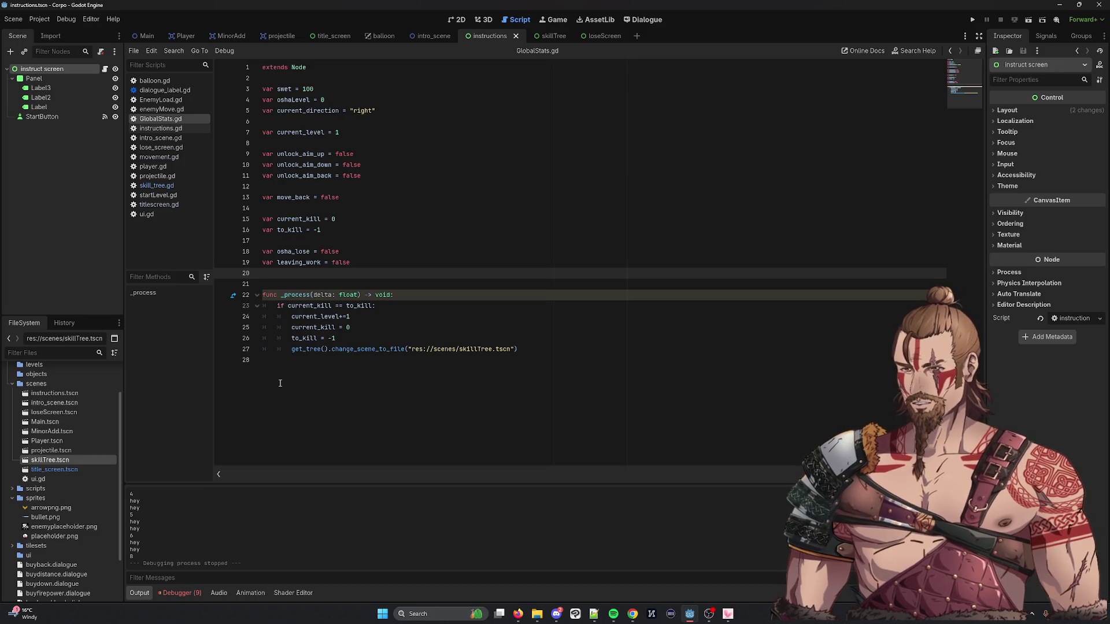
# Go to the to_kill declaration on line 16 of GlobalStats.gd, then switch away from Godot.
pyautogui.click(343, 231)
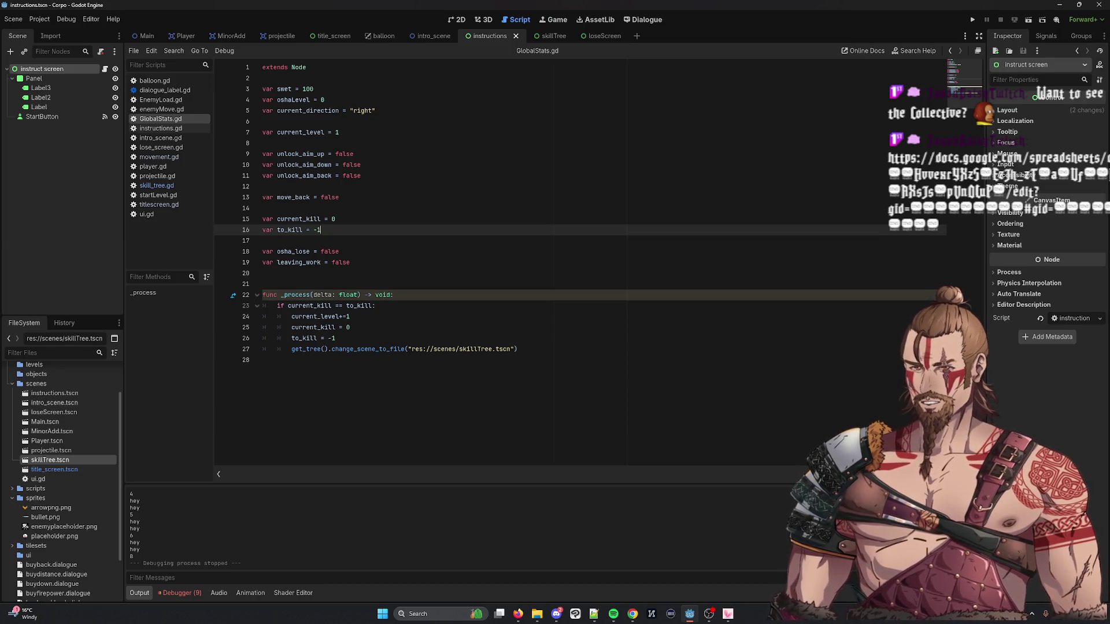
pyautogui.hotkey('alt', 'Tab')
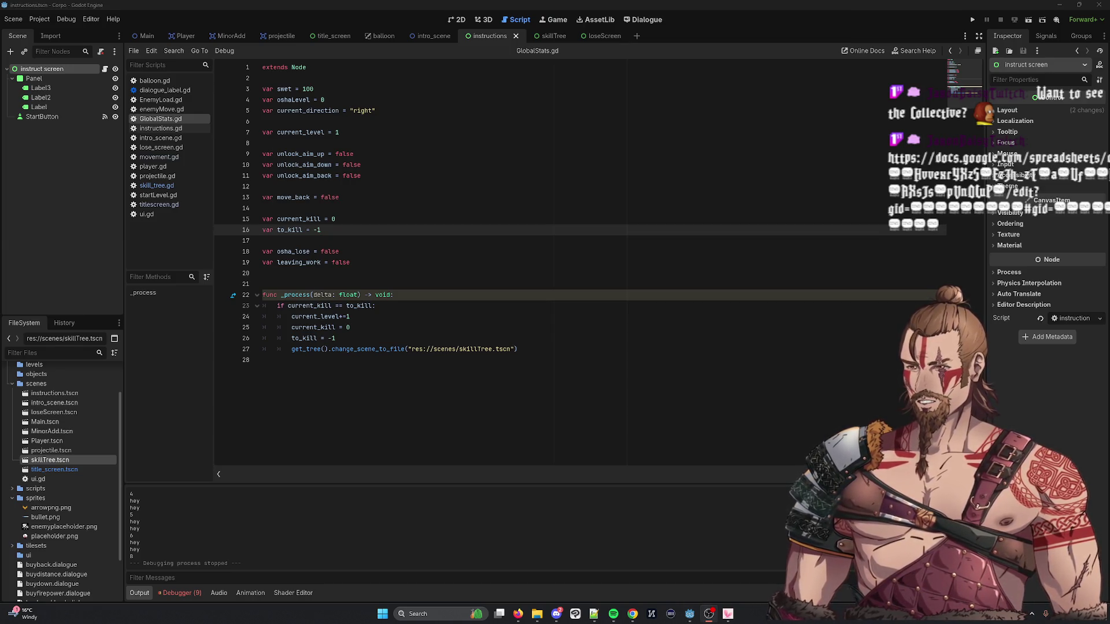
pyautogui.click(632, 614)
pyautogui.hotkey('alt', 'Tab')
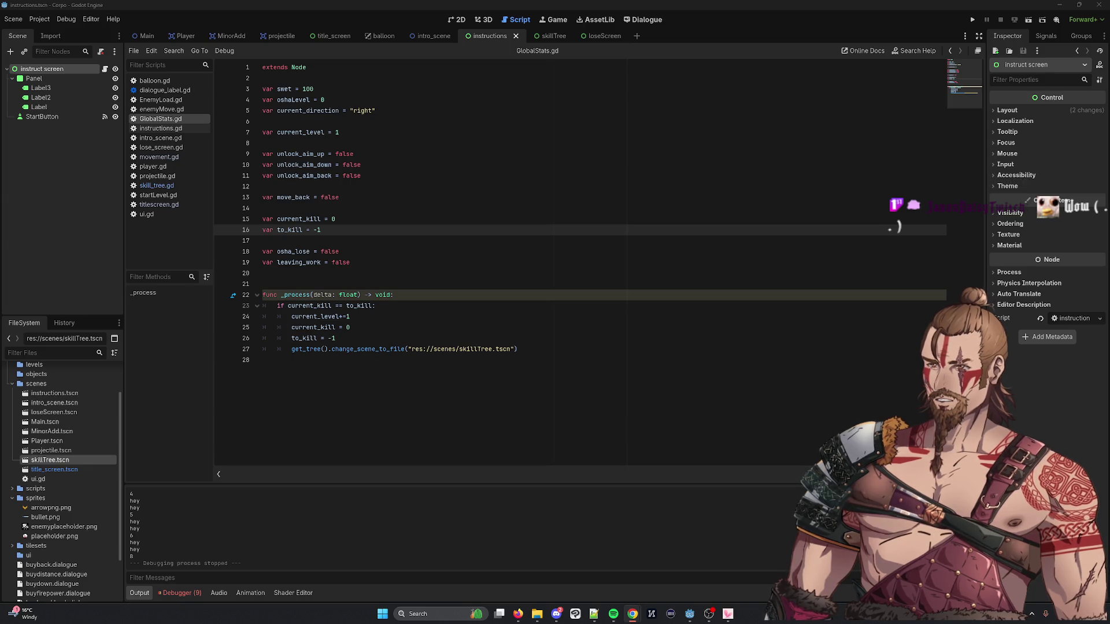
pyautogui.hotkey('alt', 'Tab')
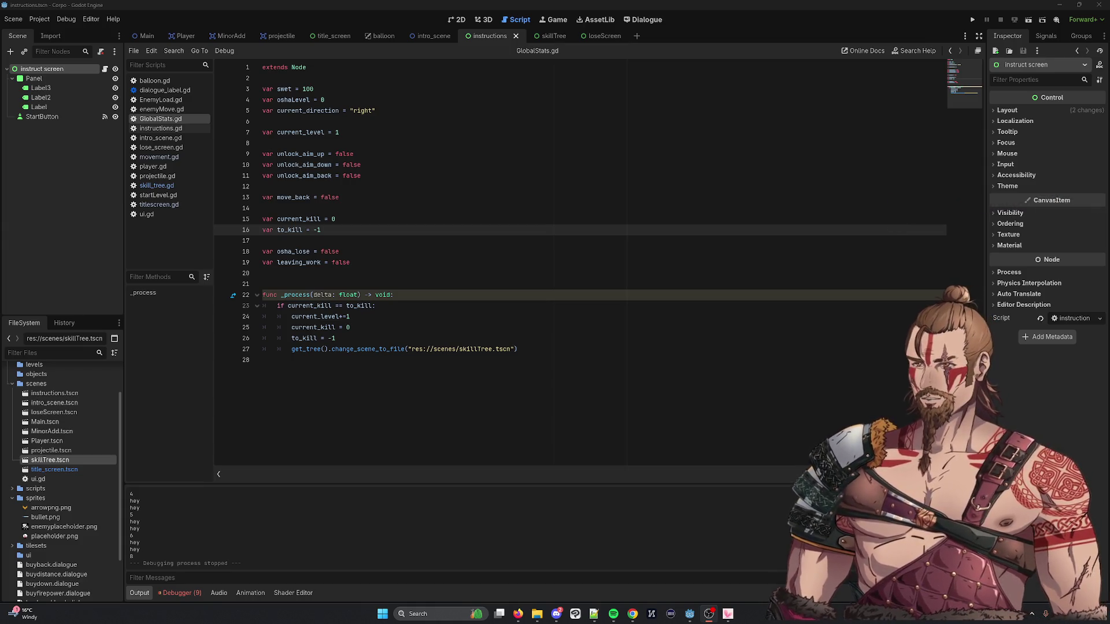
pyautogui.hotkey('alt', 'Tab')
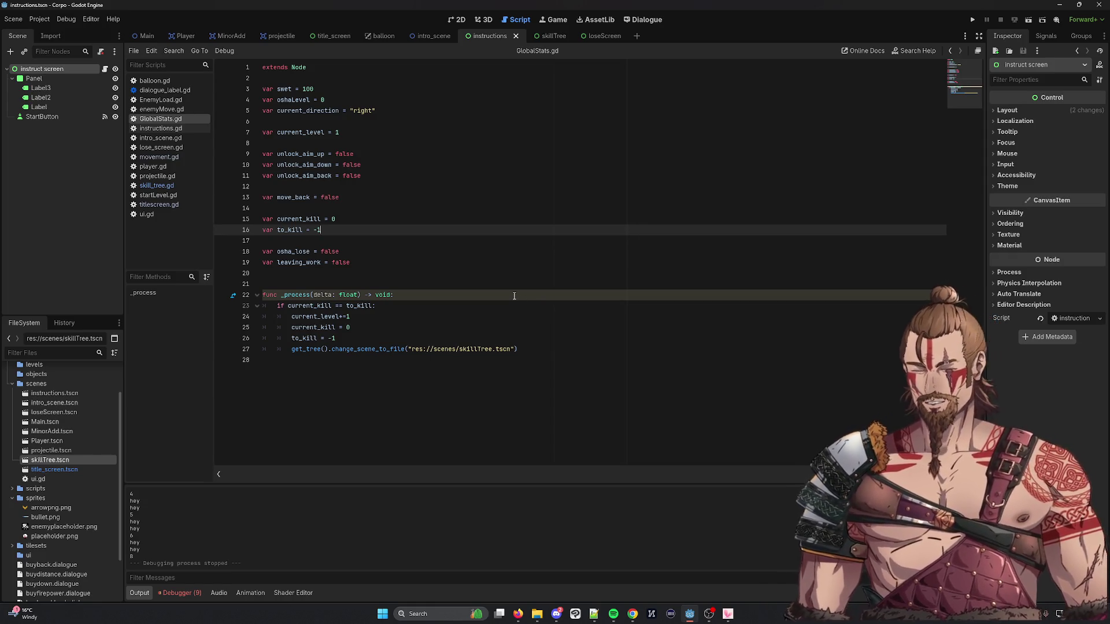
pyautogui.click(599, 40)
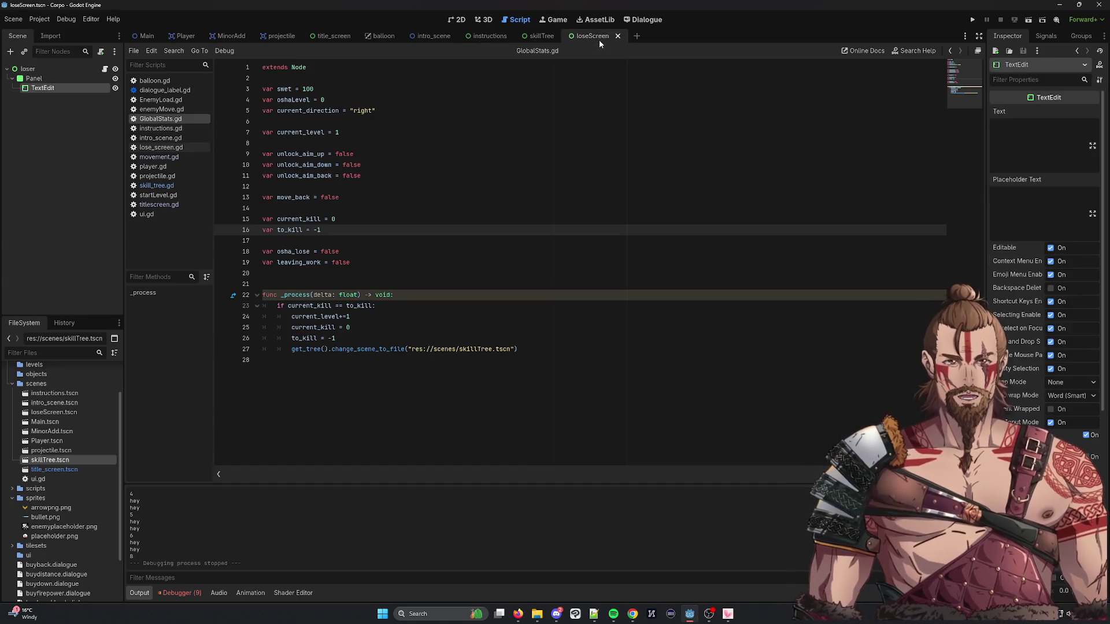
# Step back through the open scene tabs to the Main scene.
pyautogui.click(542, 38)
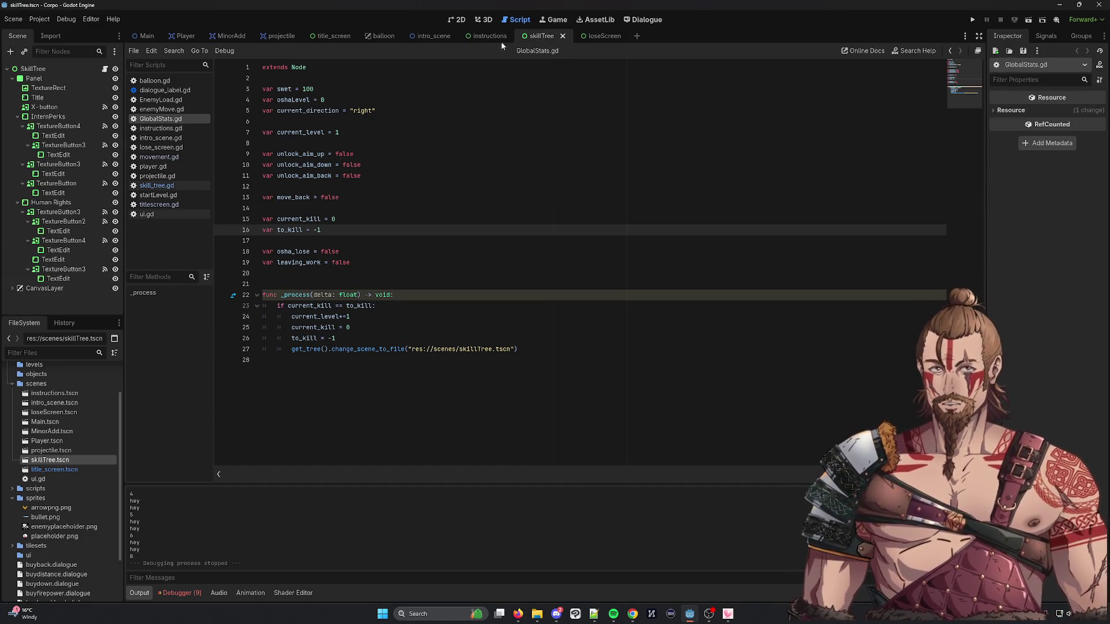
pyautogui.click(485, 37)
pyautogui.click(424, 40)
pyautogui.click(375, 38)
pyautogui.click(334, 37)
pyautogui.click(271, 36)
pyautogui.click(229, 36)
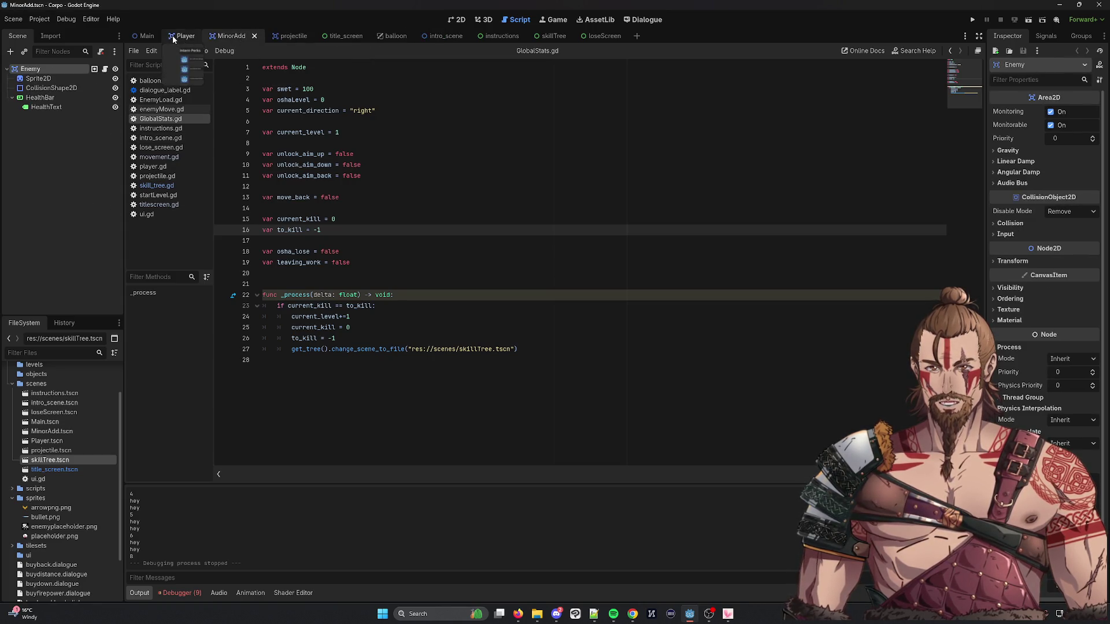
pyautogui.click(144, 35)
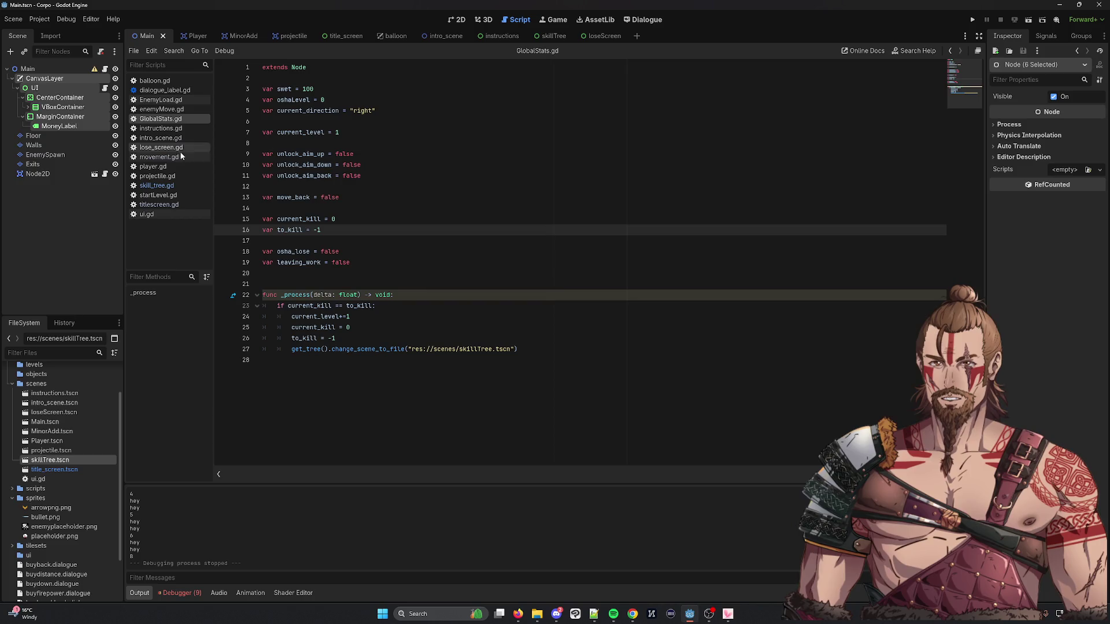
# Delete the leftover print("hey") debug line from skill_tree.gd.
pyautogui.click(171, 186)
pyautogui.moveTo(336, 428); pyautogui.dragTo(263, 429)
pyautogui.press('BackSpace')
pyautogui.press('BackSpace')
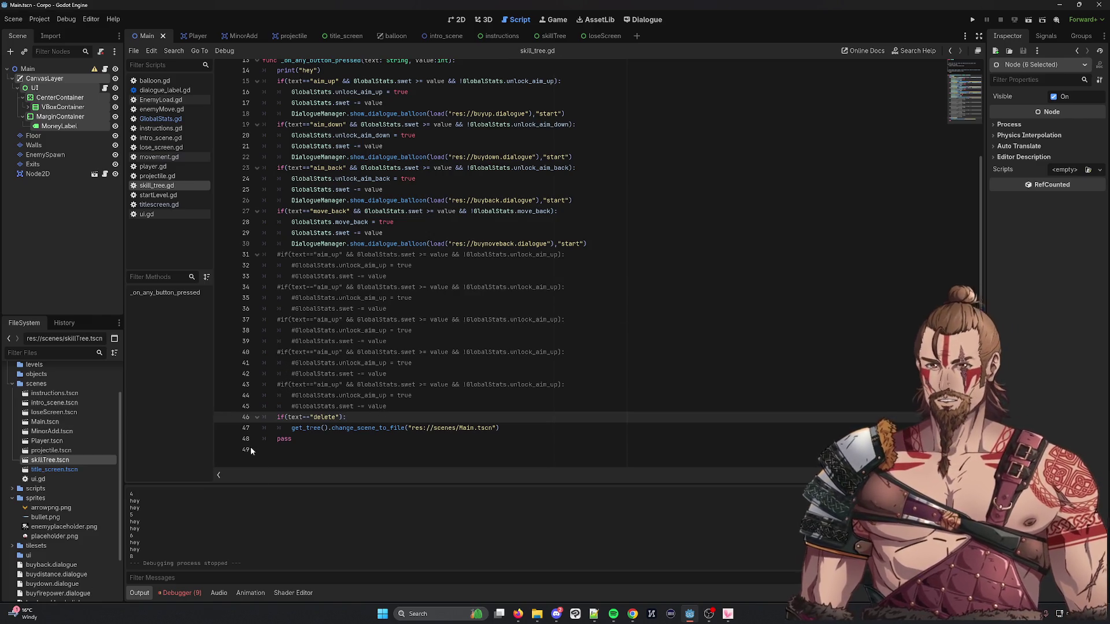
# Start a new 'if' line at the end of _process in GlobalStats.gd.
pyautogui.click(168, 119)
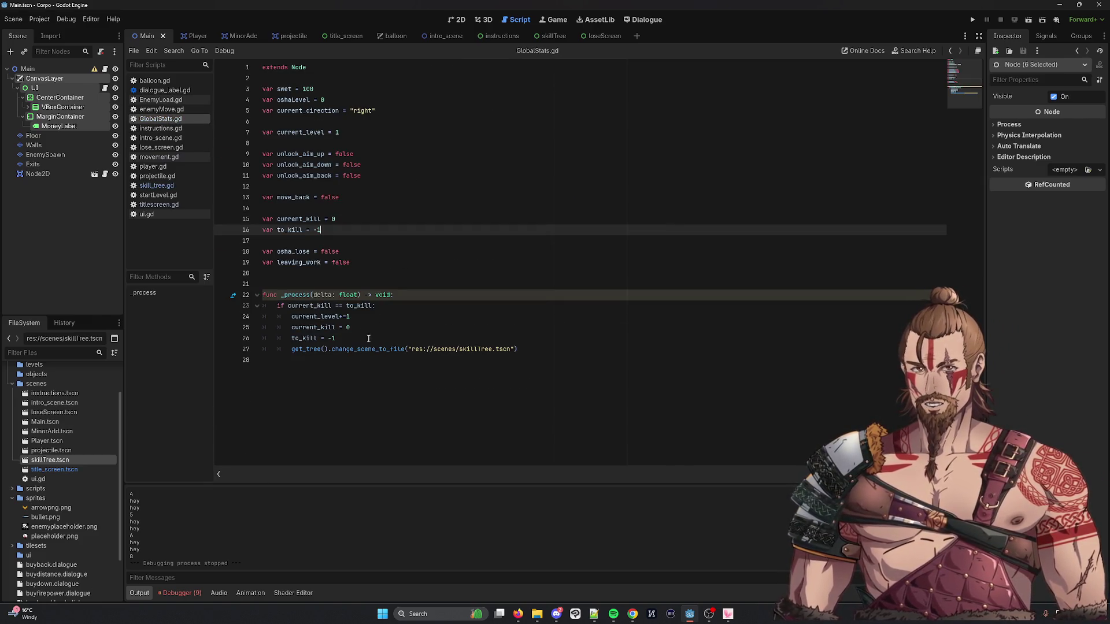
pyautogui.click(550, 358)
pyautogui.click(518, 350)
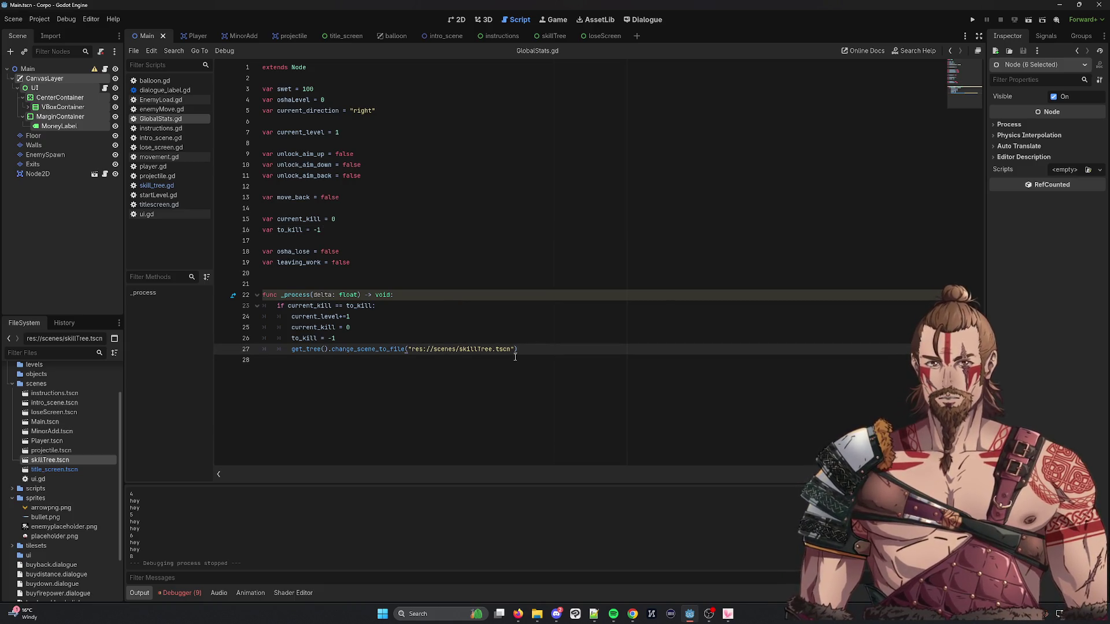
pyautogui.press('Return')
pyautogui.write('if')
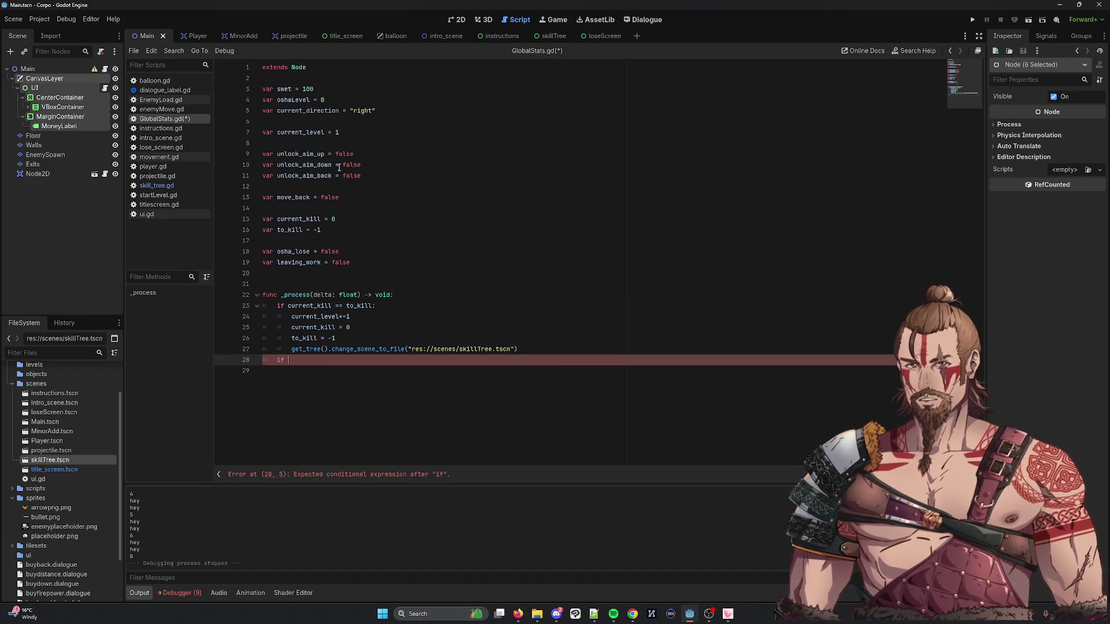
# Delete the 'var osha_lose = false' declaration on line 18 and save GlobalStats.gd.
pyautogui.doubleClick(294, 251)
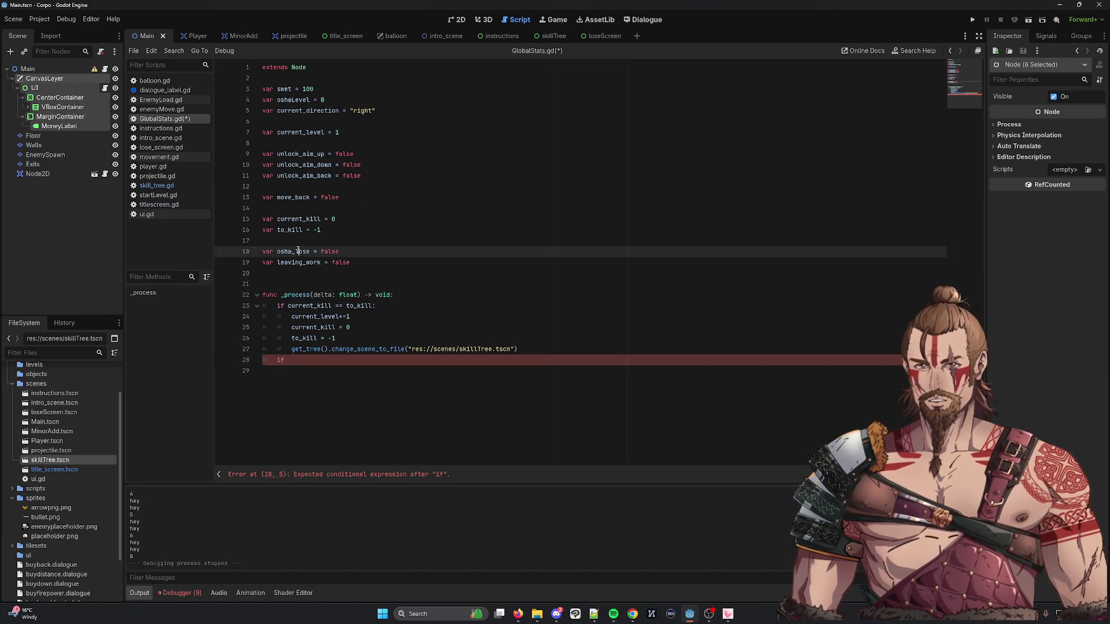
pyautogui.click(315, 363)
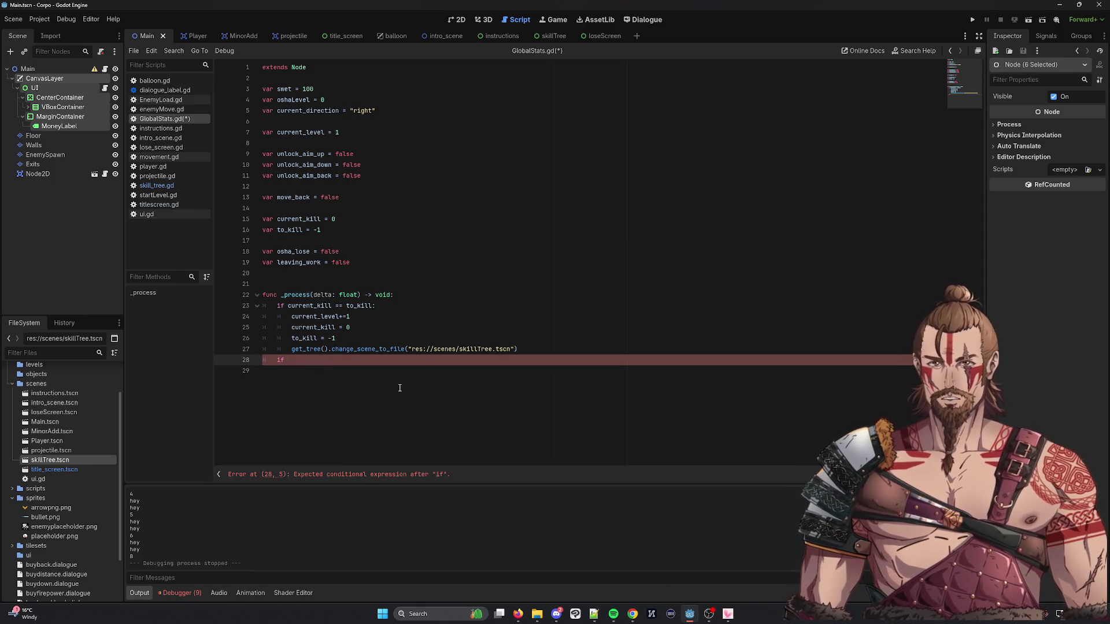
pyautogui.moveTo(350, 248); pyautogui.dragTo(249, 250)
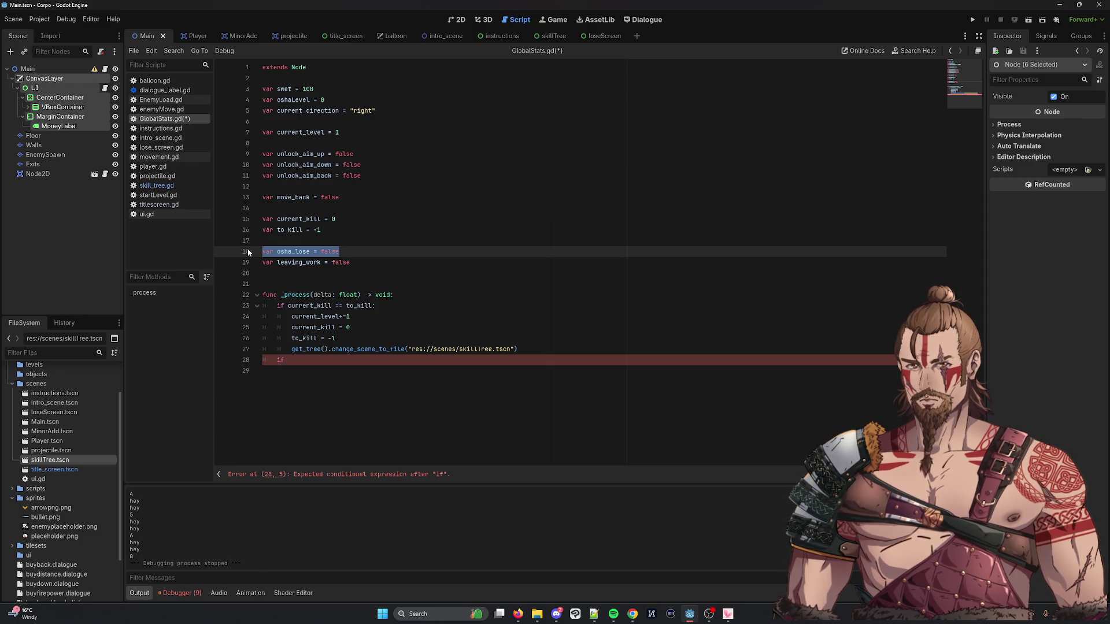
pyautogui.hotkey('ctrl', 'x')
pyautogui.press('BackSpace')
pyautogui.hotkey('ctrl', 'z')
pyautogui.hotkey('ctrl', 'z')
pyautogui.hotkey('ctrl', 'x')
pyautogui.press('BackSpace')
pyautogui.hotkey('ctrl', 's')
pyautogui.click(286, 99)
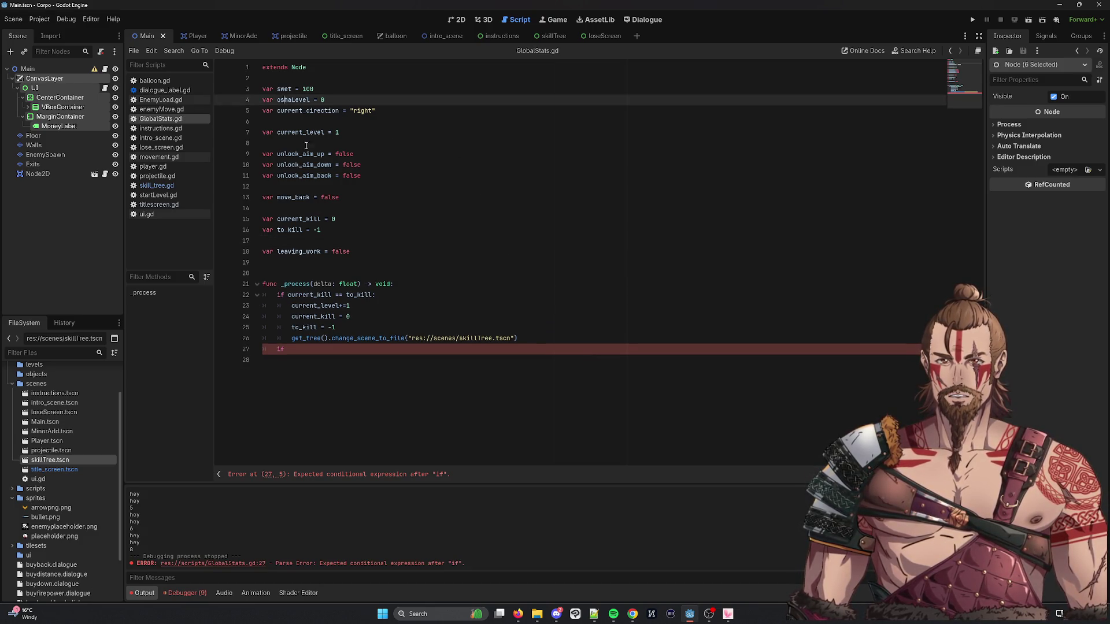
pyautogui.doubleClick(294, 100)
# Change swet's starting value from 100 to 0 and save.
pyautogui.doubleClick(310, 88)
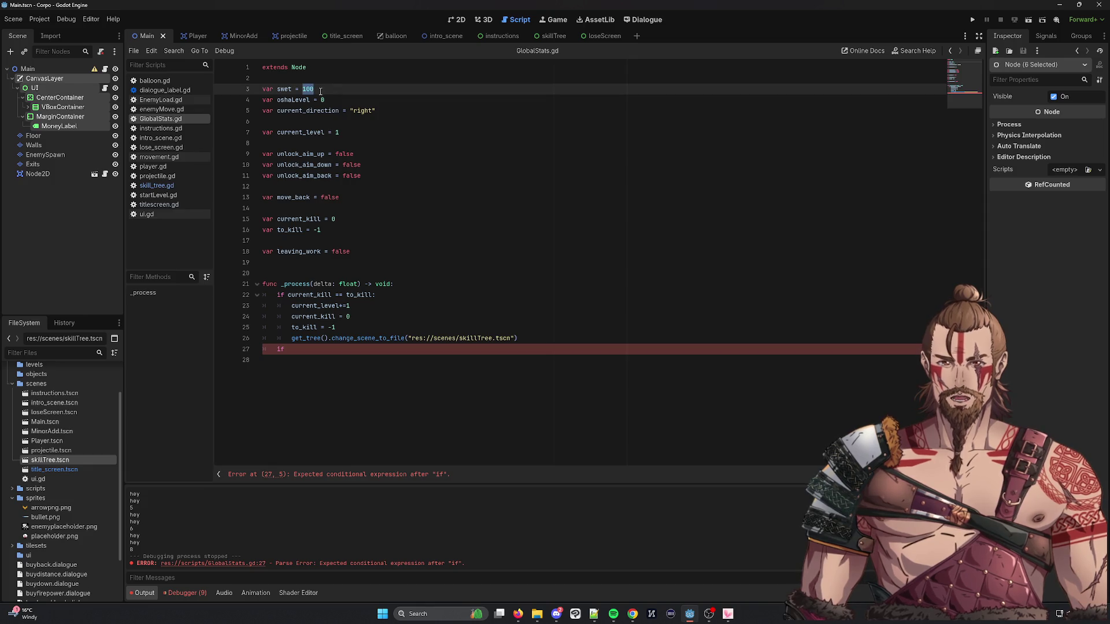
pyautogui.write('0')
pyautogui.hotkey('ctrl', 's')
# Complete the check as 'if oshaLevel == 100:' with an oshaLevel reset in its body, and save.
pyautogui.doubleClick(292, 100)
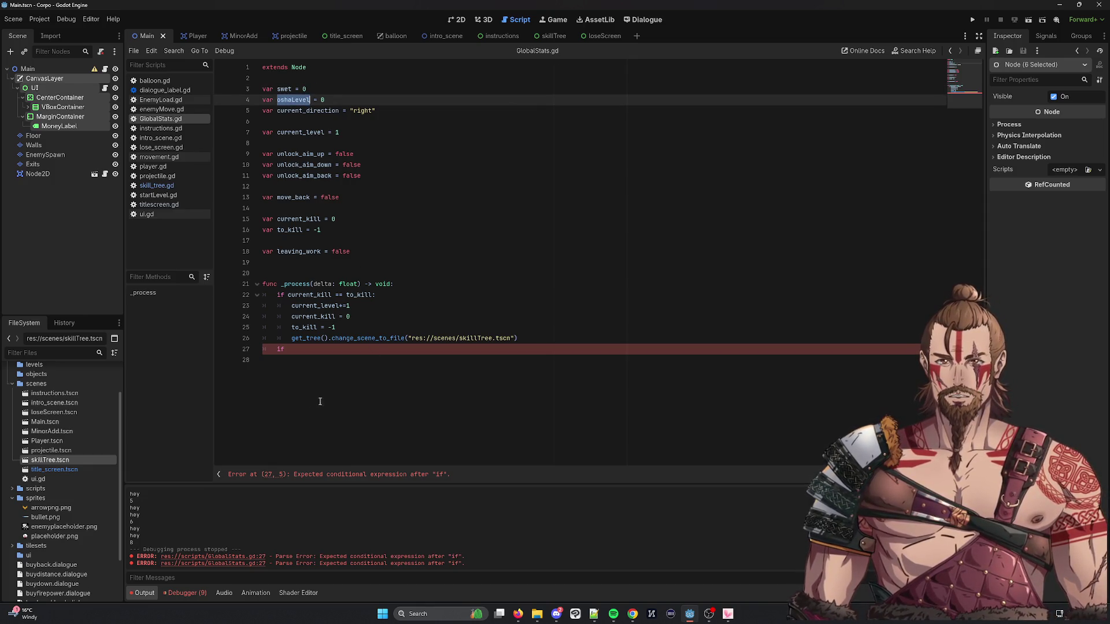
pyautogui.click(323, 353)
pyautogui.write('oshaLevel == ')
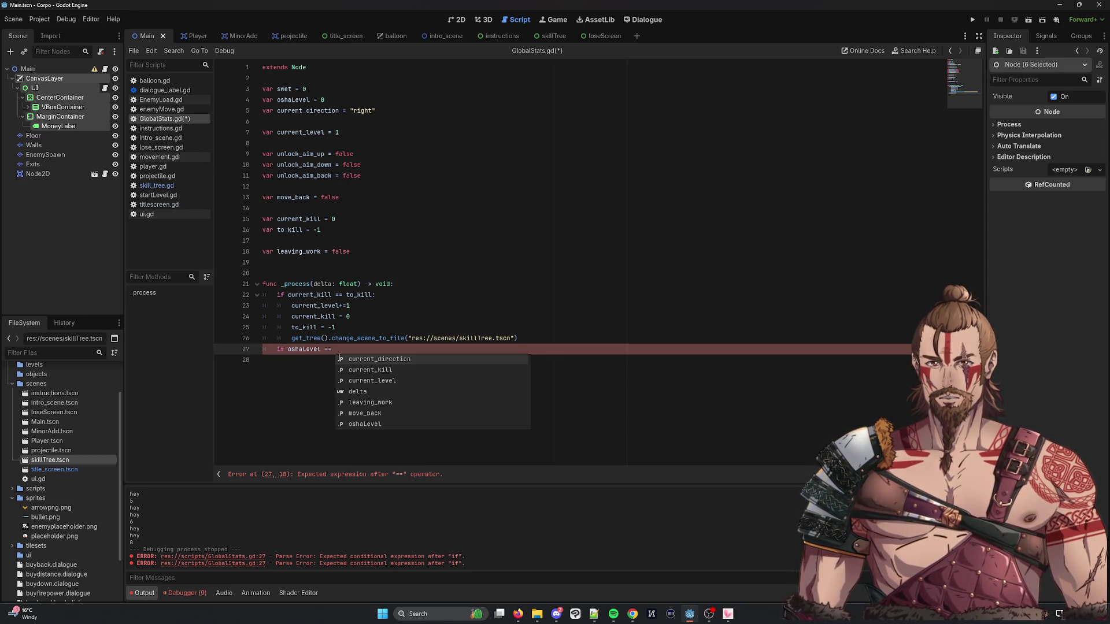
pyautogui.write('100:')
pyautogui.press('Return')
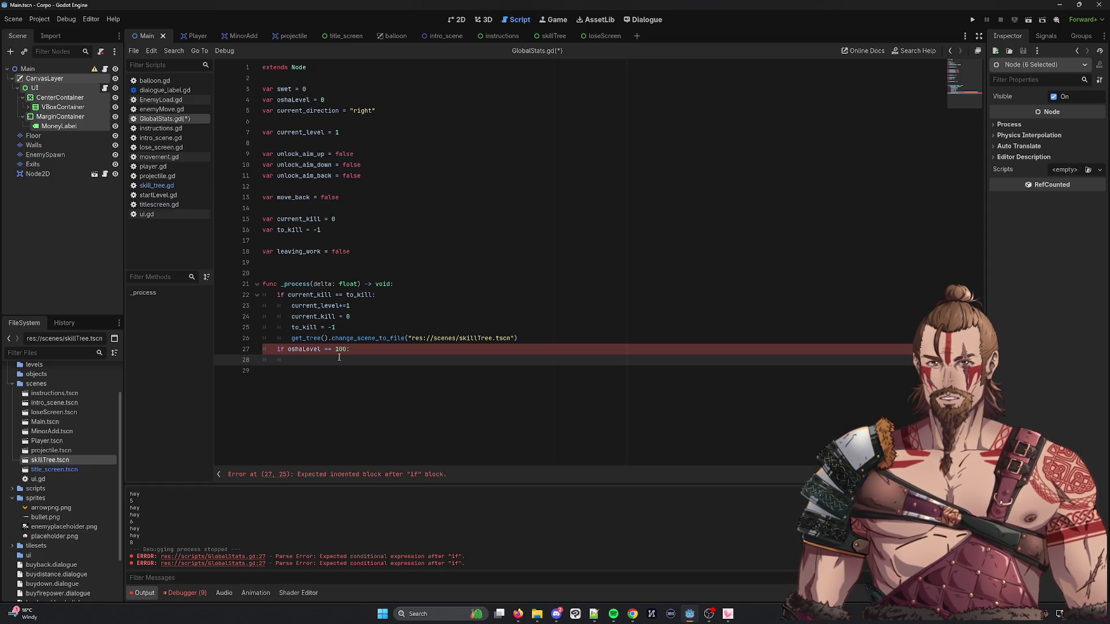
pyautogui.write('os')
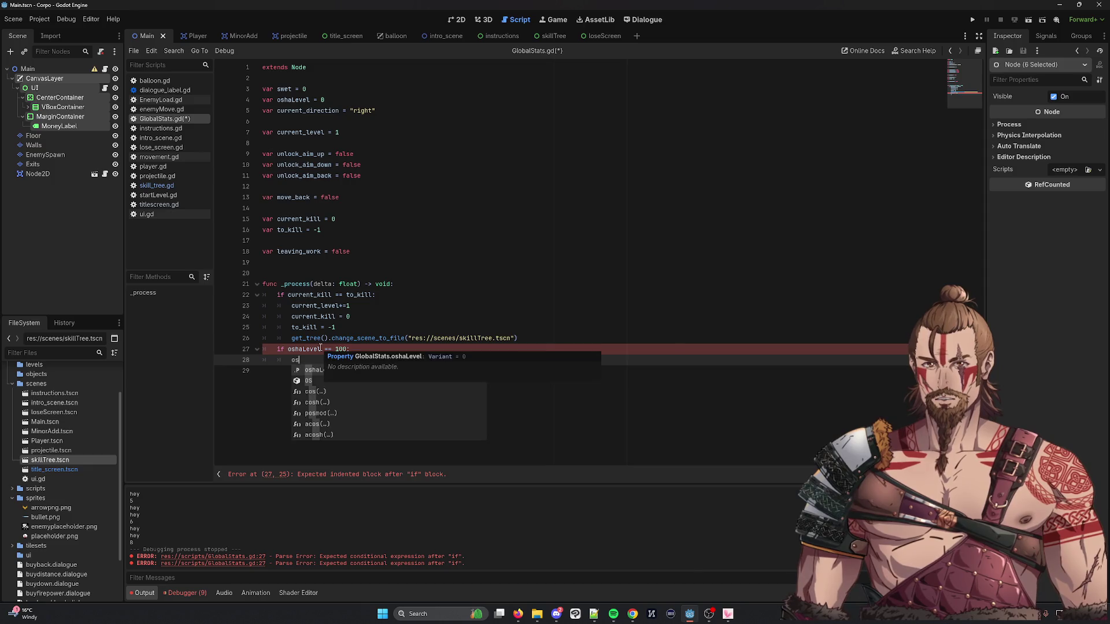
pyautogui.write('hal')
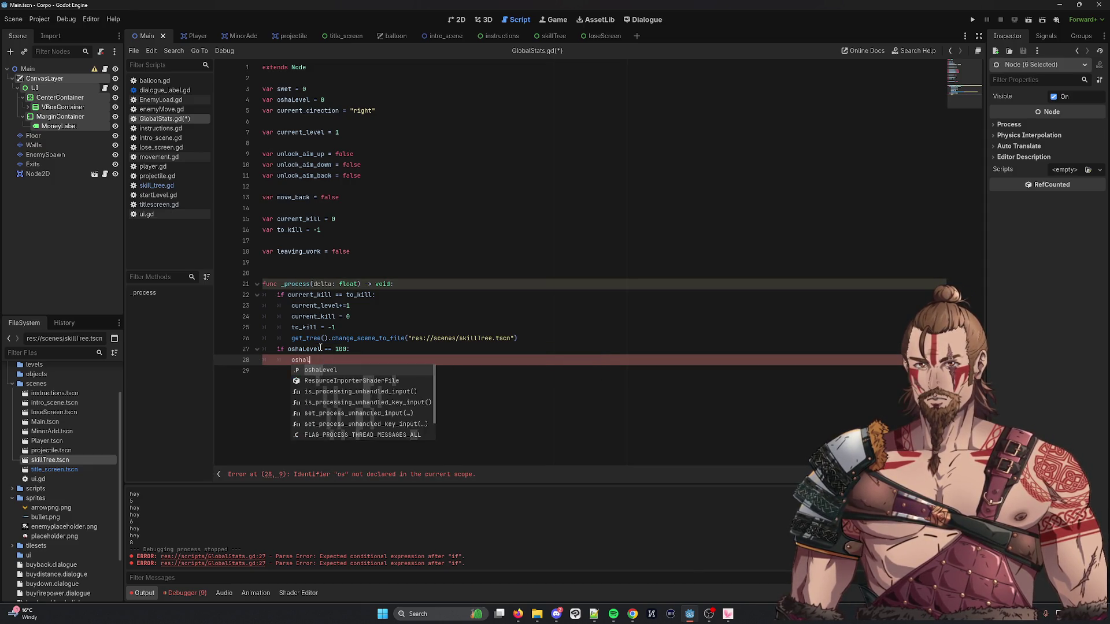
pyautogui.press('Return')
pyautogui.write('=')
pyautogui.hotkey('ctrl', 's')
pyautogui.press('Return')
# Copy the scene-change line into the oshaLevel block and point it at loseScreen.tscn.
pyautogui.moveTo(518, 339); pyautogui.dragTo(292, 339)
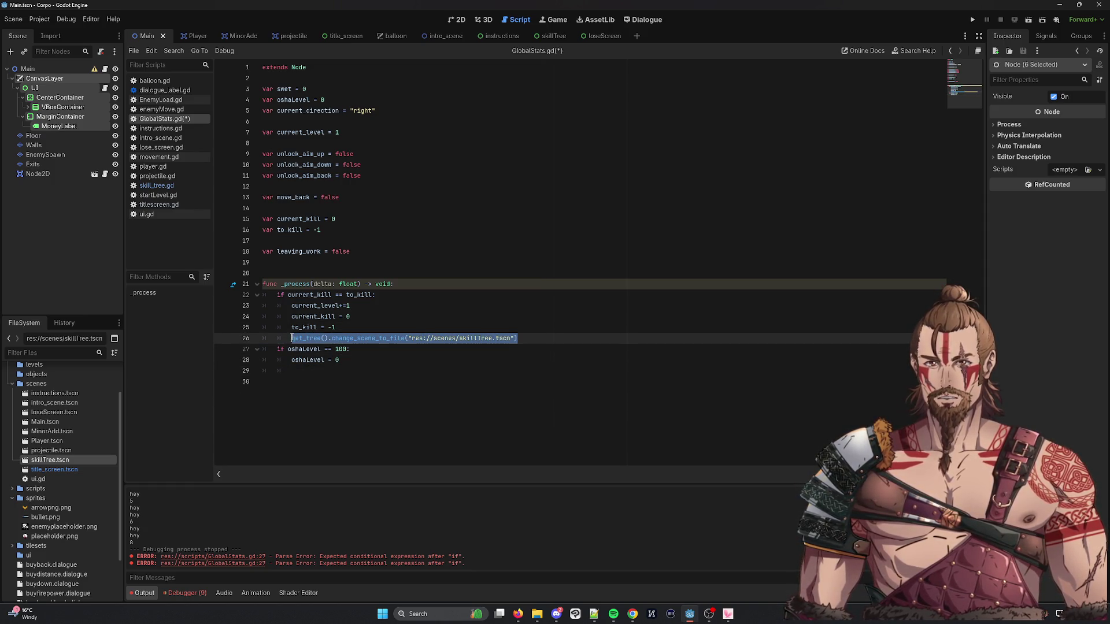
pyautogui.click(317, 360)
pyautogui.click(316, 371)
pyautogui.hotkey('ctrl', 'v')
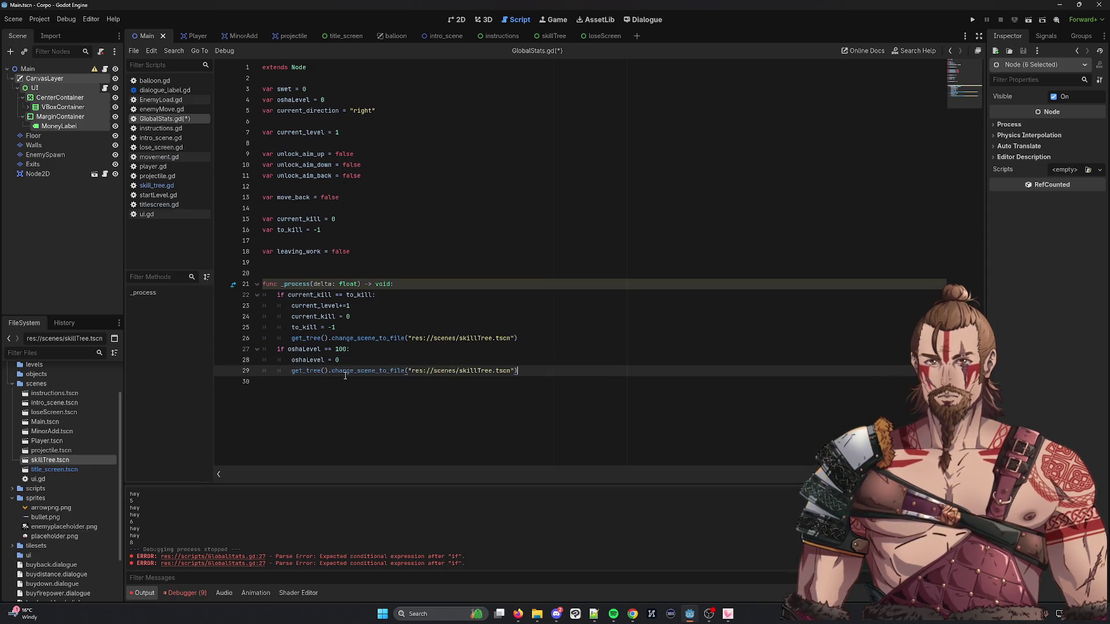
pyautogui.press('BackSpace')
pyautogui.press('BackSpace')
pyautogui.press('BackSpace')
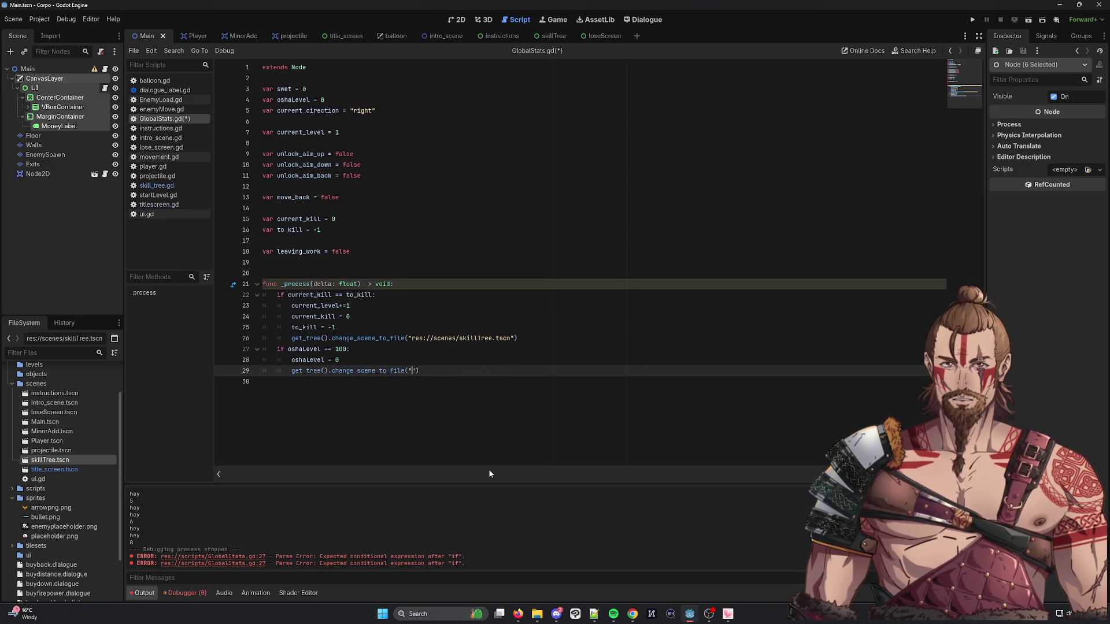
pyautogui.press('BackSpace')
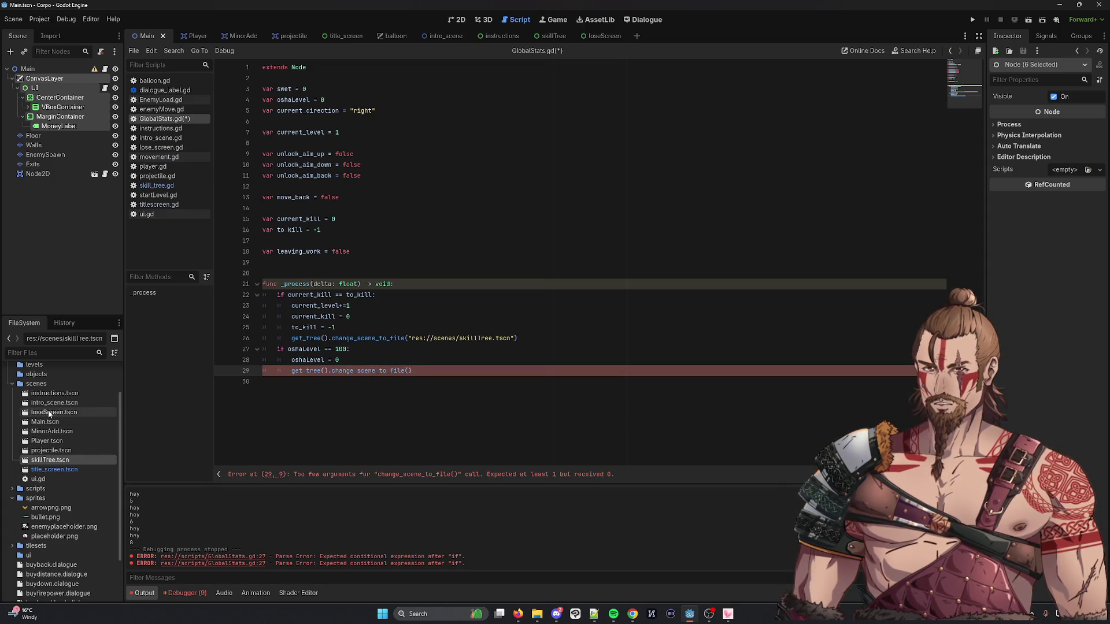
pyautogui.moveTo(54, 412)
pyautogui.mouseDown()
pyautogui.moveTo(425, 376)
pyautogui.moveTo(412, 373)
pyautogui.mouseUp()
pyautogui.click(533, 407)
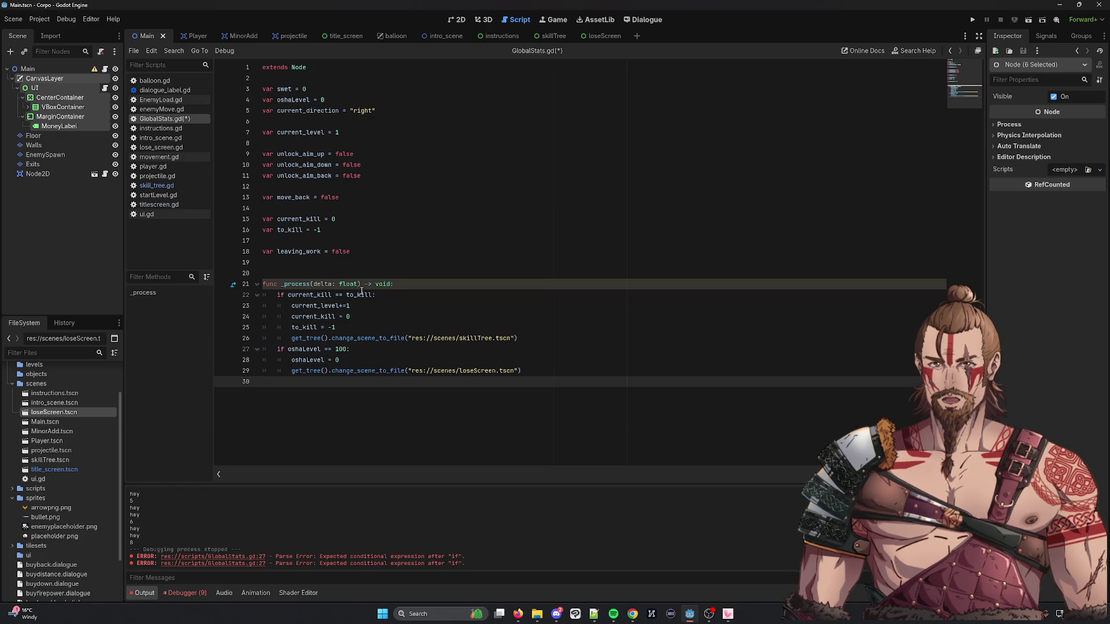
pyautogui.doubleClick(294, 251)
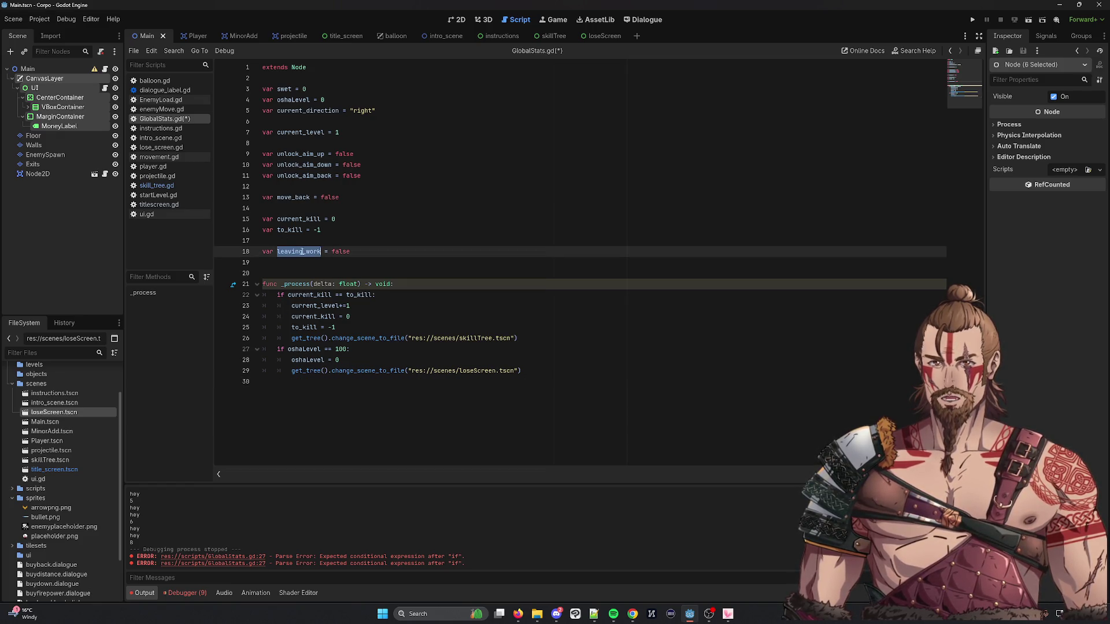
# Type an 'if leaving_work == true' check and try adding 'or leaving_work' to the oshaLevel condition.
pyautogui.click(545, 377)
pyautogui.write('if leaving_work == true:')
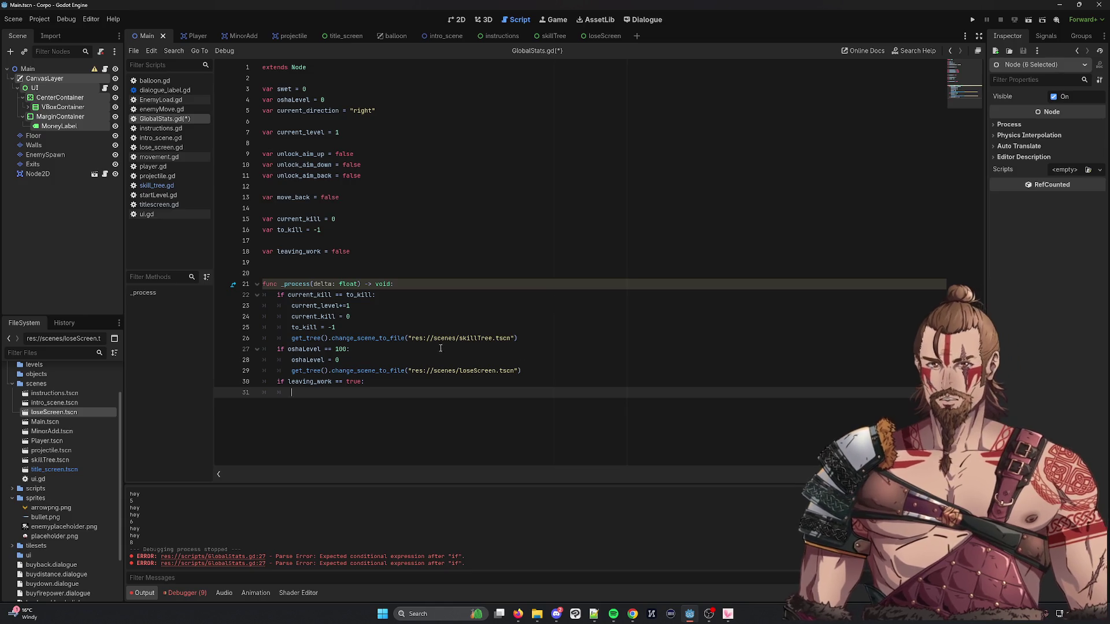
pyautogui.click(347, 349)
pyautogui.write('o')
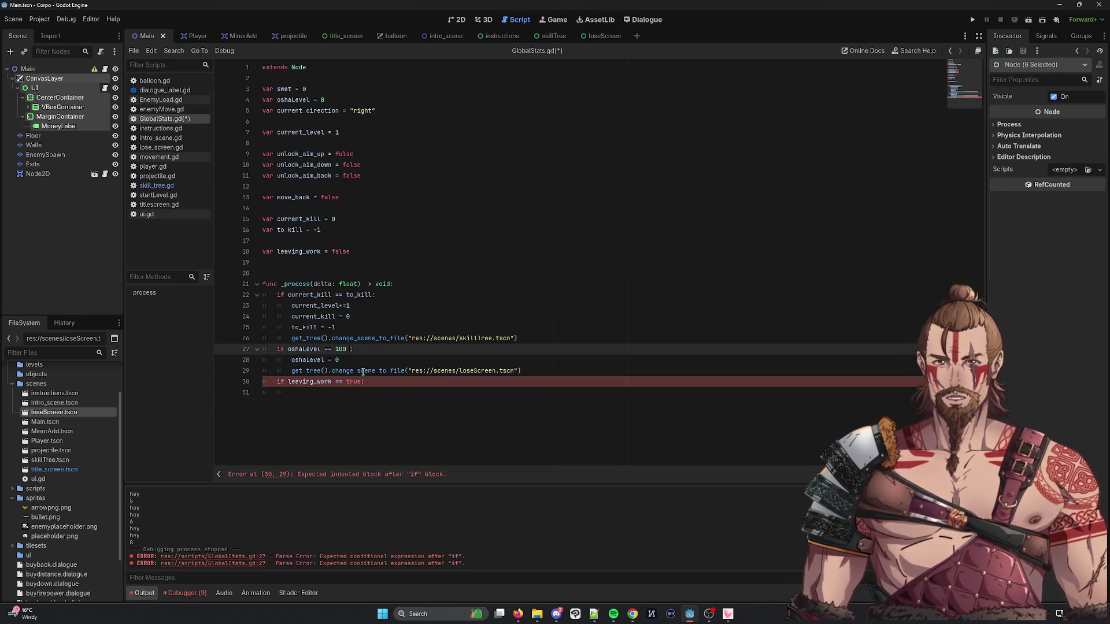
pyautogui.write('r leaving_work == ')
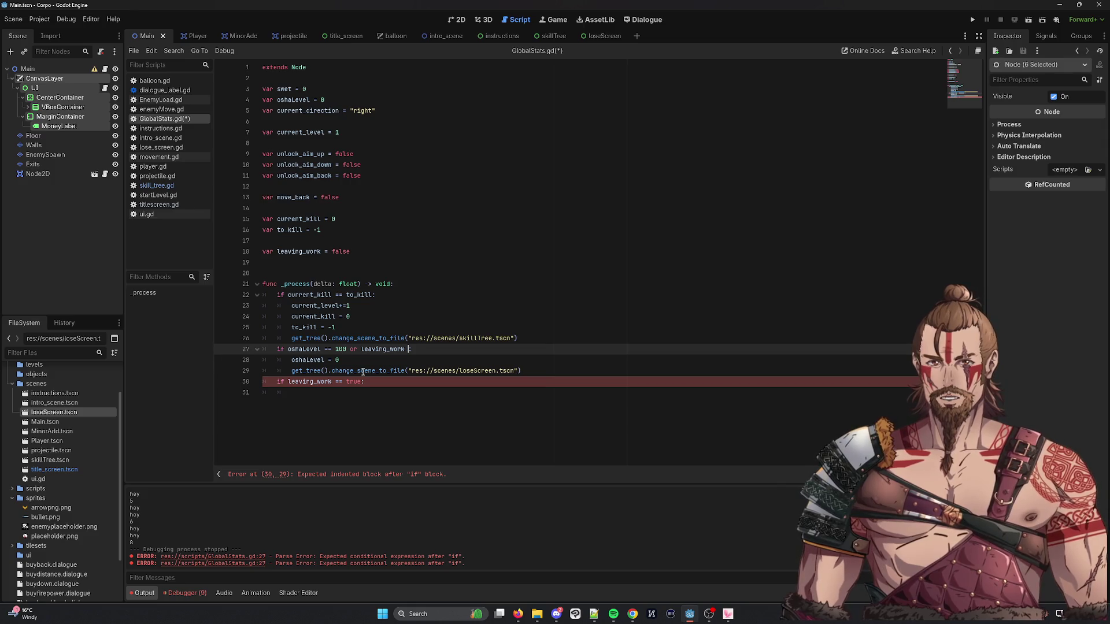
pyautogui.write('true')
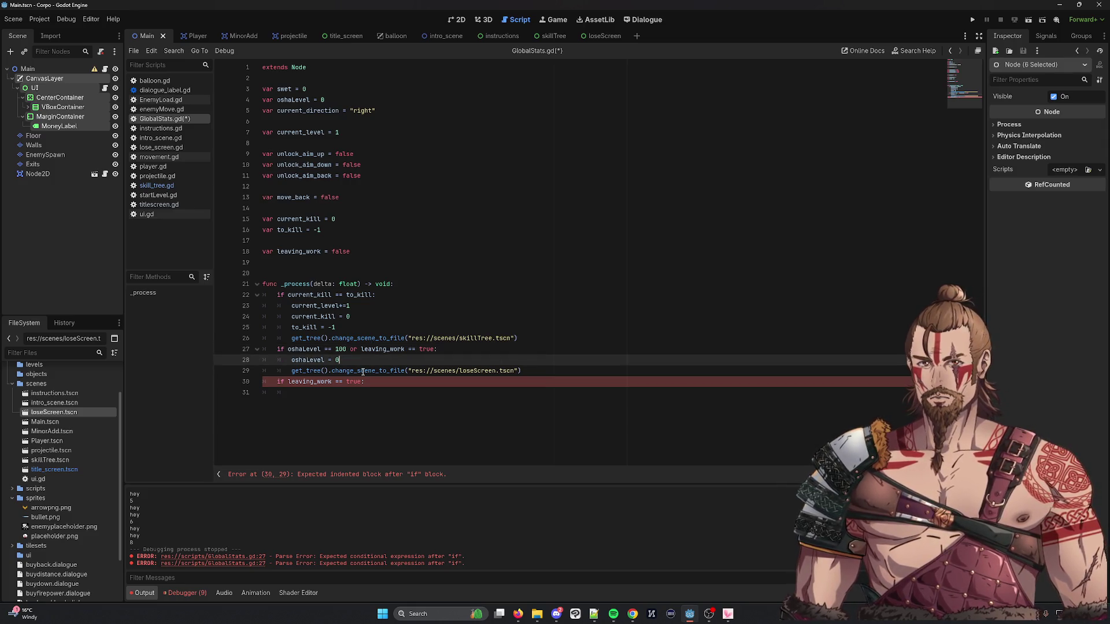
pyautogui.press('BackSpace')
pyautogui.press('BackSpace')
pyautogui.press('BackSpace')
pyautogui.press('BackSpace')
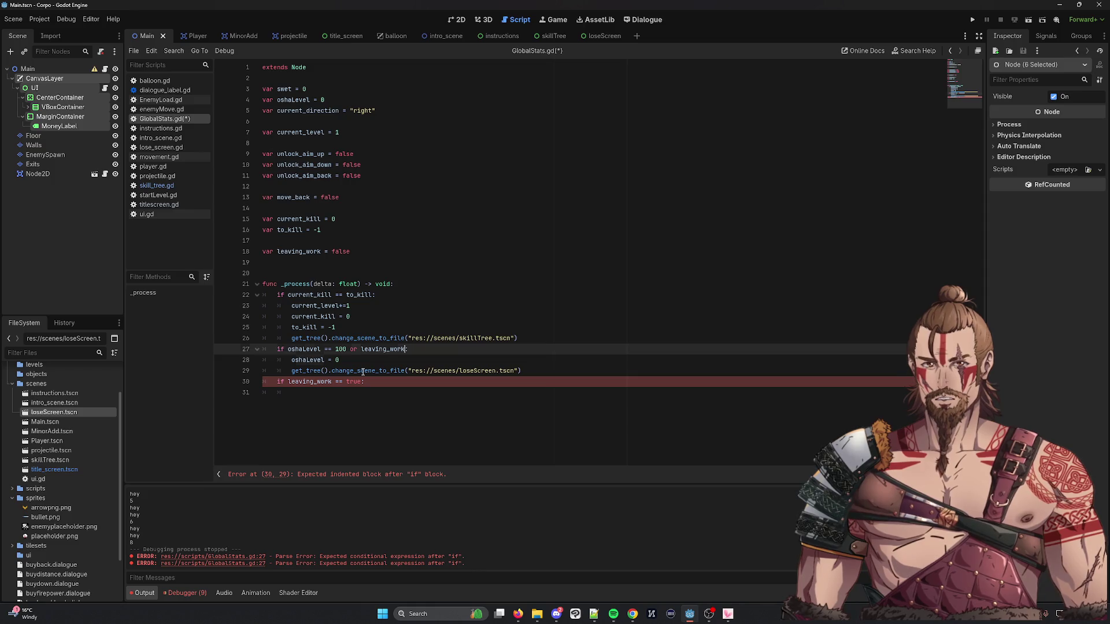
pyautogui.press('Down')
# Add a 'leaving_work = false' reset, drop the separate check, and save.
pyautogui.press('Return')
pyautogui.write('leaving_work = ')
pyautogui.write('fals')
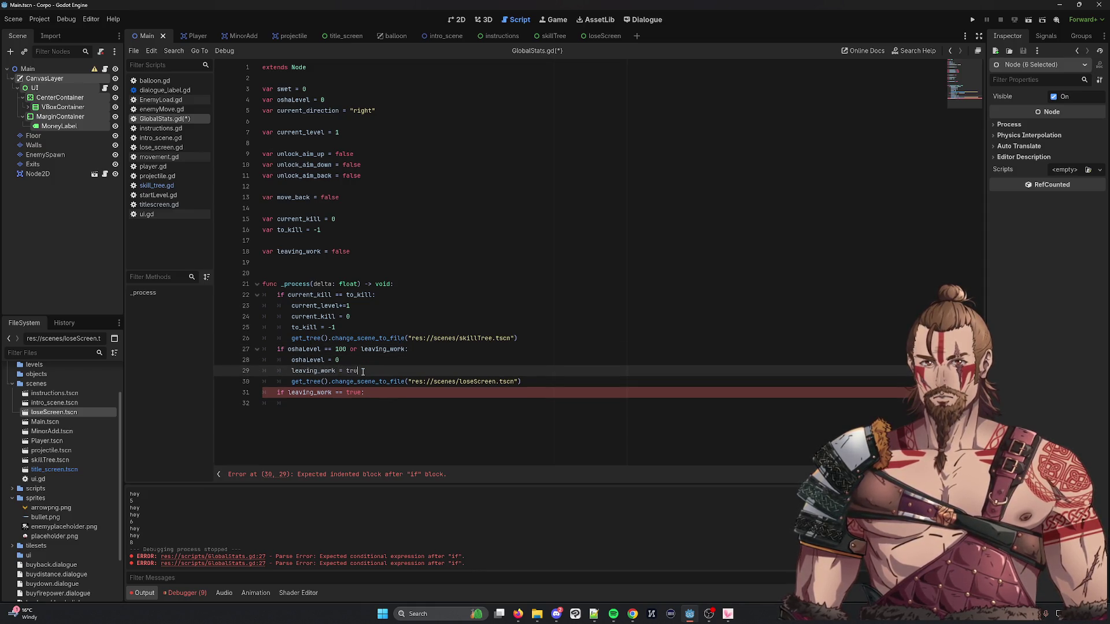
pyautogui.press('Return')
pyautogui.press('Down')
pyautogui.press('End')
pyautogui.hotkey('shift', 'Down')
pyautogui.hotkey('shift', 'Down')
pyautogui.press('BackSpace')
pyautogui.hotkey('ctrl', 's')
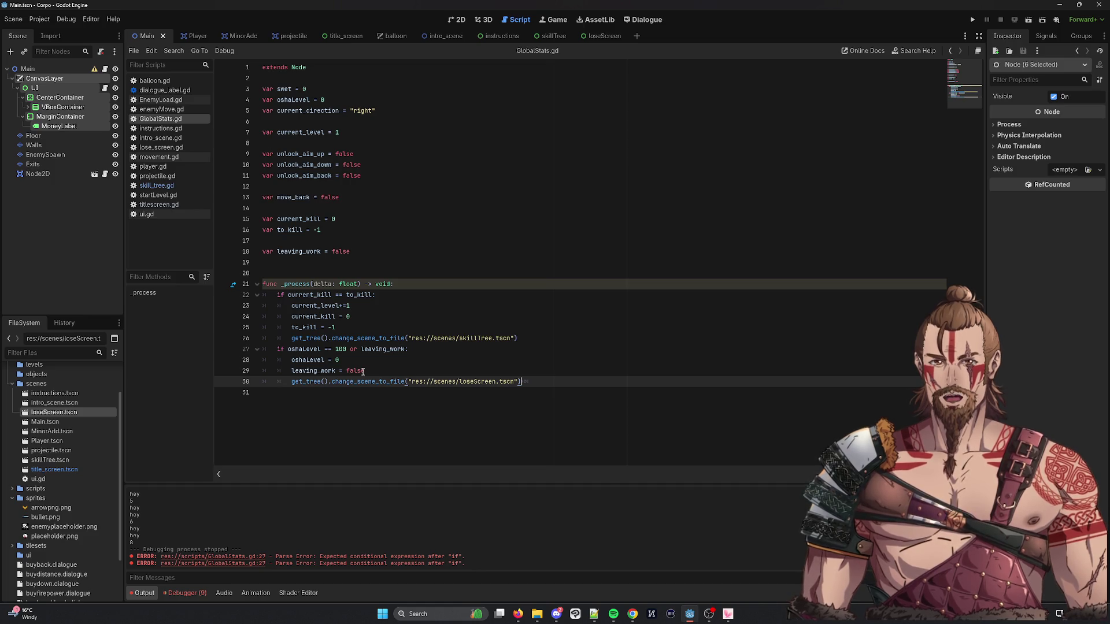
# Undo back to the separate leaving_work check and remove the 'or leaving_work' clause.
pyautogui.hotkey('ctrl', 'z')
pyautogui.hotkey('ctrl', 'z')
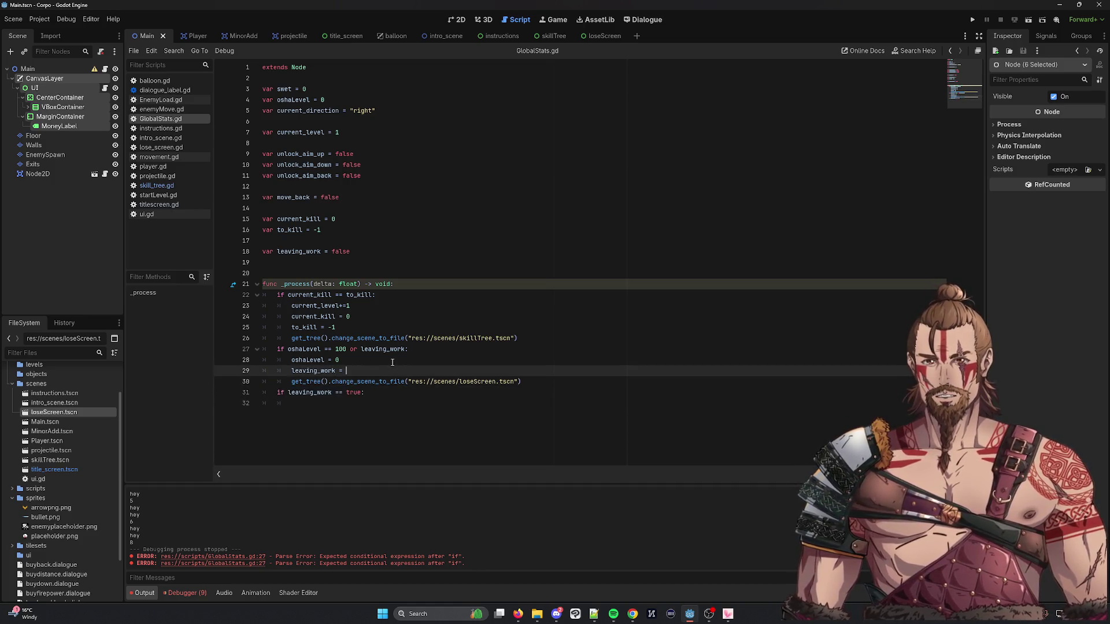
pyautogui.hotkey('ctrl', 'z')
pyautogui.hotkey('ctrl', 'z')
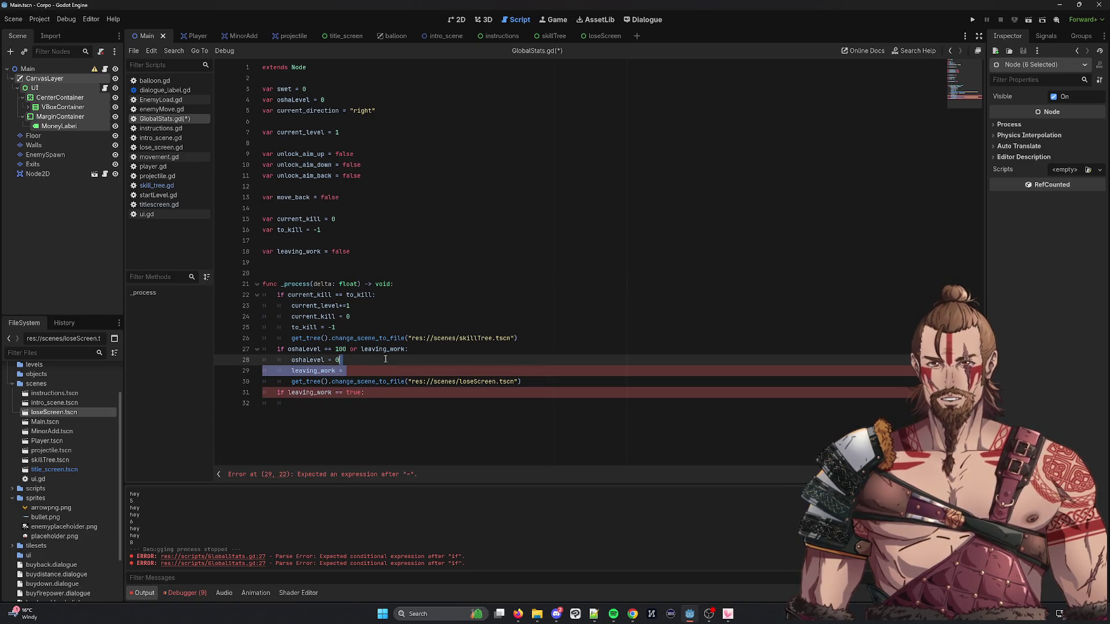
pyautogui.moveTo(408, 349); pyautogui.dragTo(349, 349)
pyautogui.press('BackSpace')
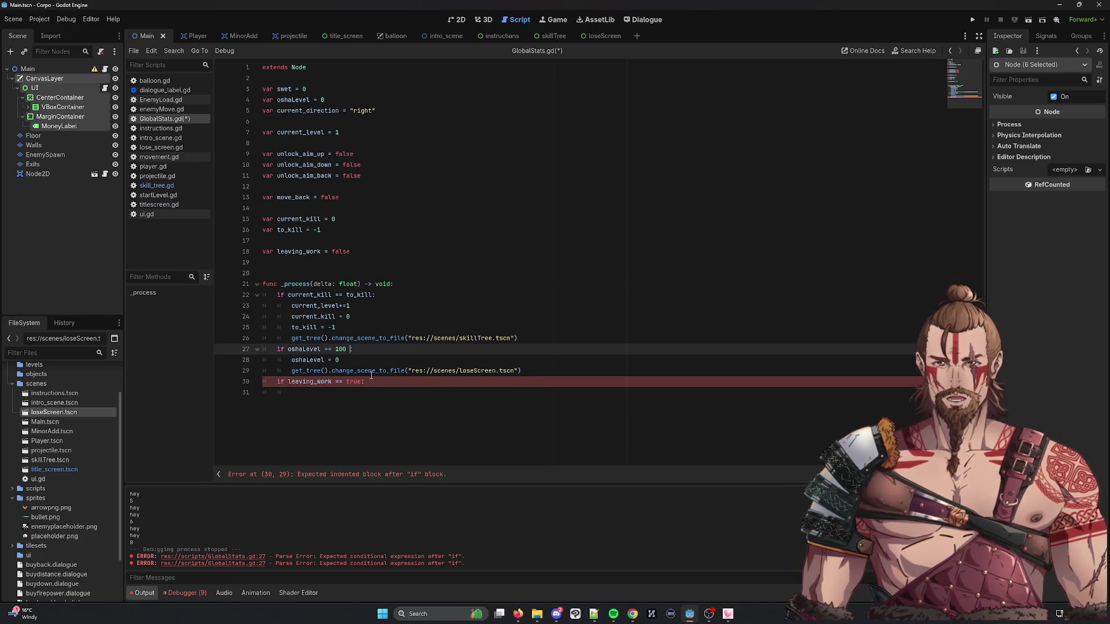
# Copy the loseScreen.tscn scene-change line into the leaving_work block.
pyautogui.moveTo(552, 371); pyautogui.dragTo(554, 356)
pyautogui.hotkey('ctrl', 'c')
pyautogui.click(521, 382)
pyautogui.press('Return')
pyautogui.hotkey('ctrl', 'v')
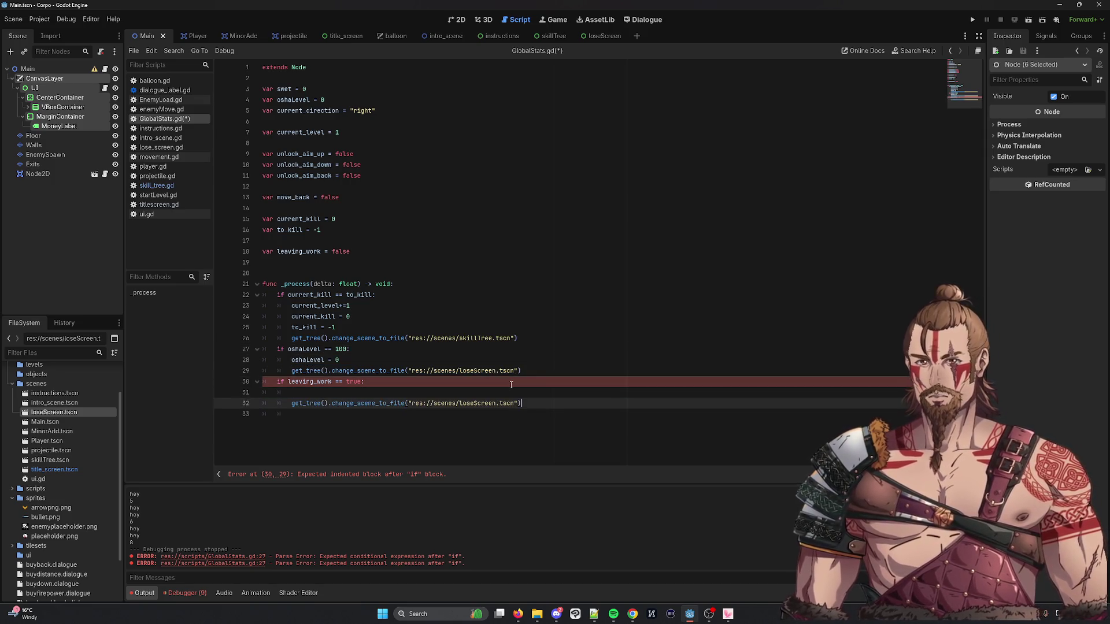
# Add 'leaving_work = false' on line 31 and save GlobalStats.gd.
pyautogui.doubleClick(310, 251)
pyautogui.hotkey('ctrl', 'c')
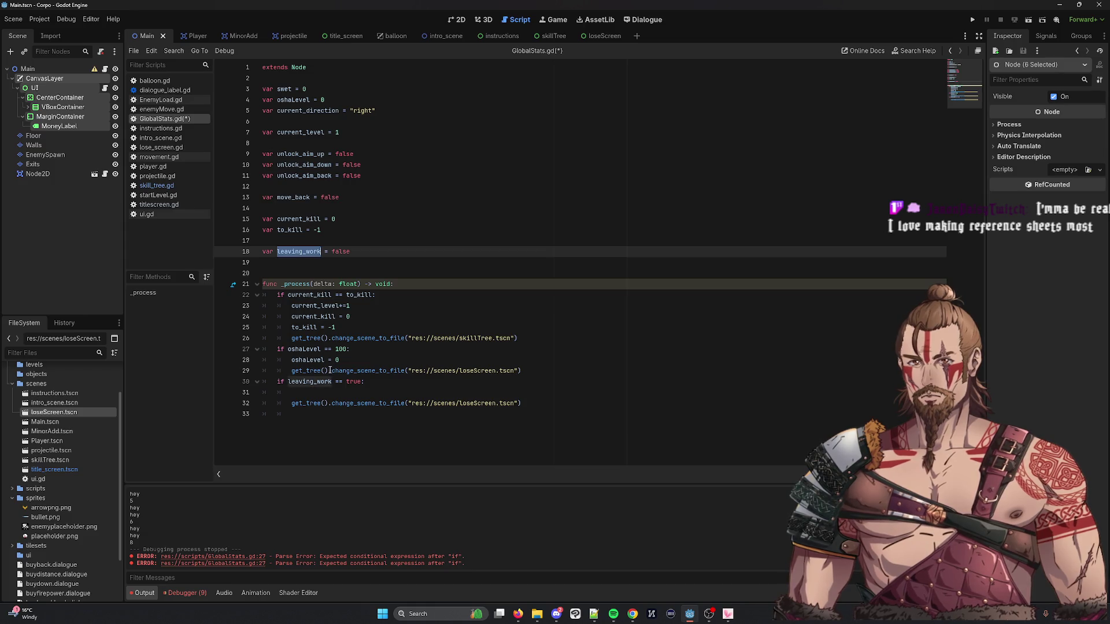
pyautogui.click(347, 392)
pyautogui.hotkey('ctrl', 'v')
pyautogui.write('= fa')
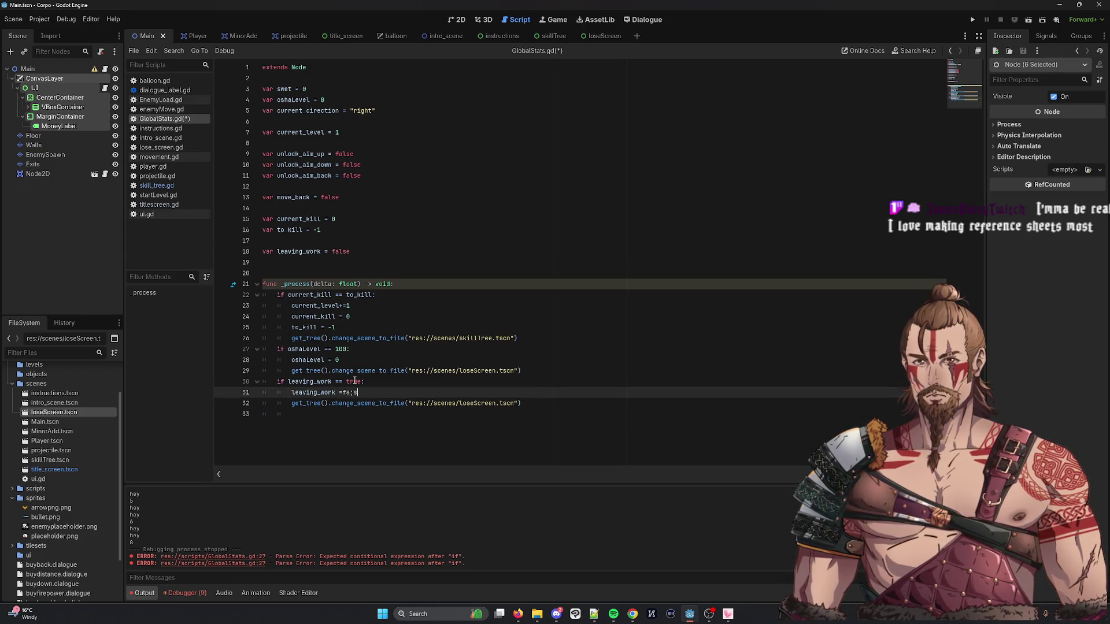
pyautogui.write('lse:')
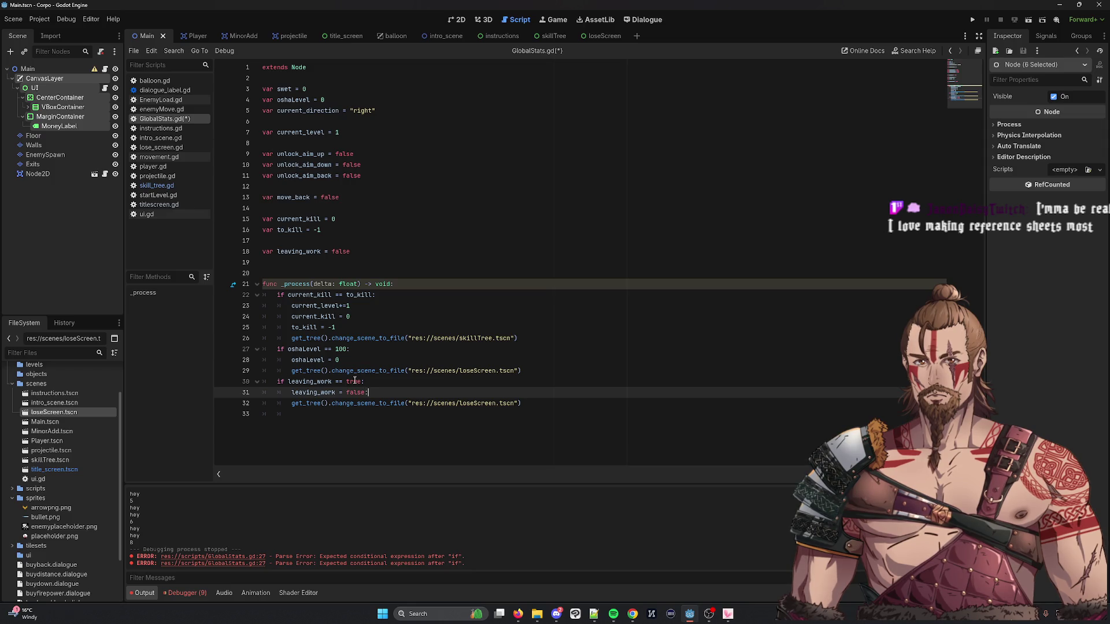
pyautogui.hotkey('ctrl', 's')
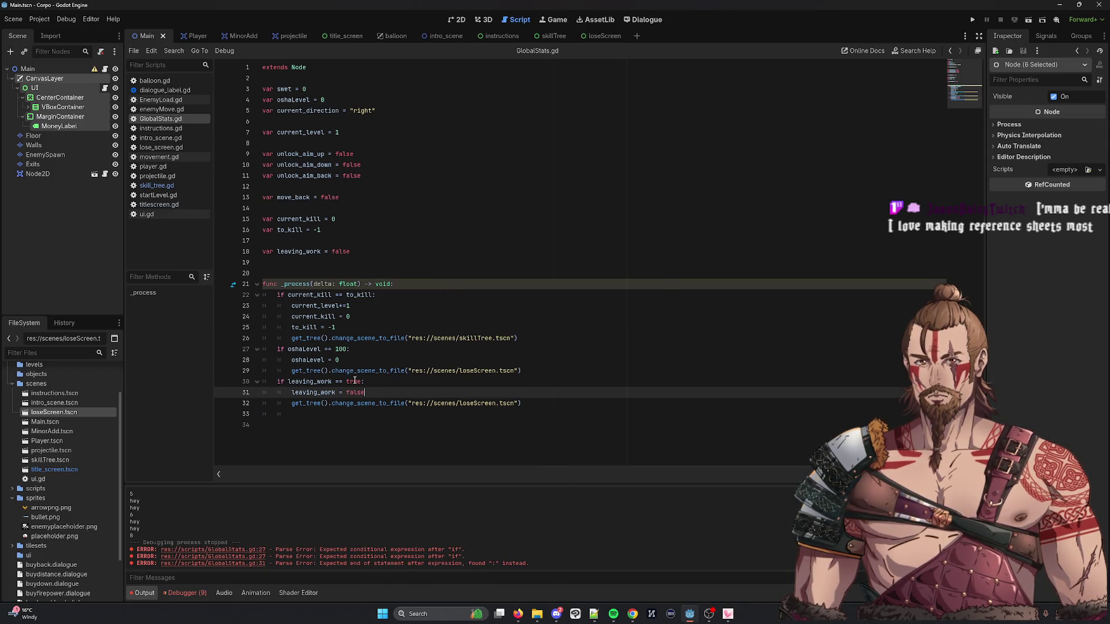
# Review the leaving_work declaration on line 18 against the new line 31 reset.
pyautogui.click(393, 253)
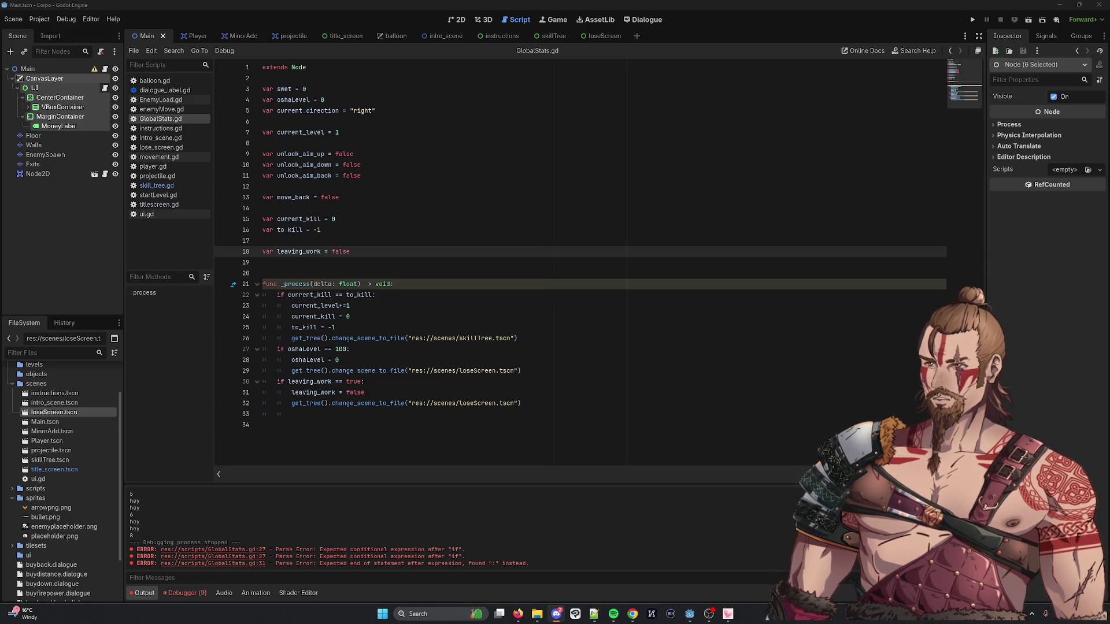
pyautogui.hotkey('alt', 'Tab')
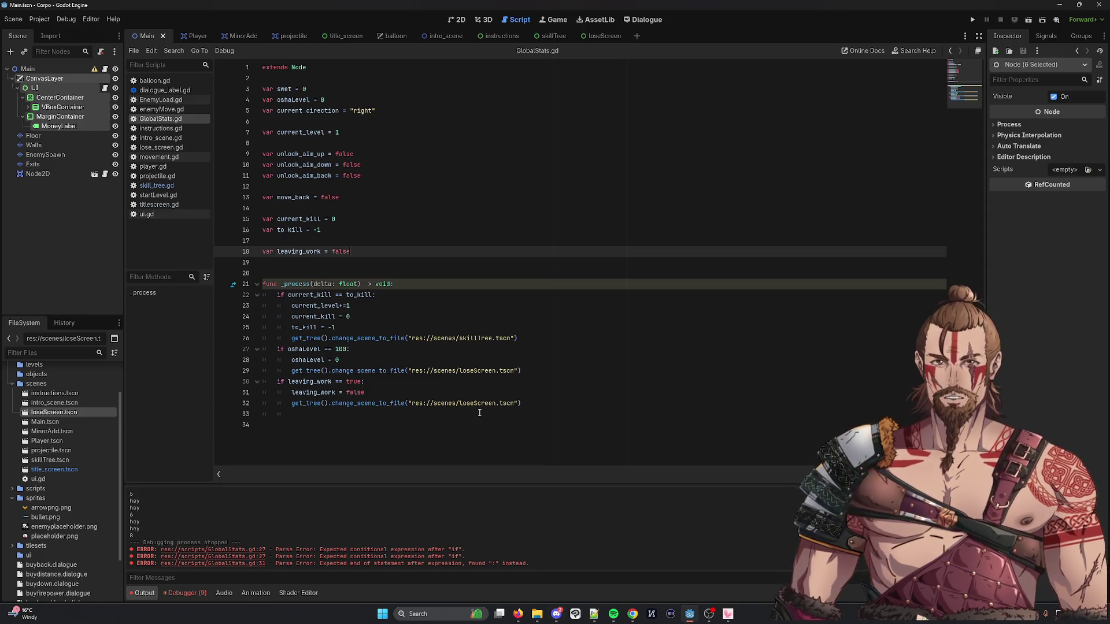
pyautogui.click(479, 413)
pyautogui.click(292, 392)
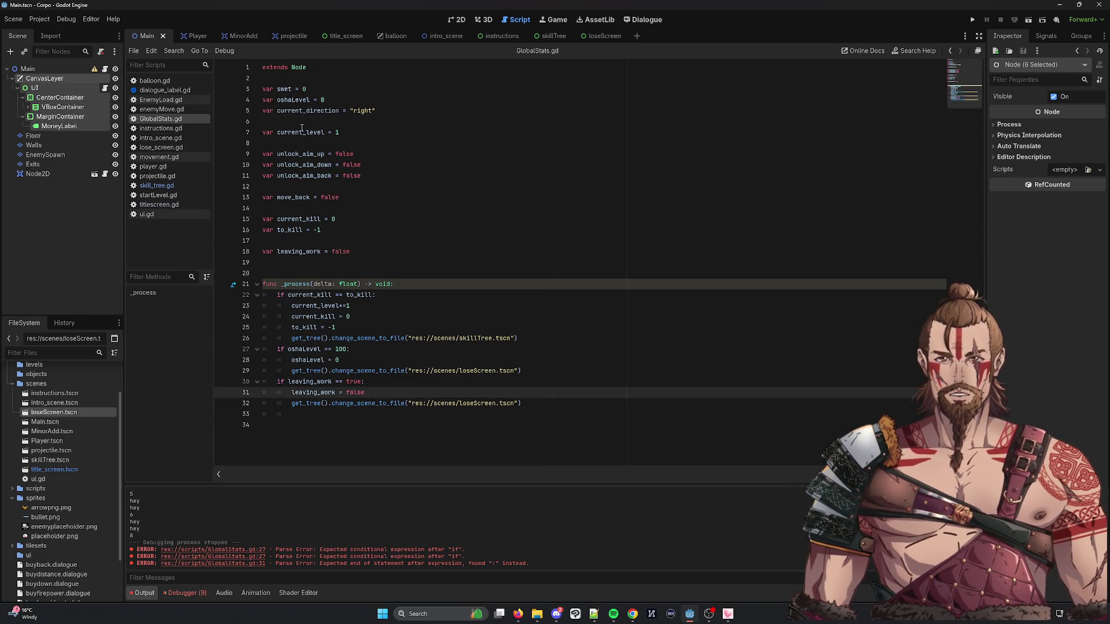
pyautogui.click(194, 36)
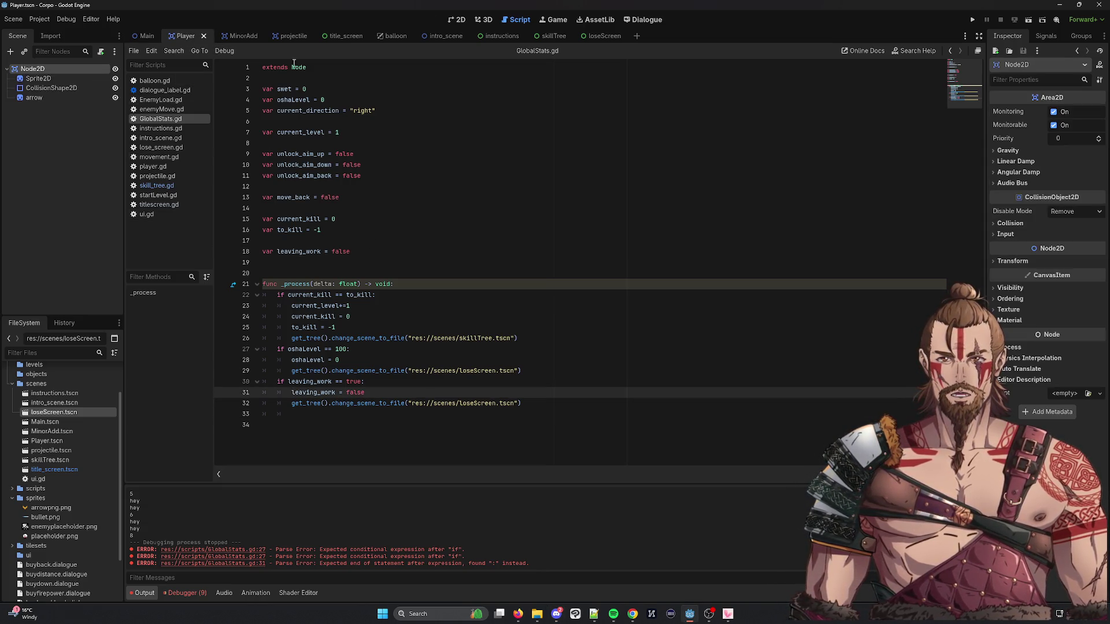
# Open movement.gd, inspect its enemy TileMapLayer declaration, then run Main.tscn.
pyautogui.click(172, 157)
pyautogui.scroll(-11, 545, 251)
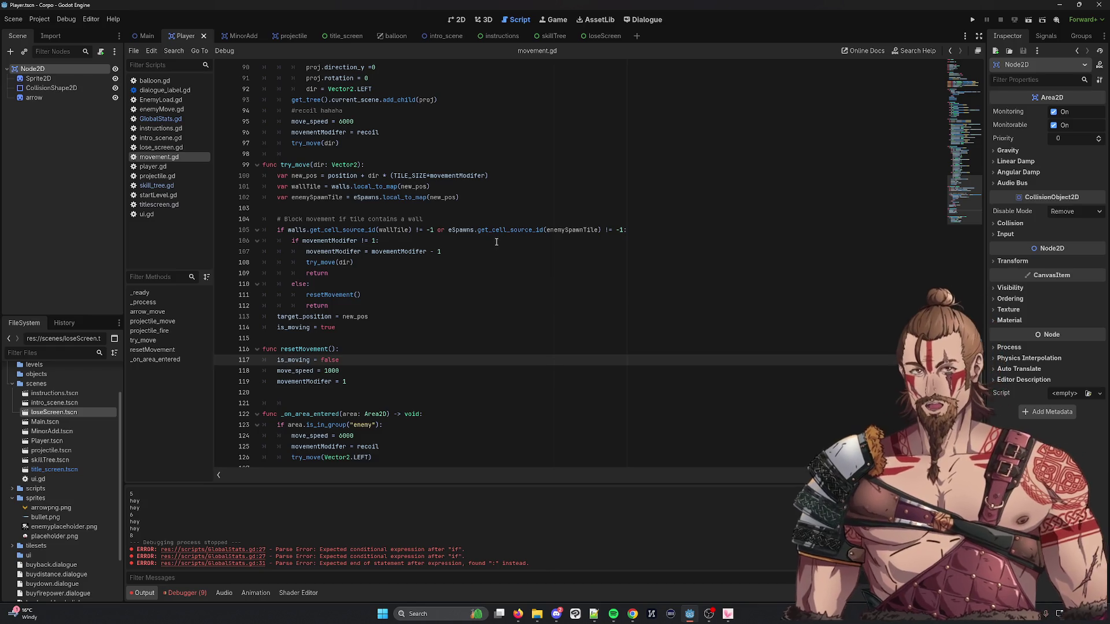
pyautogui.scroll(20, 495, 243)
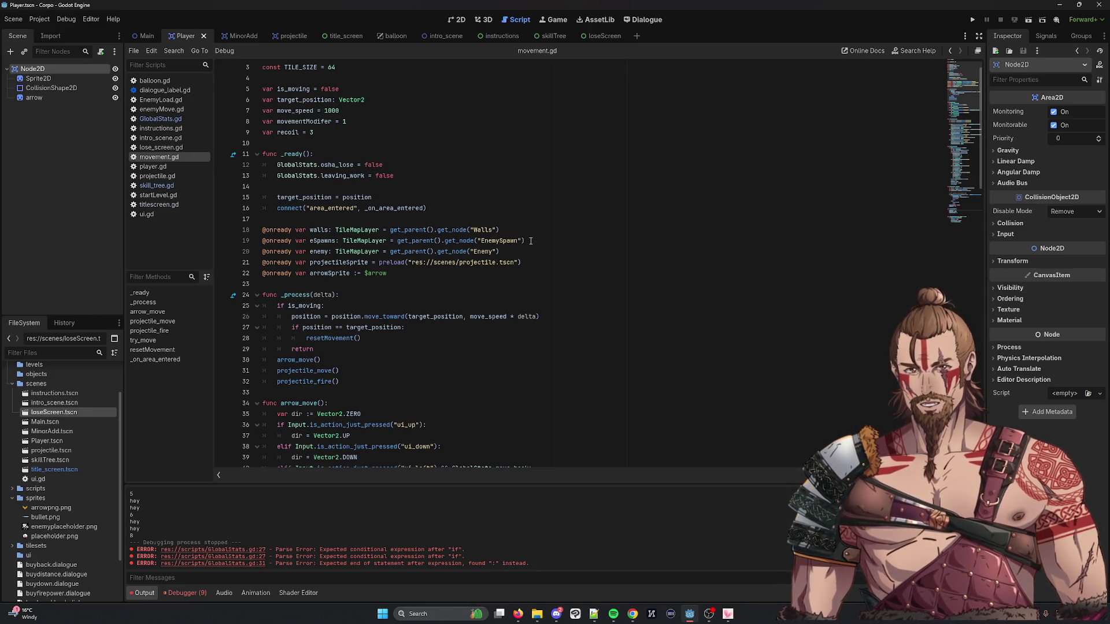
pyautogui.moveTo(527, 254); pyautogui.dragTo(520, 229)
pyautogui.click(668, 289)
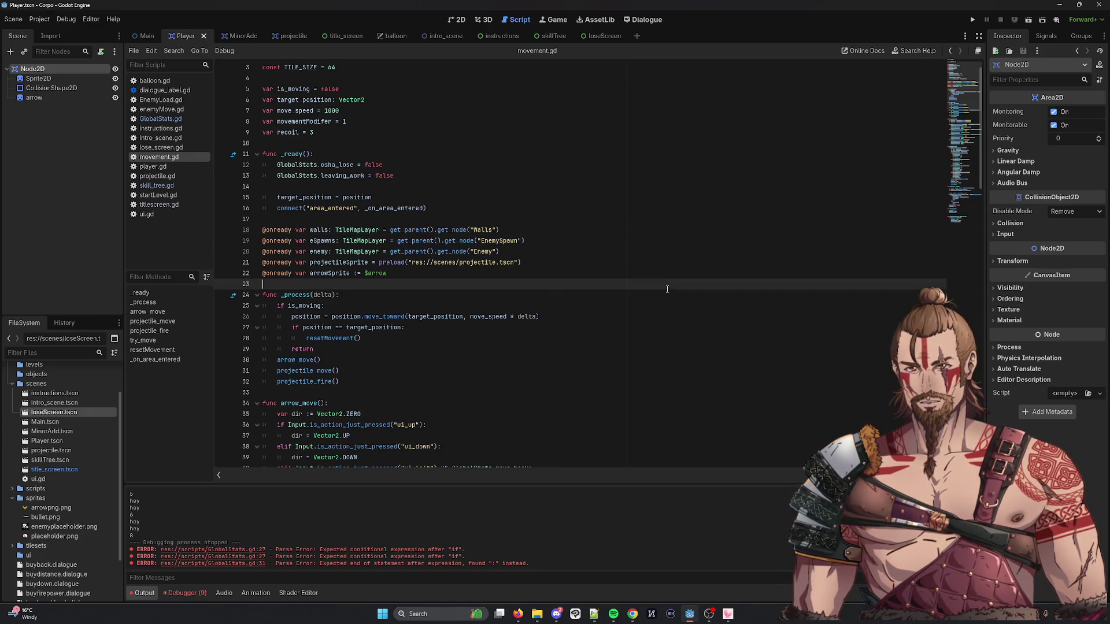
pyautogui.doubleClick(347, 252)
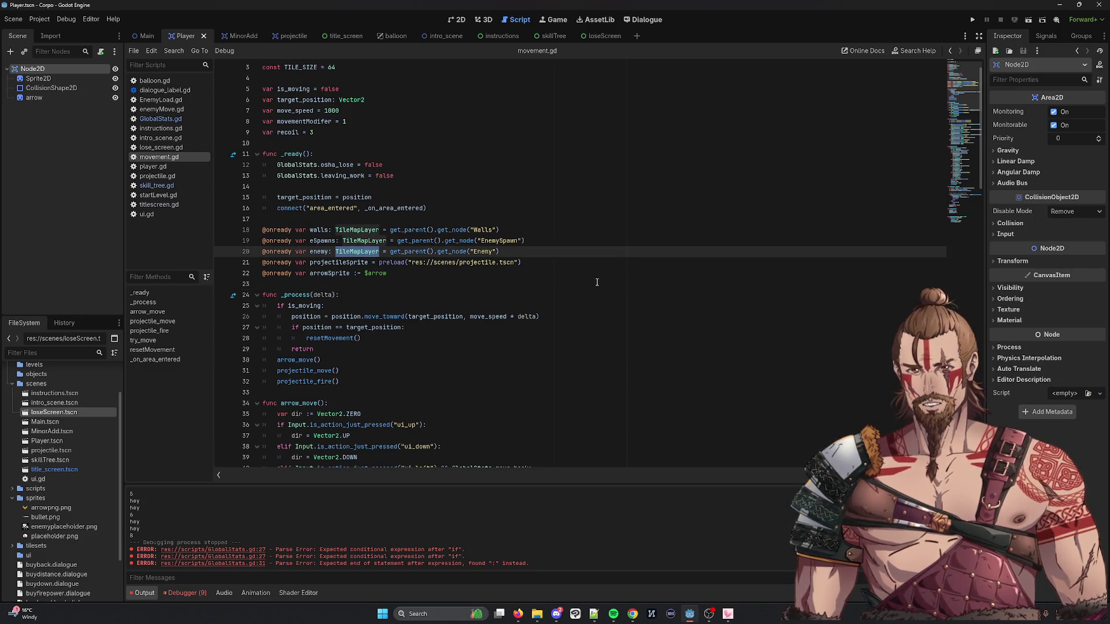
pyautogui.moveTo(523, 253); pyautogui.dragTo(261, 252)
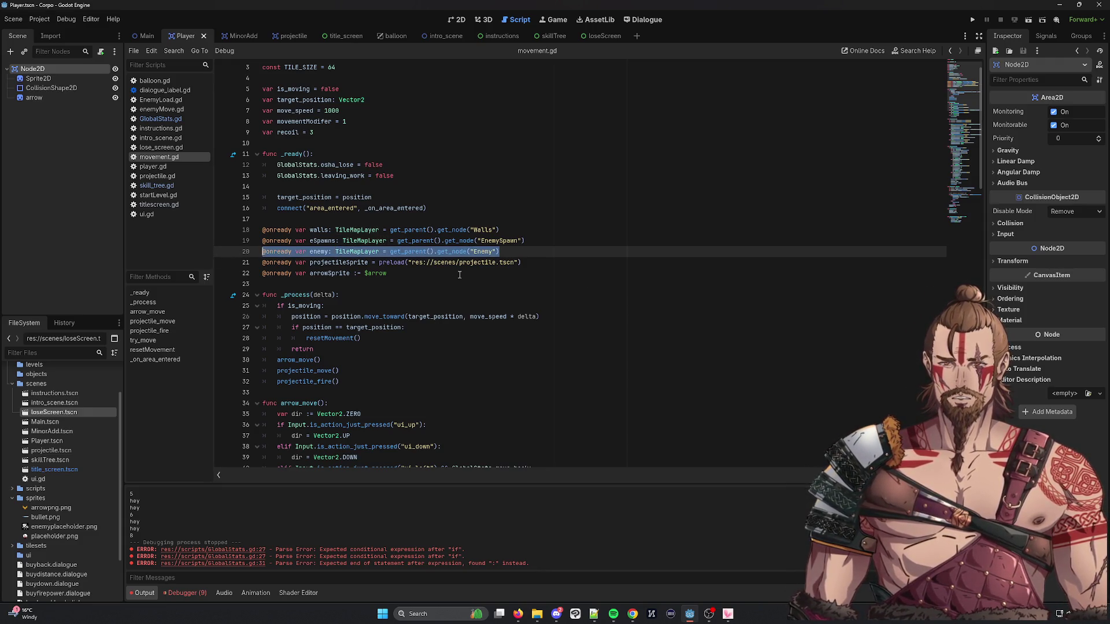
pyautogui.click(1043, 20)
pyautogui.click(491, 211)
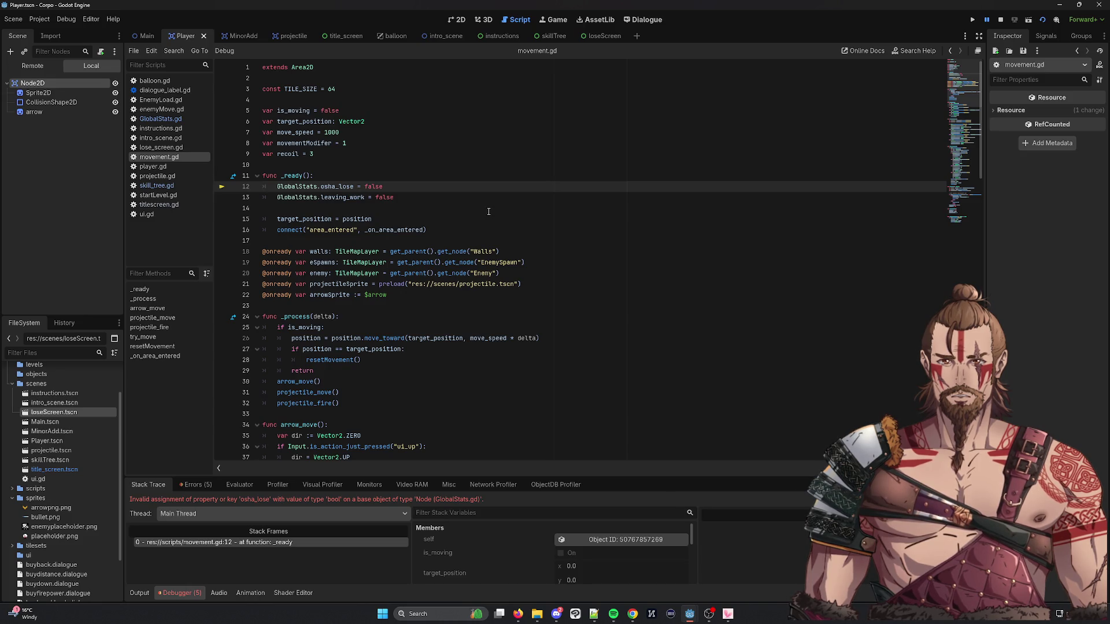
# Delete the GlobalStats.osha_lose and leaving_work reset lines from movement.gd's _ready().
pyautogui.hotkey('shift', 'Up')
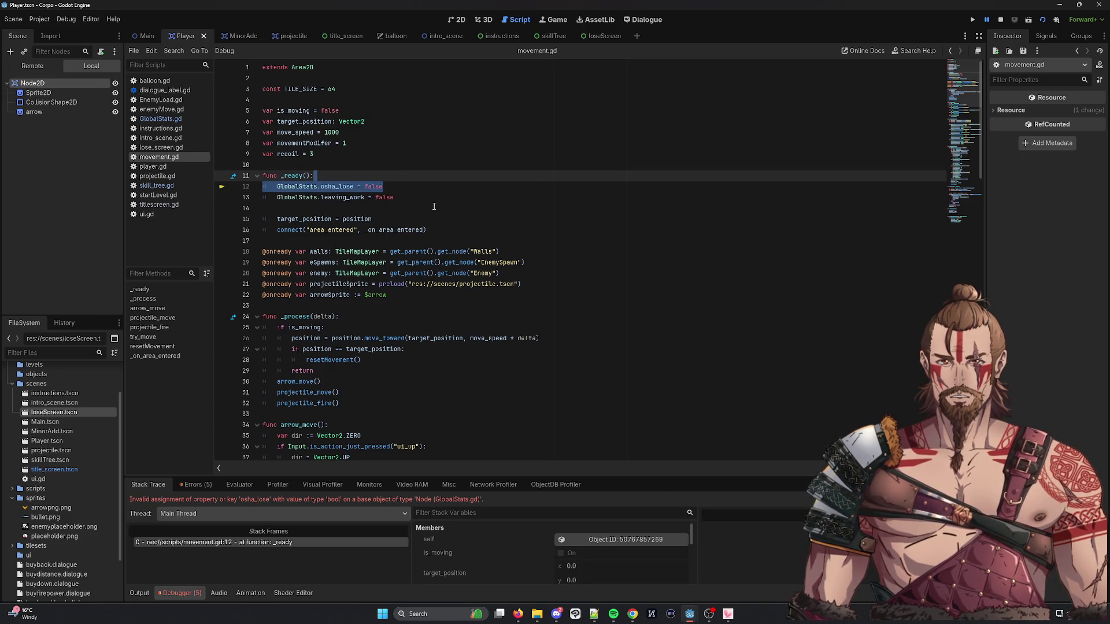
pyautogui.press('BackSpace')
pyautogui.hotkey('shift', 'Down')
pyautogui.press('BackSpace')
pyautogui.press('Delete')
# Test-run the game, then run the level scene and close the game window.
pyautogui.press('F6')
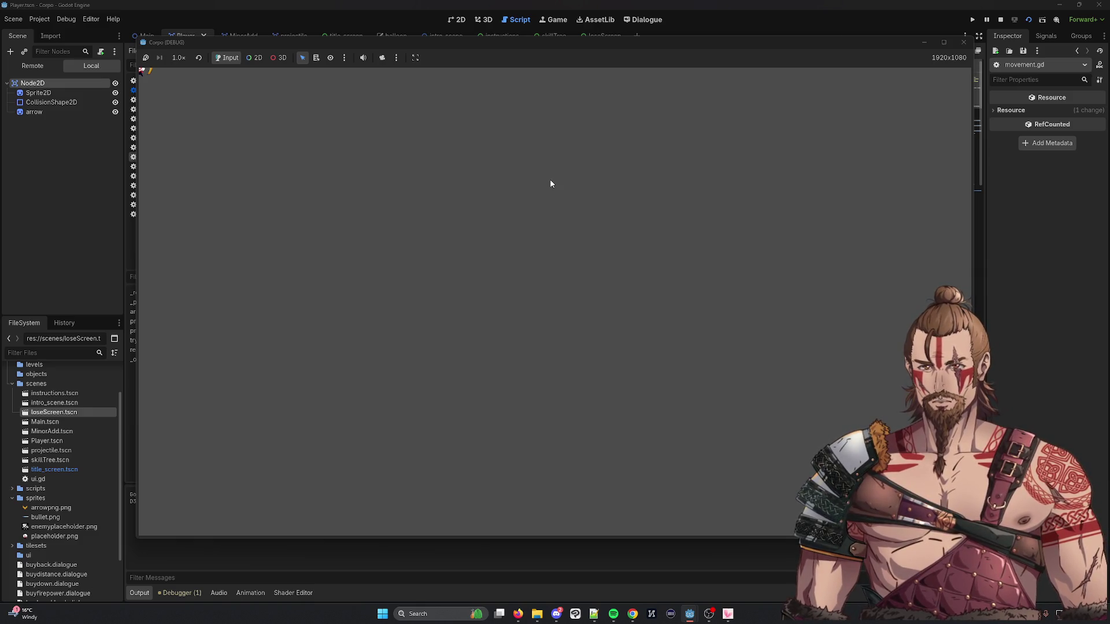
pyautogui.click(1026, 21)
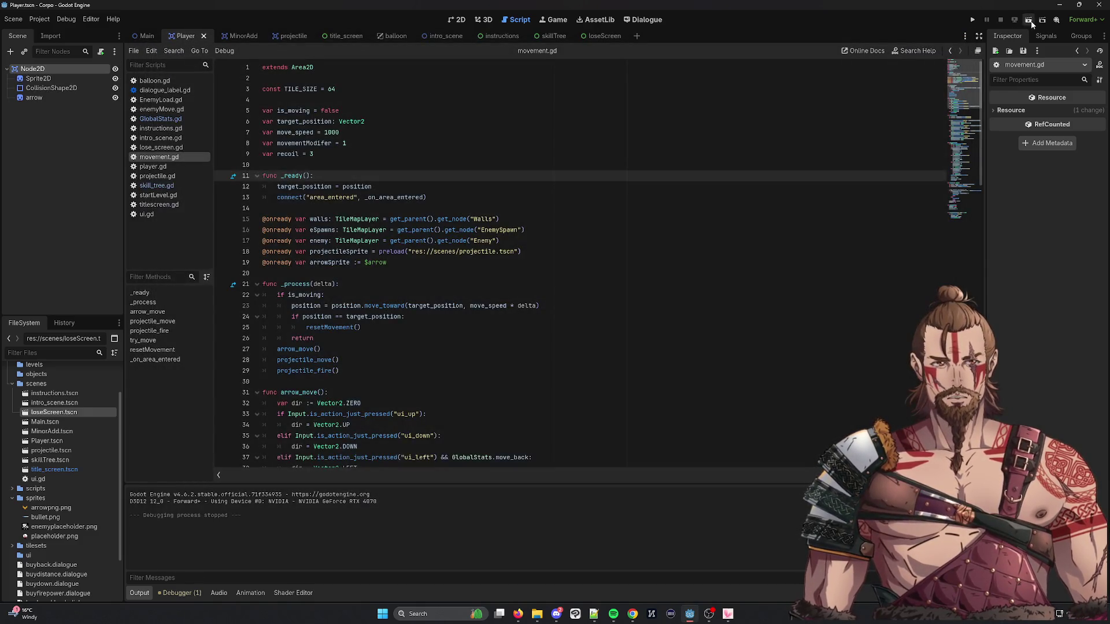
pyautogui.press('F8')
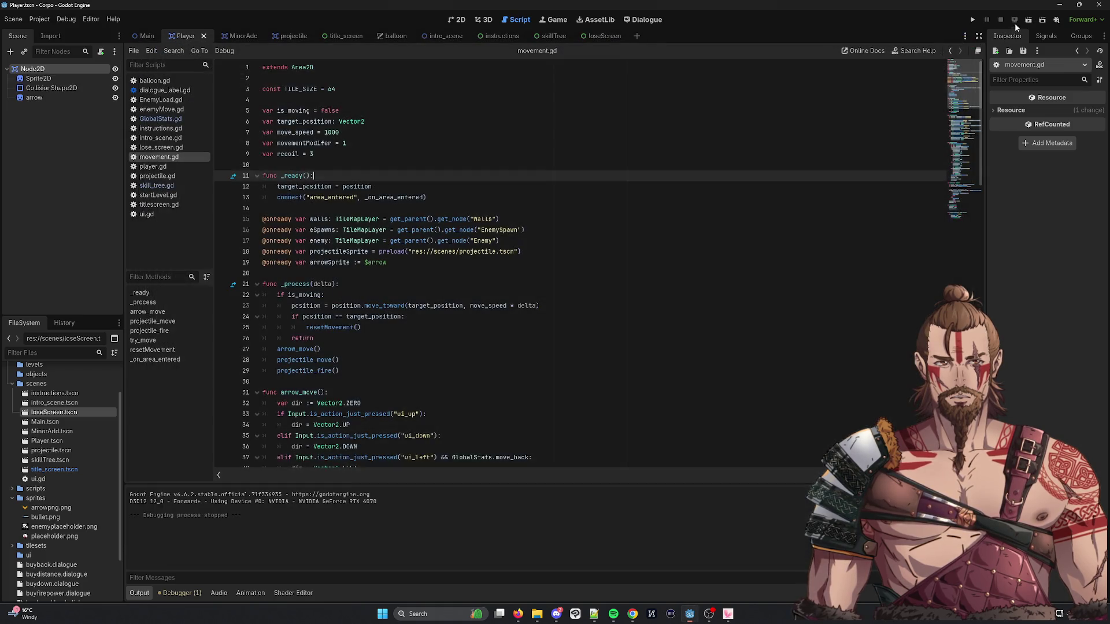
pyautogui.click(1042, 20)
pyautogui.doubleClick(539, 210)
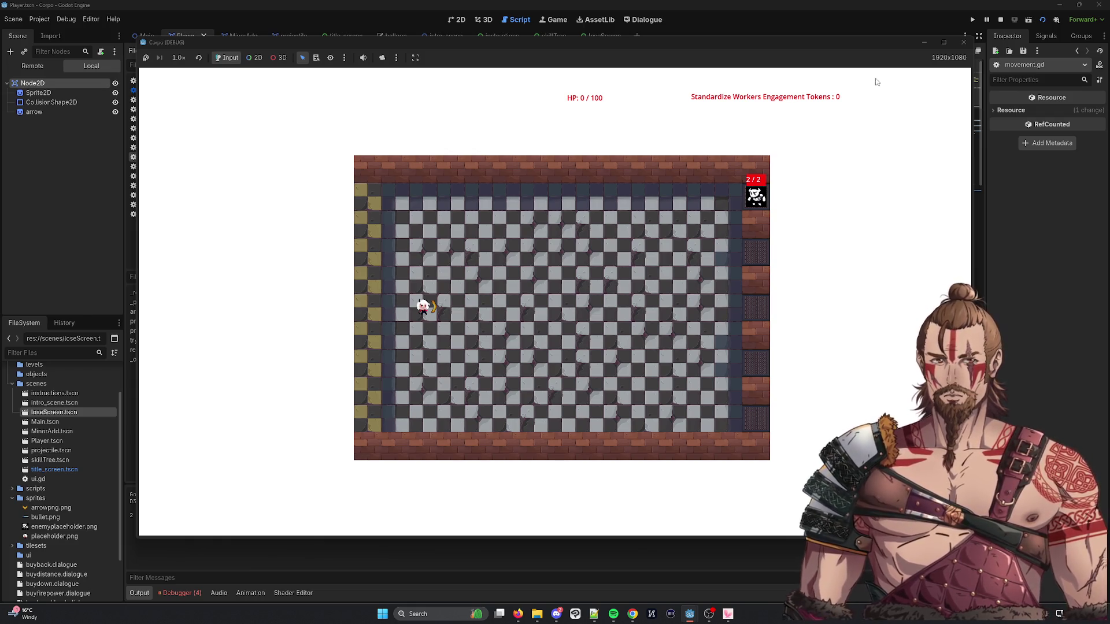
pyautogui.click(963, 42)
pyautogui.click(452, 19)
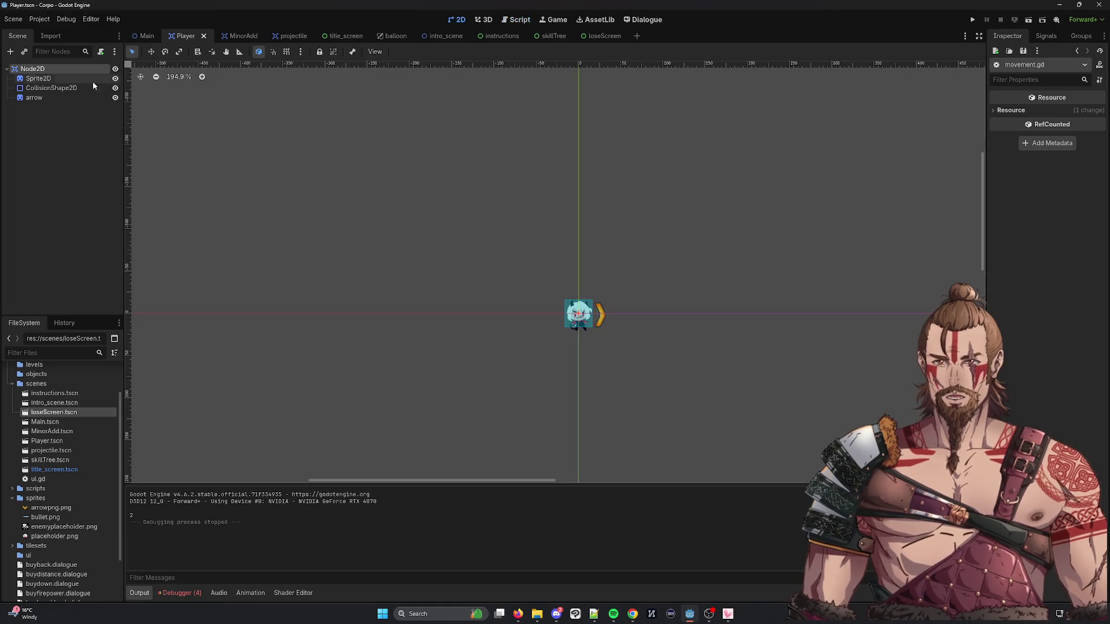
# Select the Exits tile layer in the Main scene, view the whole room, then return to movement.gd.
pyautogui.click(148, 38)
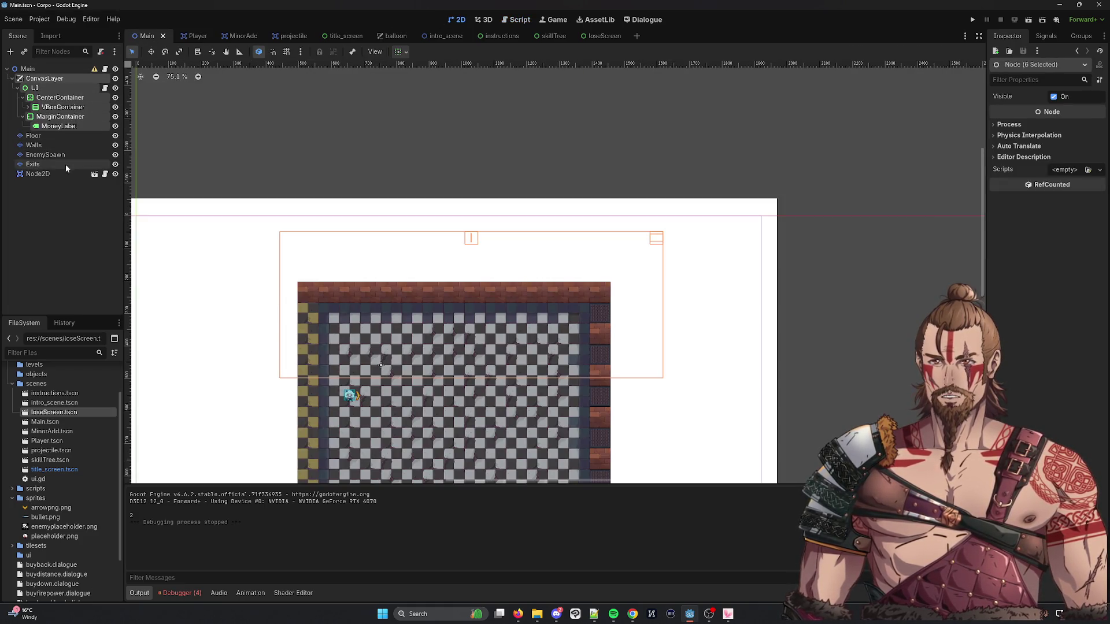
pyautogui.click(47, 166)
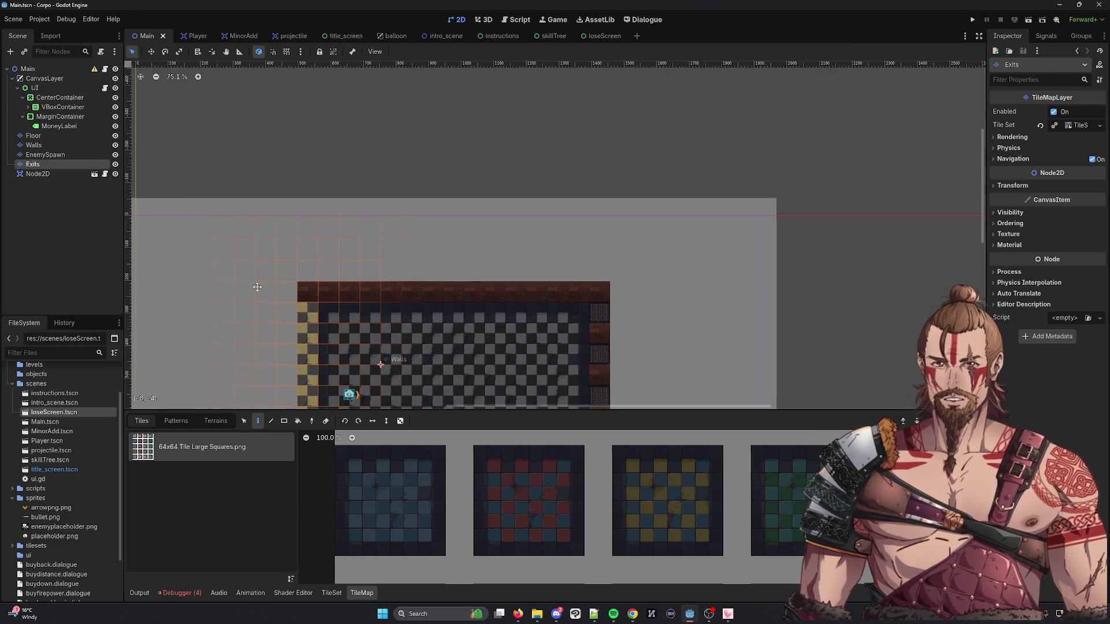
pyautogui.moveTo(255, 290); pyautogui.dragTo(253, 170)
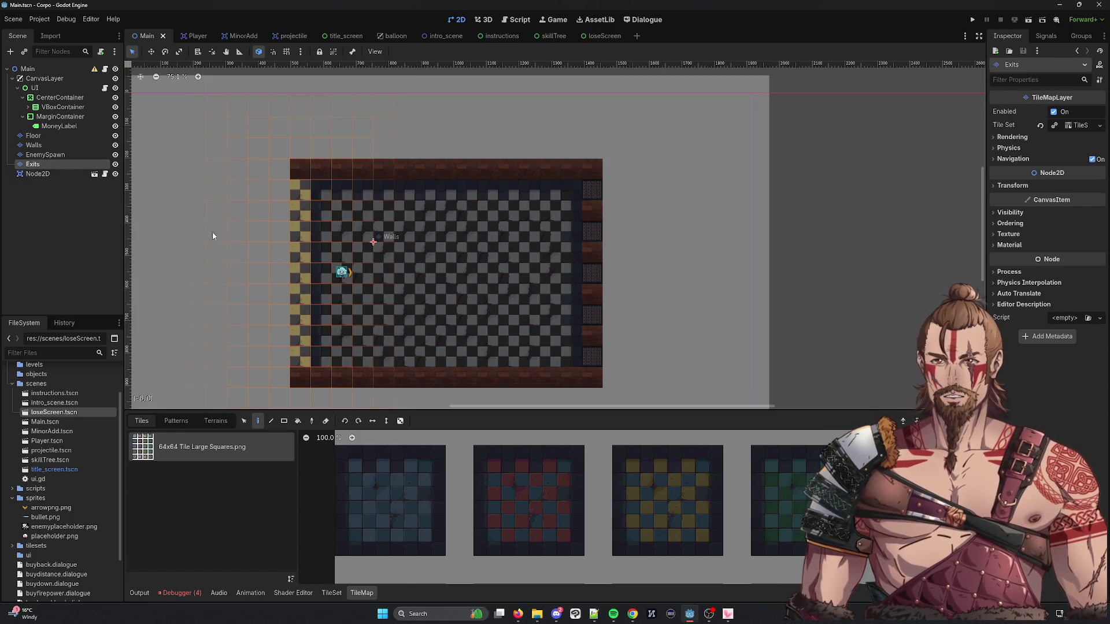
pyautogui.click(516, 19)
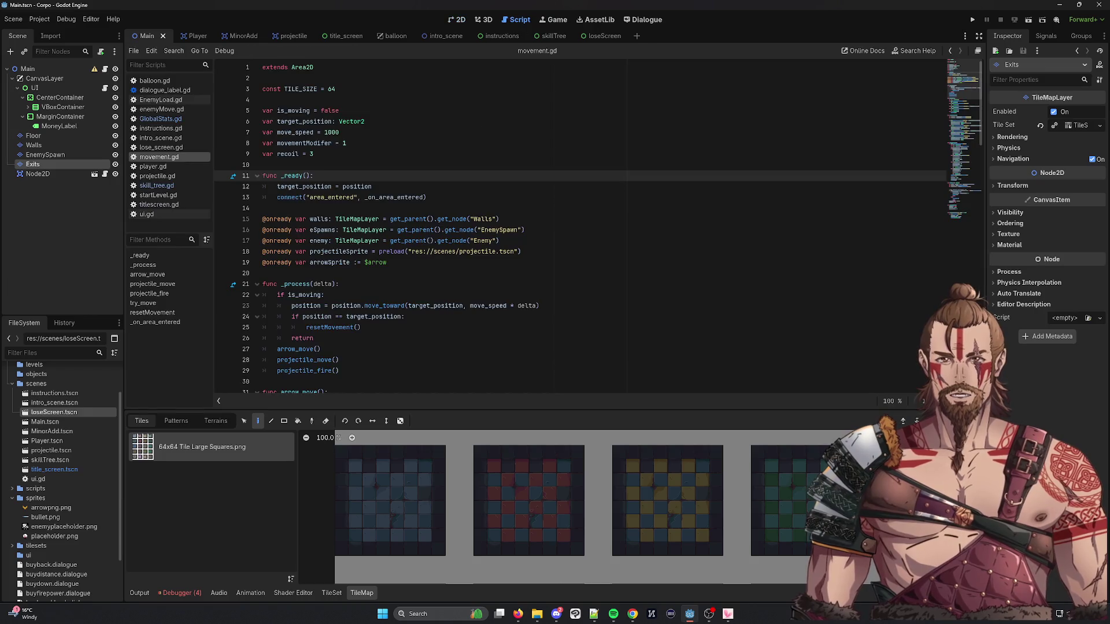
pyautogui.click(316, 237)
pyautogui.scroll(-20, 316, 238)
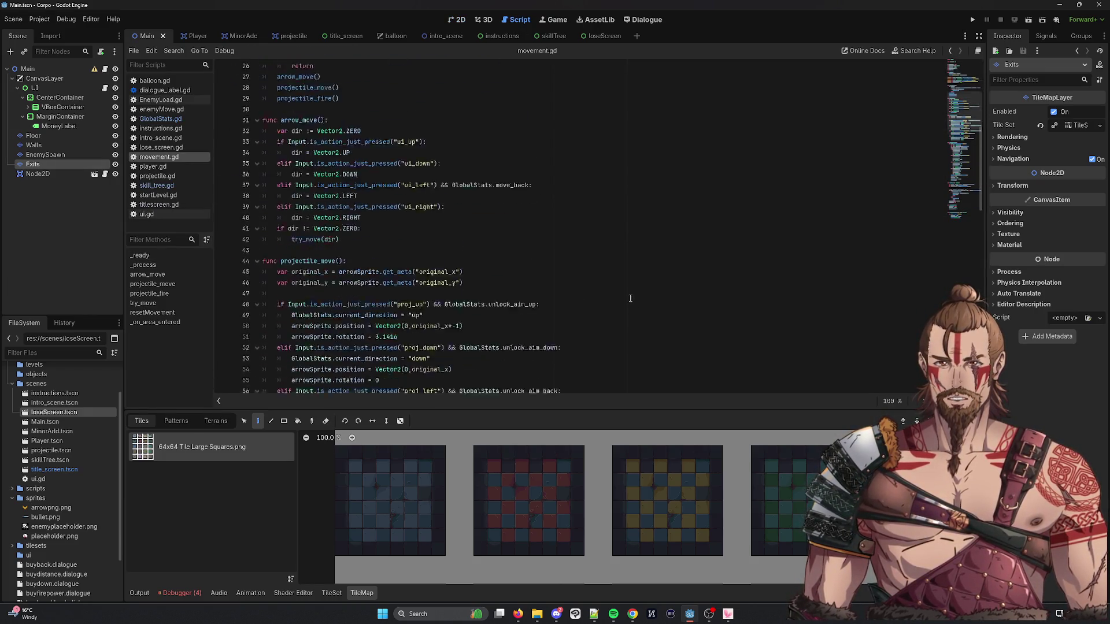
pyautogui.scroll(-6, 624, 292)
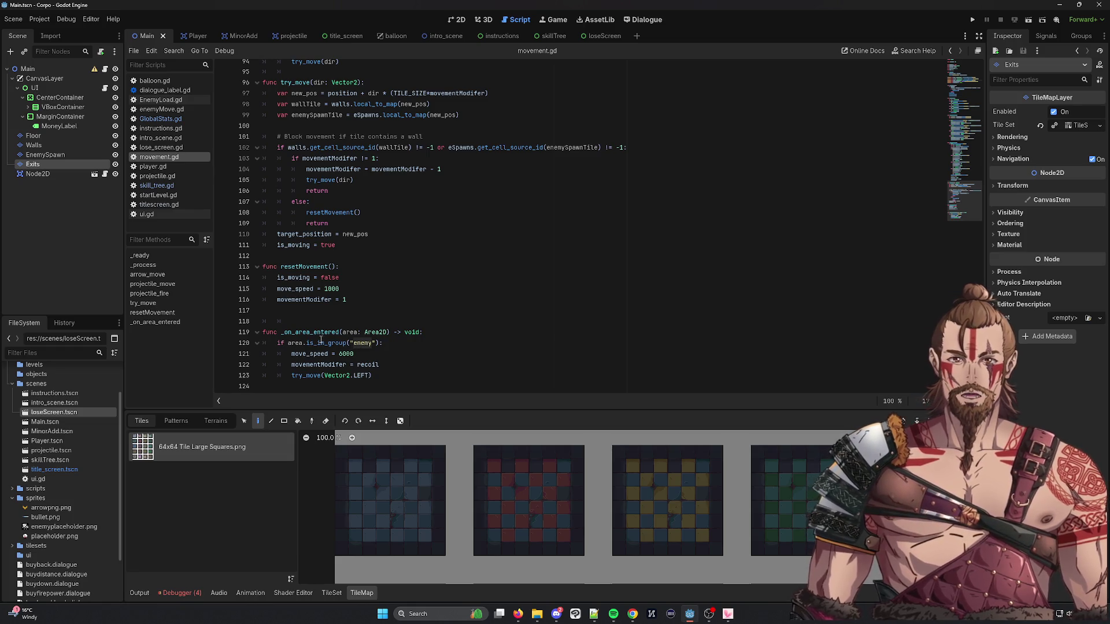
pyautogui.scroll(20, 444, 339)
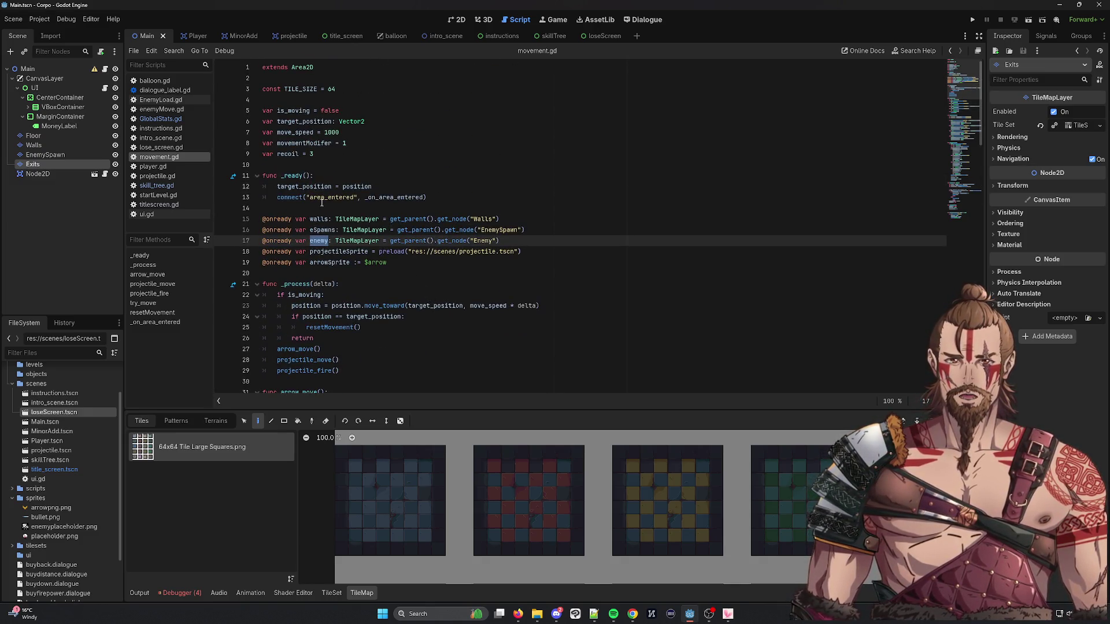
pyautogui.doubleClick(354, 243)
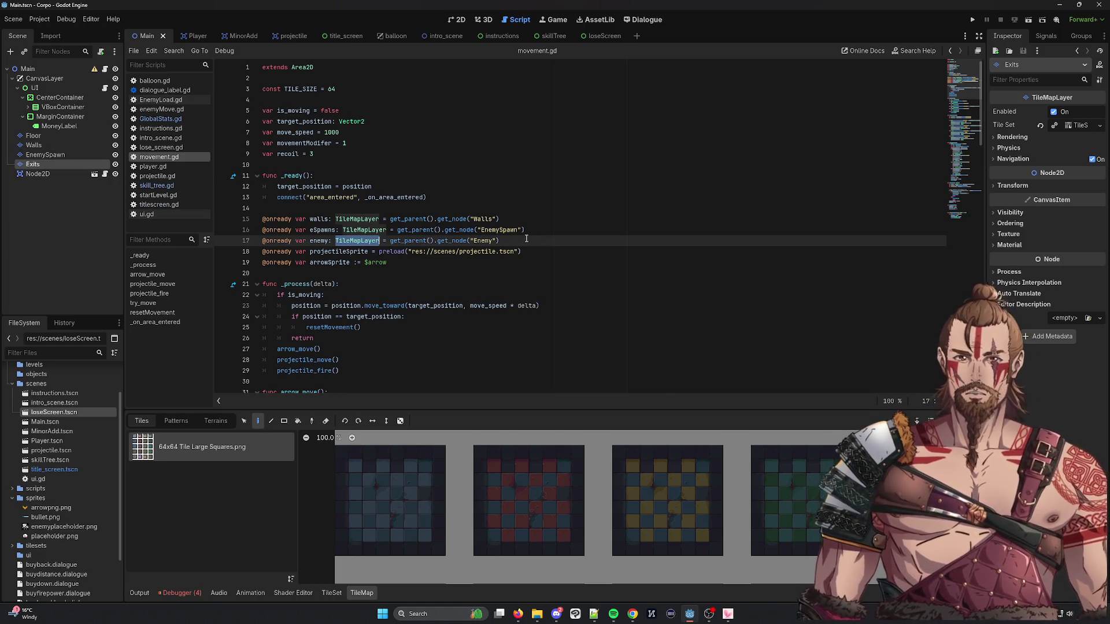
pyautogui.click(526, 239)
pyautogui.press('Down')
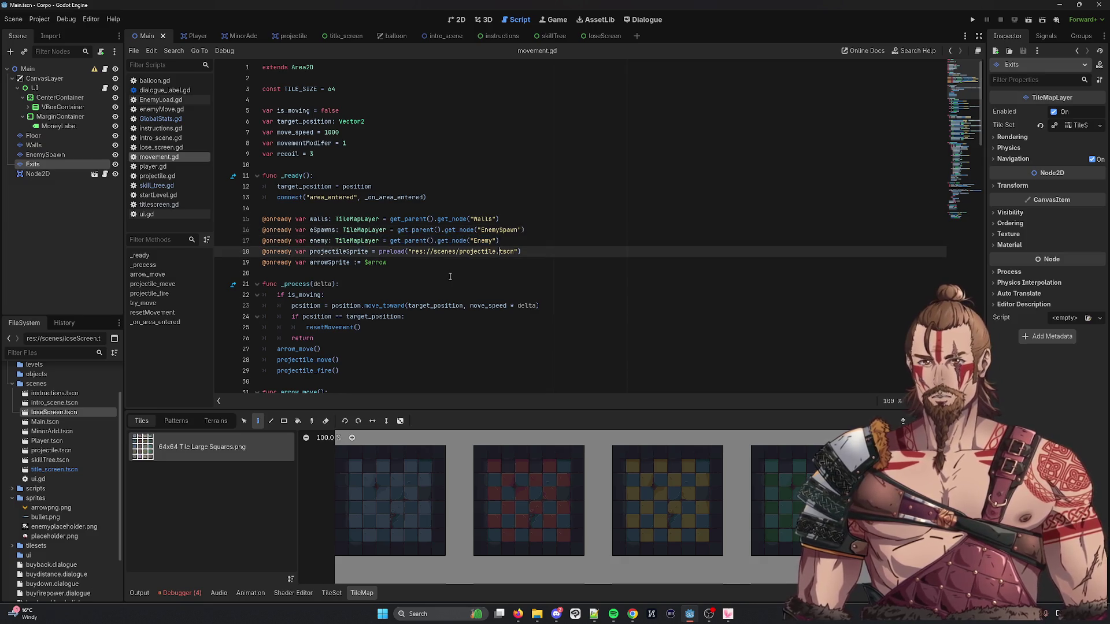
# Duplicate the enemy declaration as enemyExit, pointing get_node at "Exits".
pyautogui.hotkey('ctrl', 'v')
pyautogui.hotkey('ctrl', 'shift', 'Return')
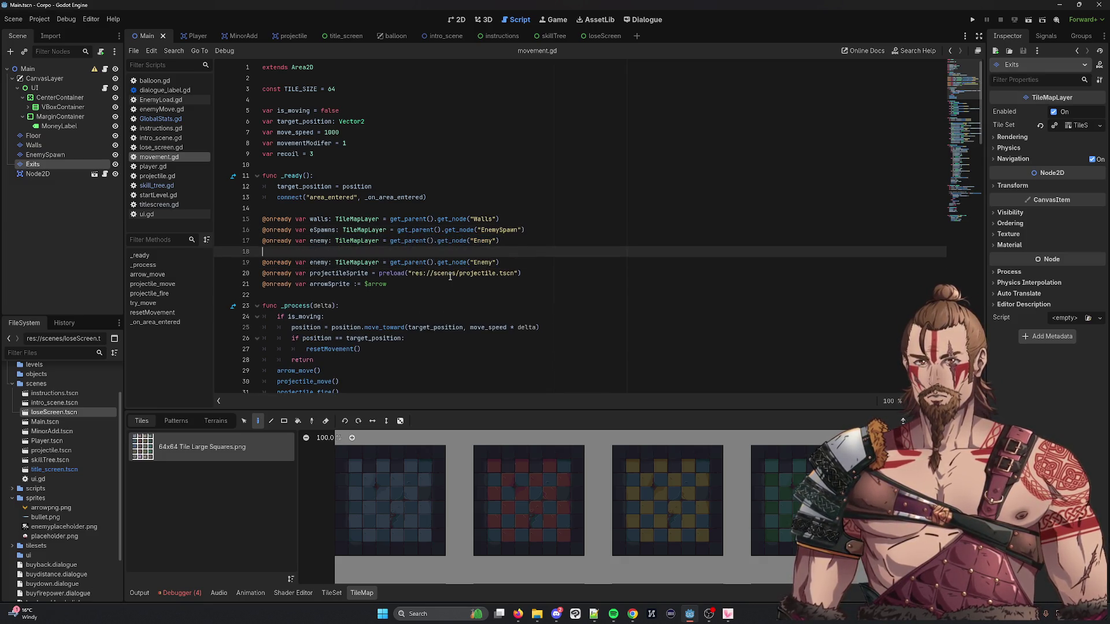
pyautogui.press('BackSpace')
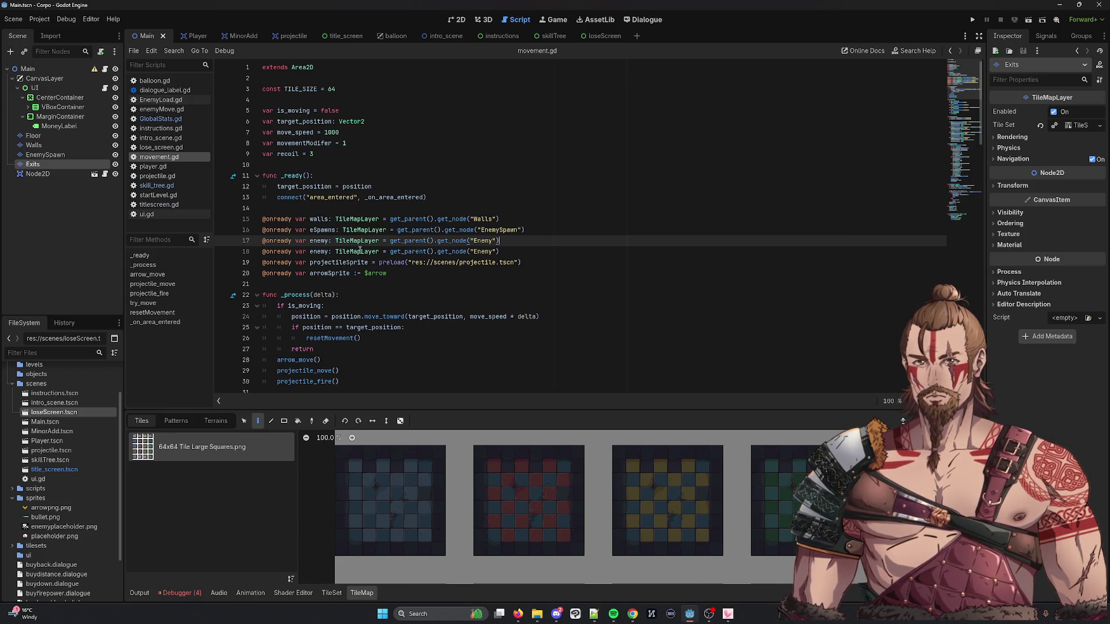
pyautogui.doubleClick(370, 251)
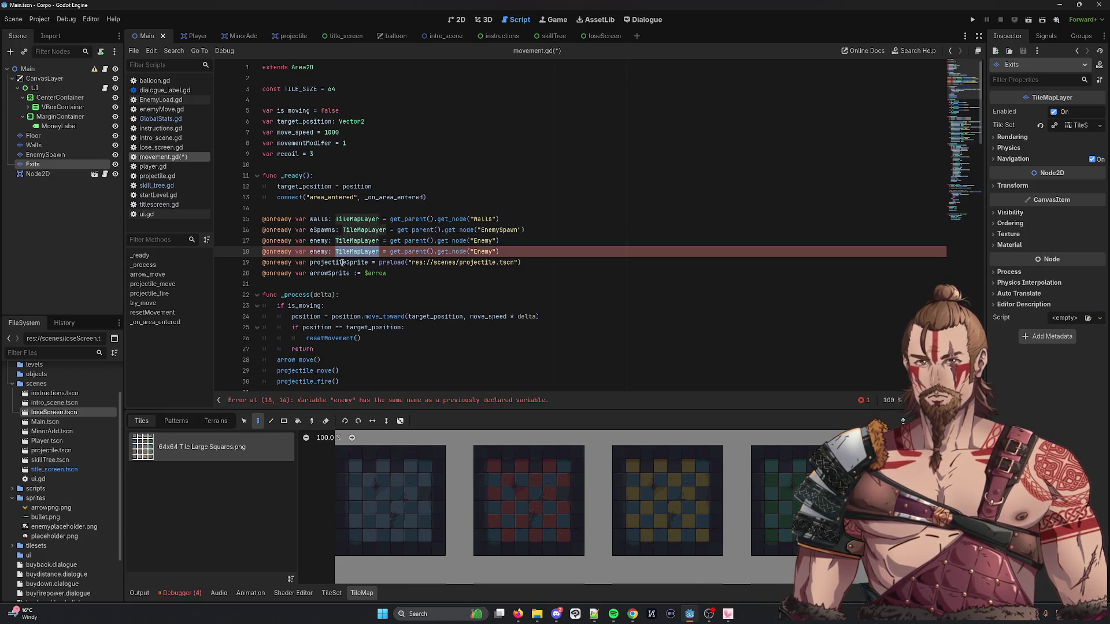
pyautogui.click(327, 251)
pyautogui.write('Exit')
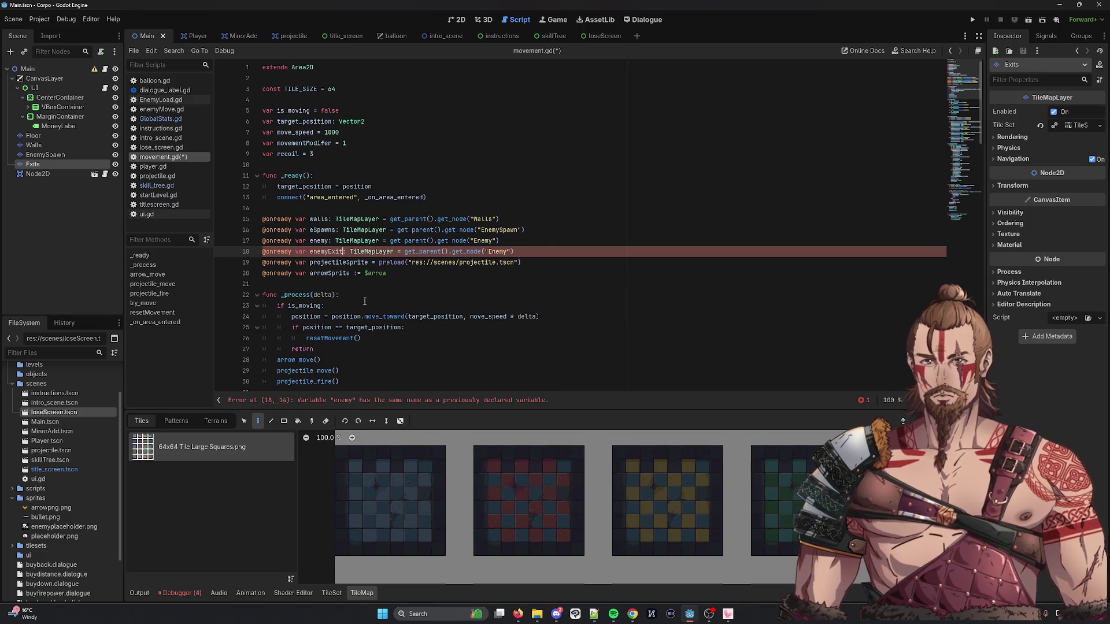
pyautogui.doubleClick(323, 252)
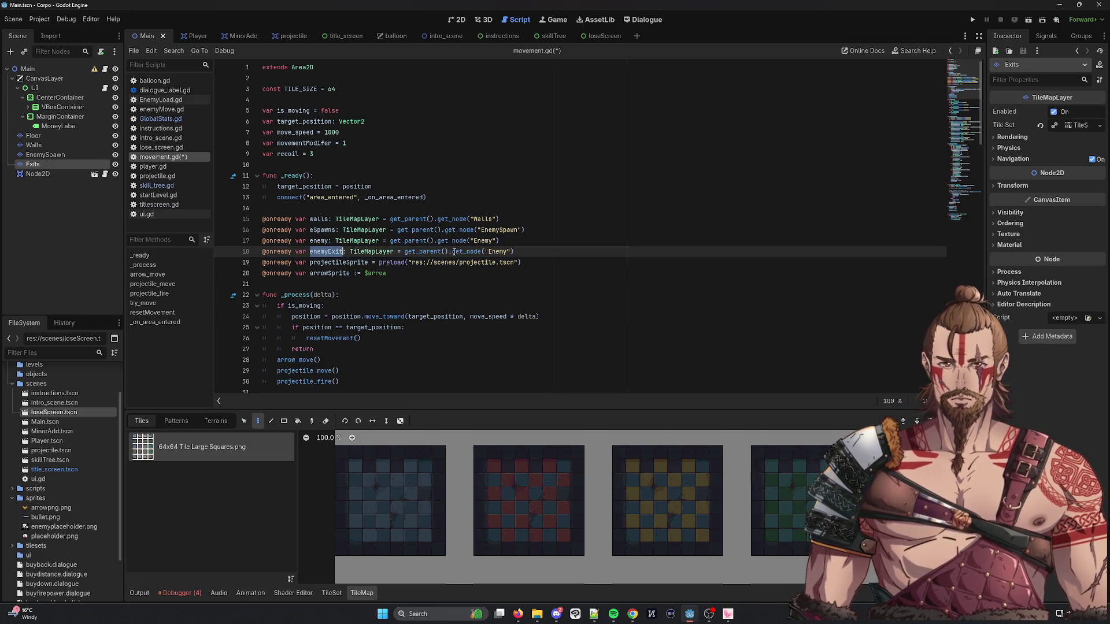
pyautogui.doubleClick(495, 252)
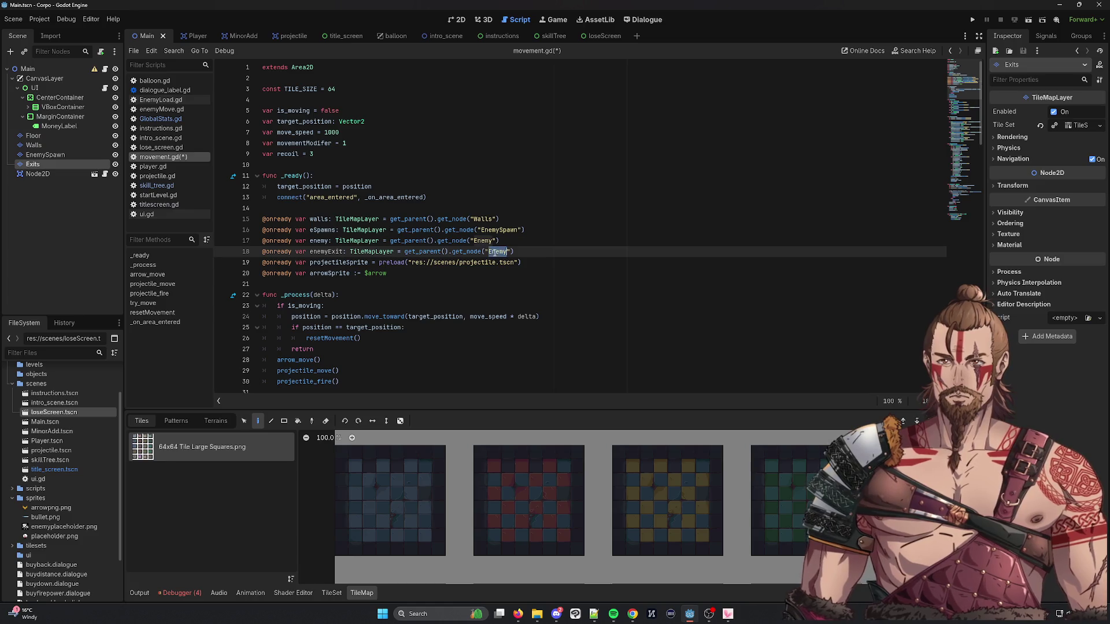
pyautogui.write('Exits')
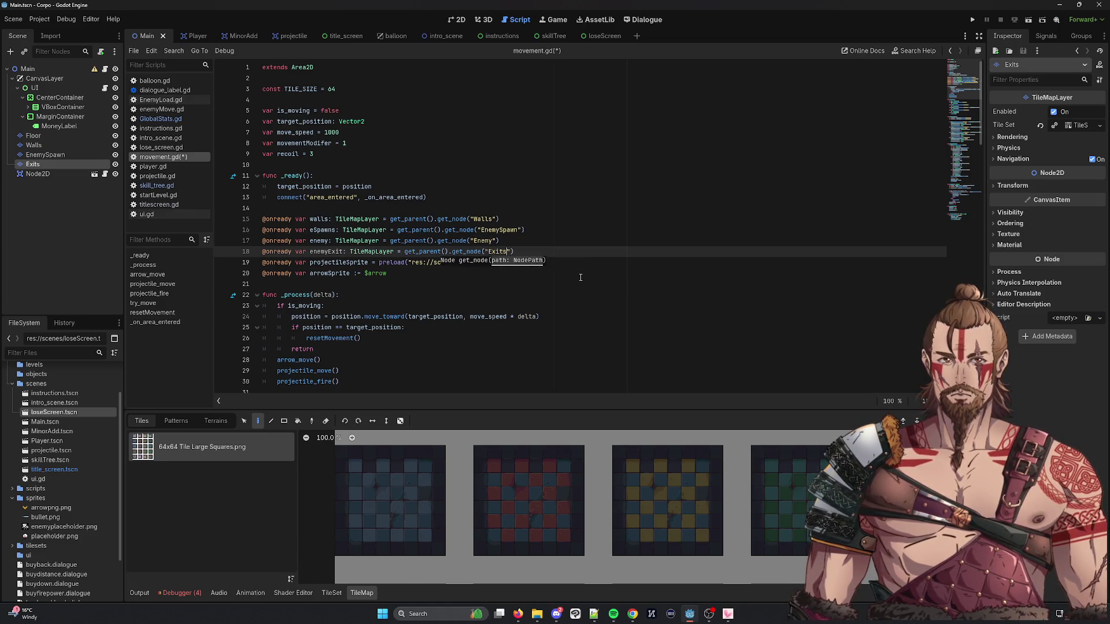
pyautogui.press('Up')
pyautogui.press('Up')
pyautogui.press('End')
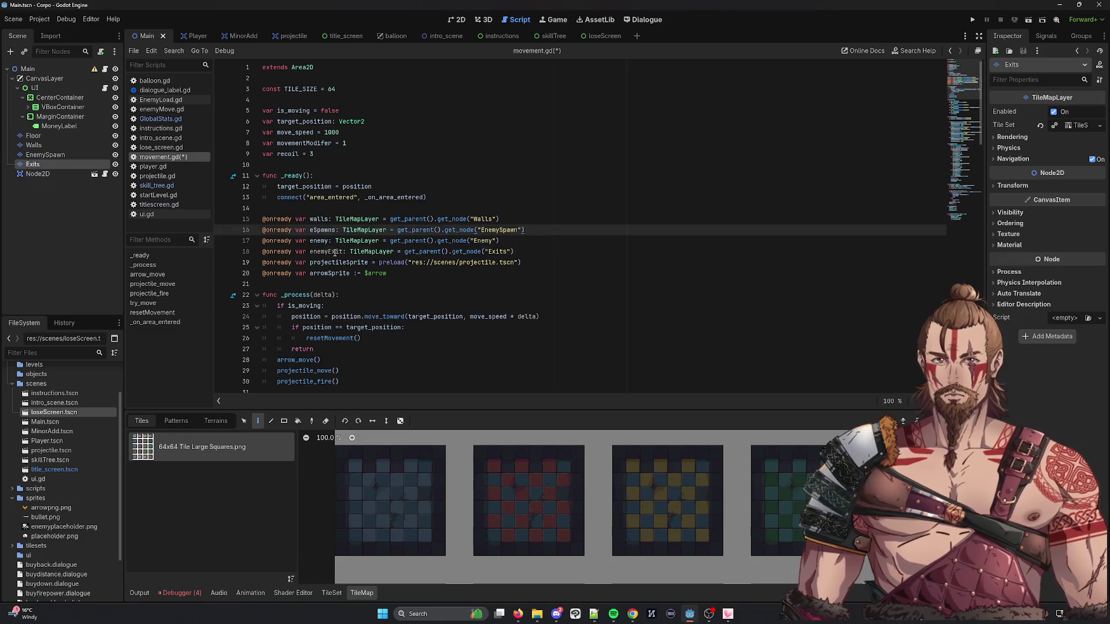
pyautogui.doubleClick(336, 253)
# Inspect the get_cell_source_id wall check in try_move.
pyautogui.scroll(-20, 445, 263)
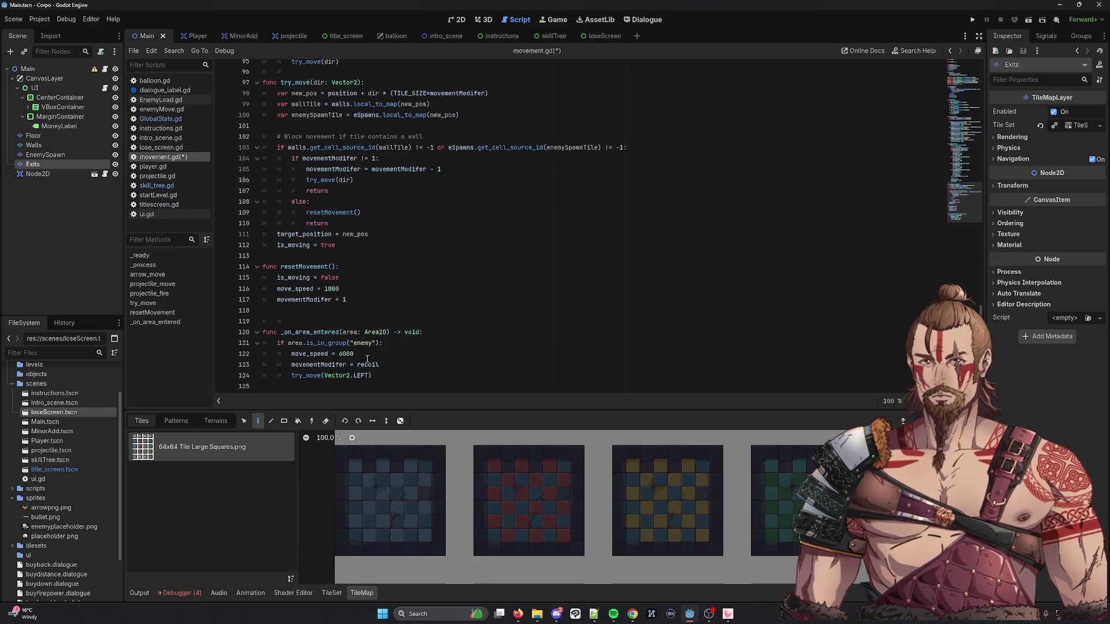
pyautogui.scroll(1, 413, 253)
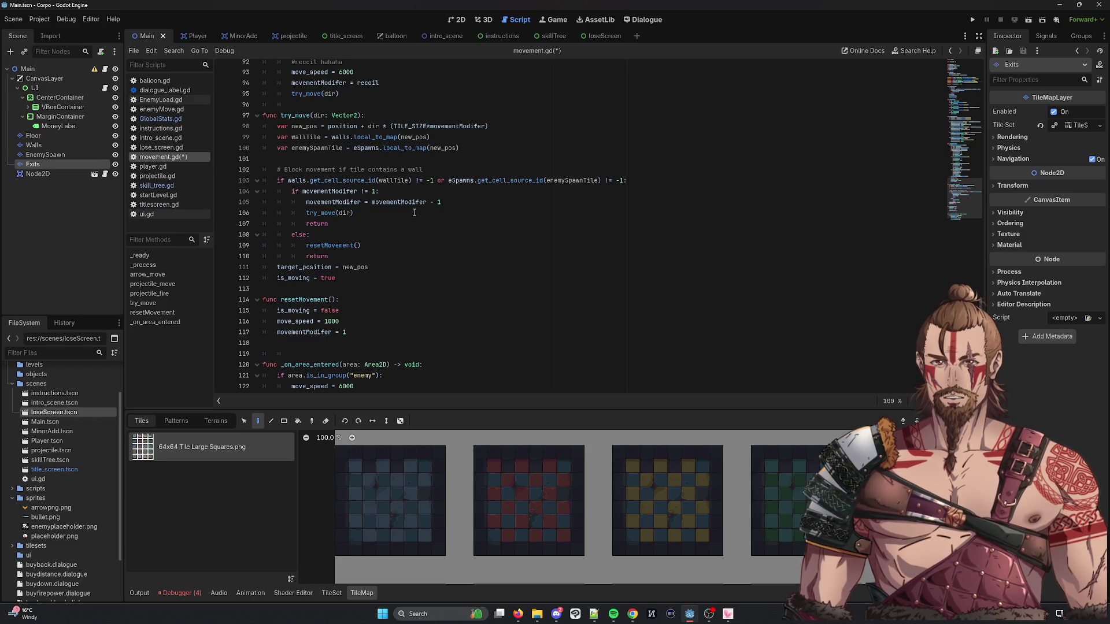
pyautogui.click(329, 245)
pyautogui.doubleClick(342, 180)
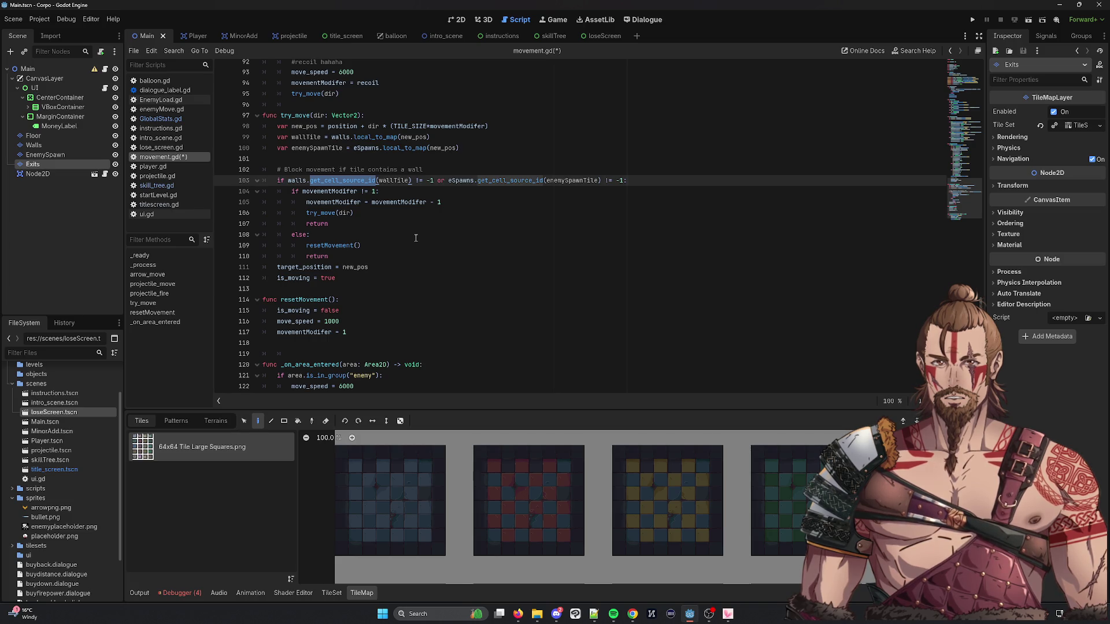
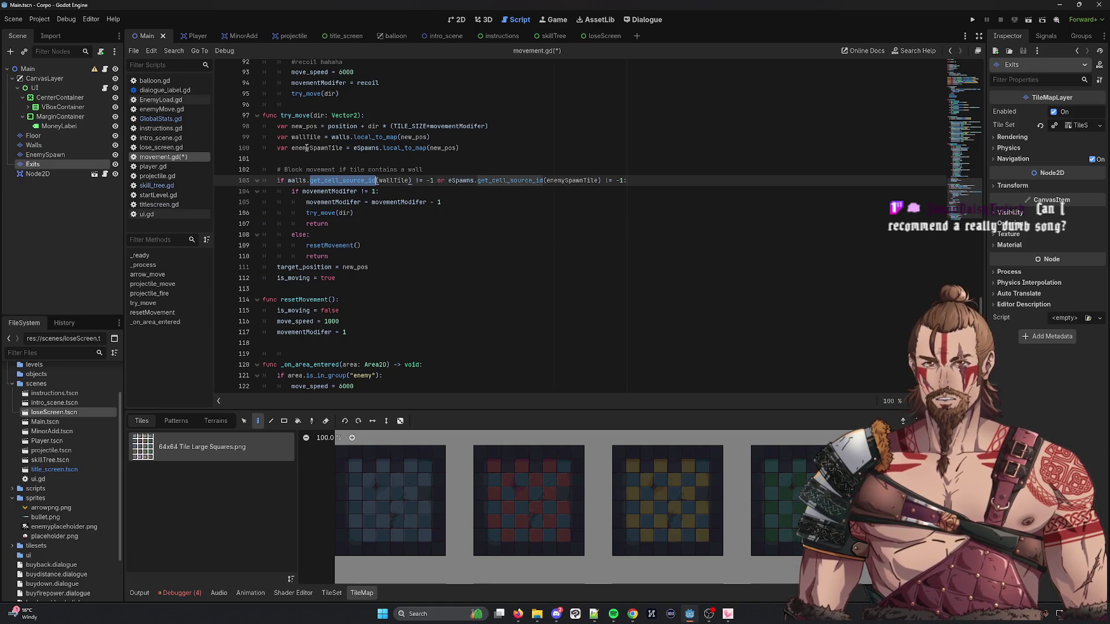
# Select enemySpawnTile on line 100, then bring the Spotify window playing Darko's drift Chill to the front.
pyautogui.doubleClick(307, 149)
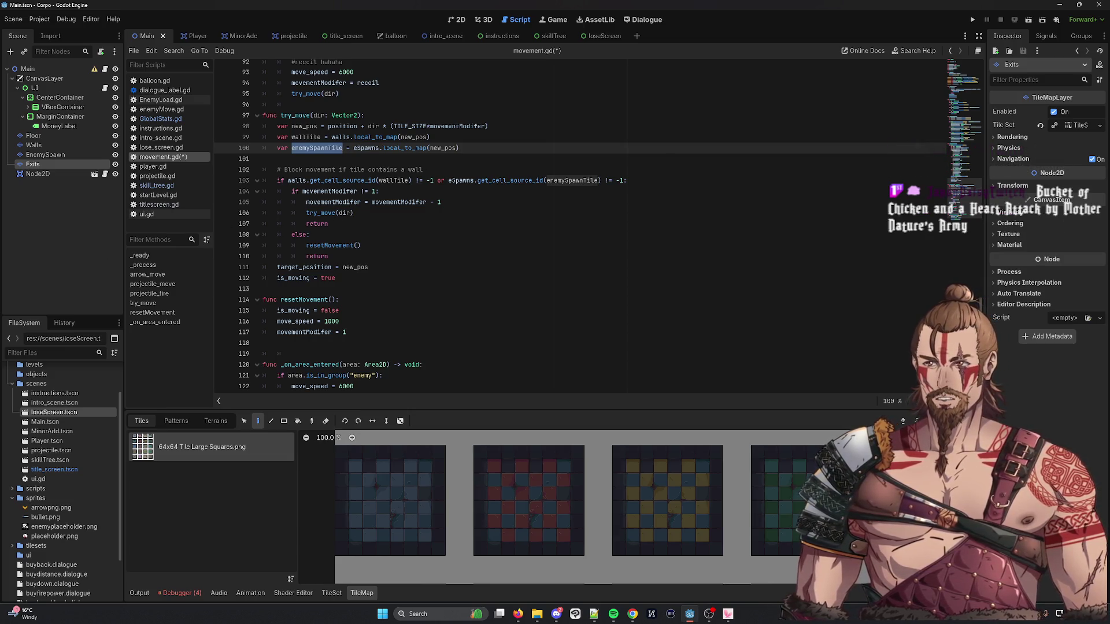
pyautogui.hotkey('alt', 'Tab')
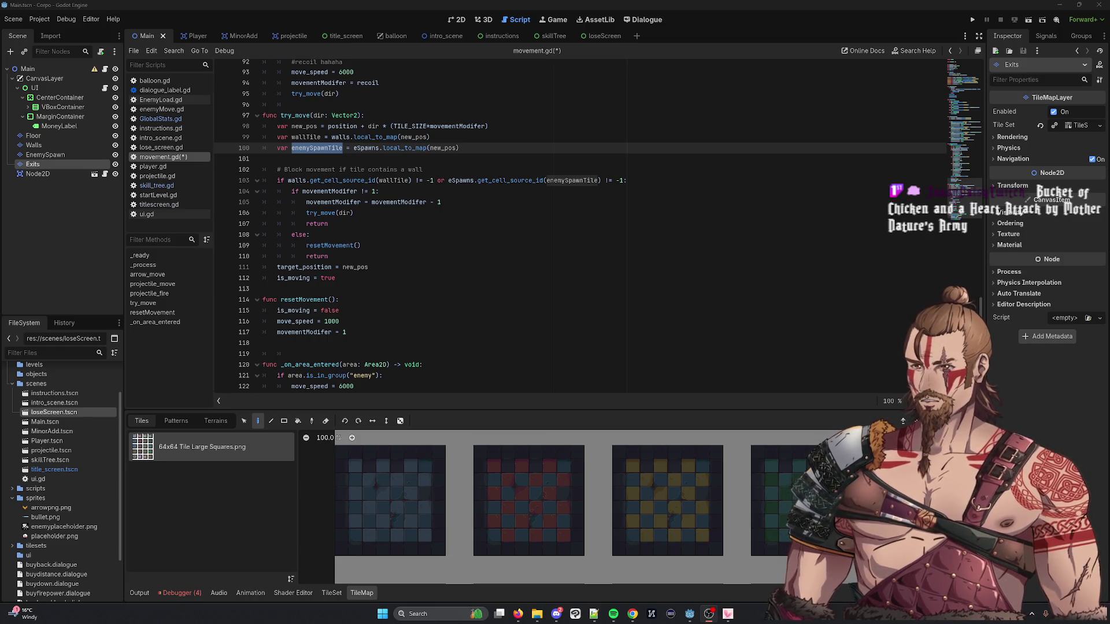
pyautogui.hotkey('alt', 'Tab')
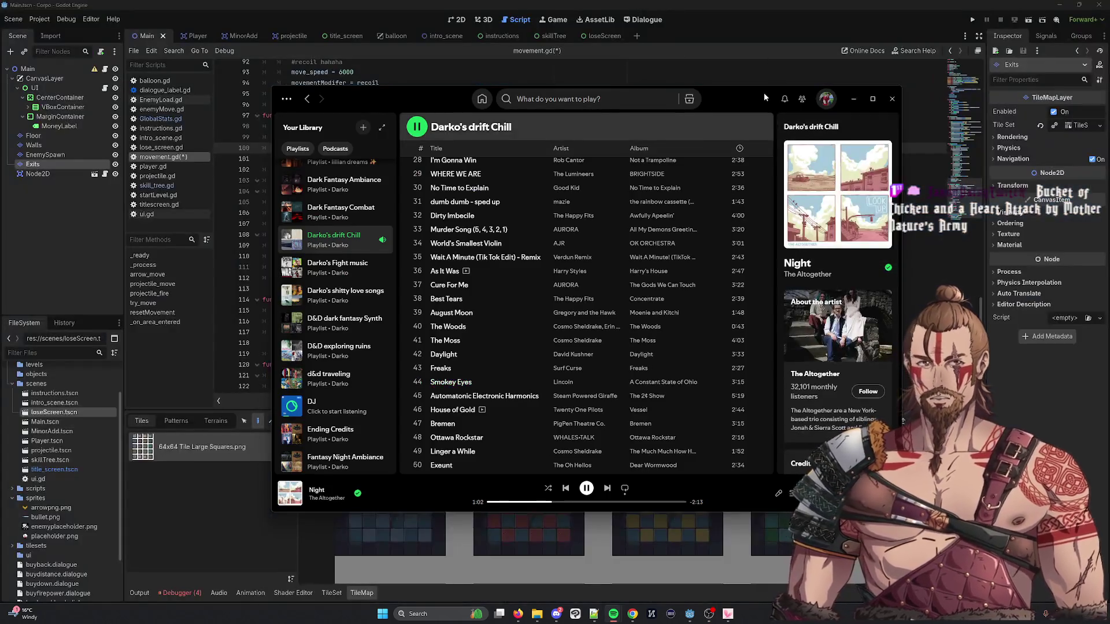
# Switch from Spotify back to the Godot script editor.
pyautogui.hotkey('alt', 'Tab')
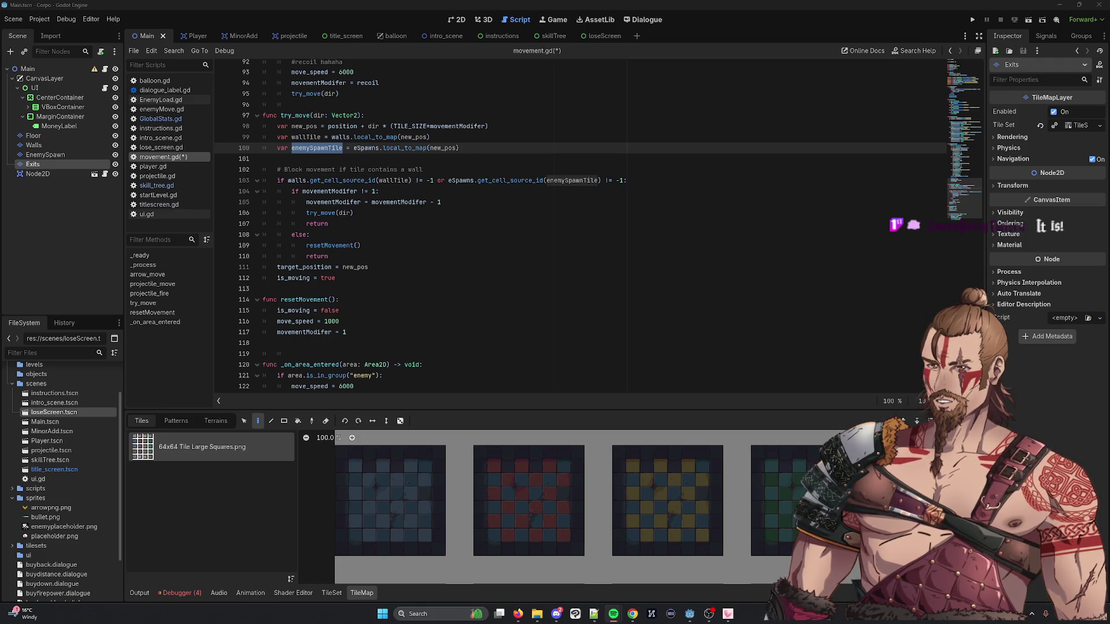
# Review movement.gd's onready variables, including enemyExit on line 18, then switch to enemyMove.gd.
pyautogui.click(416, 235)
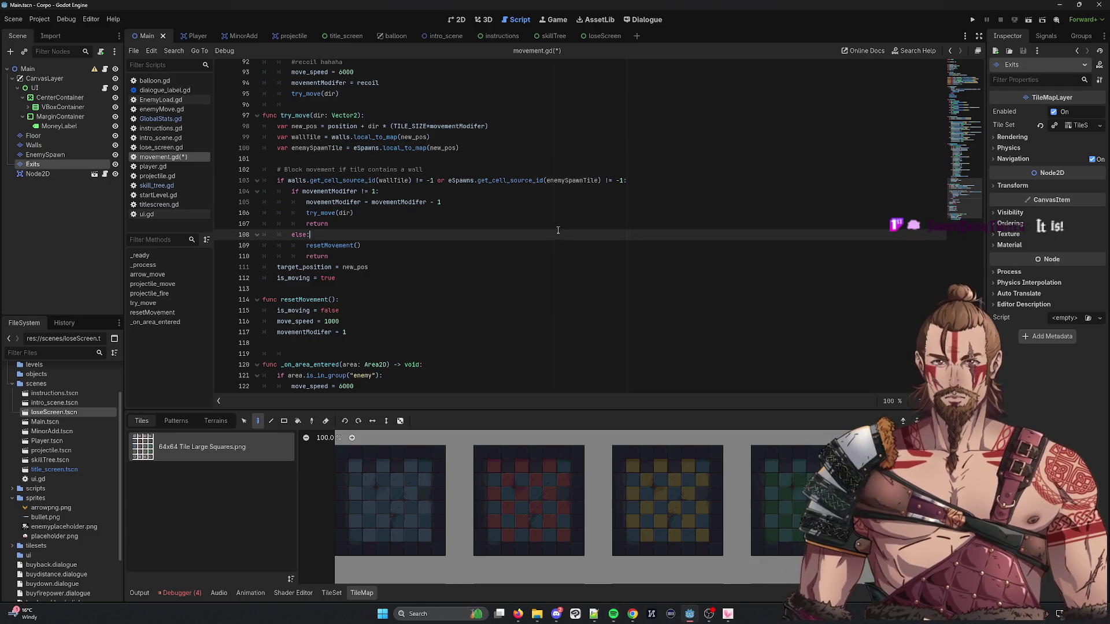
pyautogui.scroll(8, 408, 198)
pyautogui.scroll(20, 408, 198)
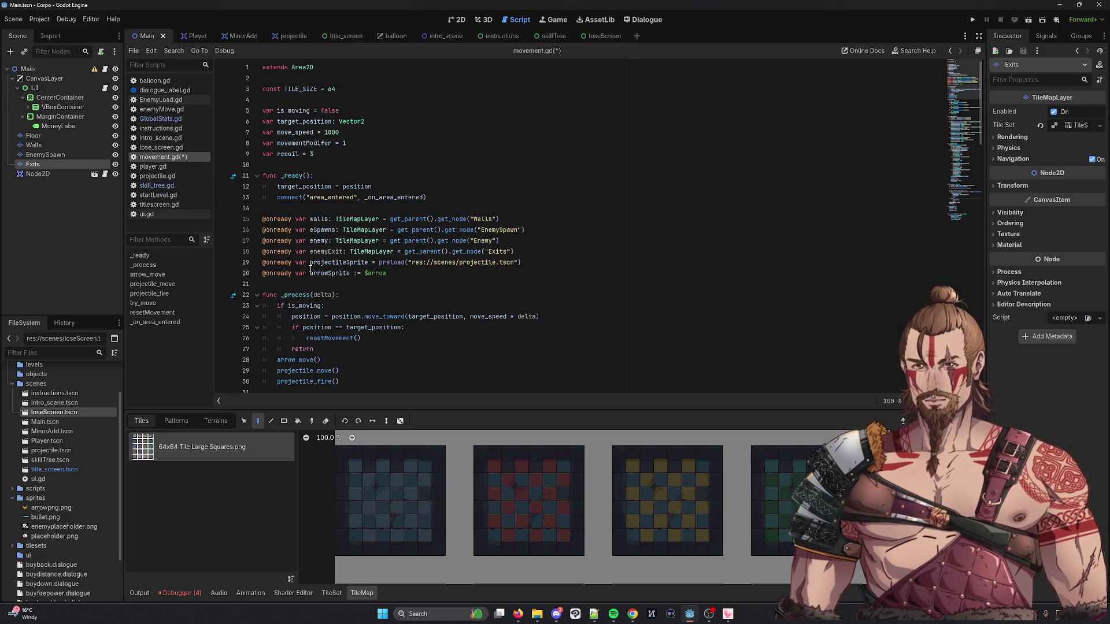
pyautogui.press('XF86AudioLowerVolume')
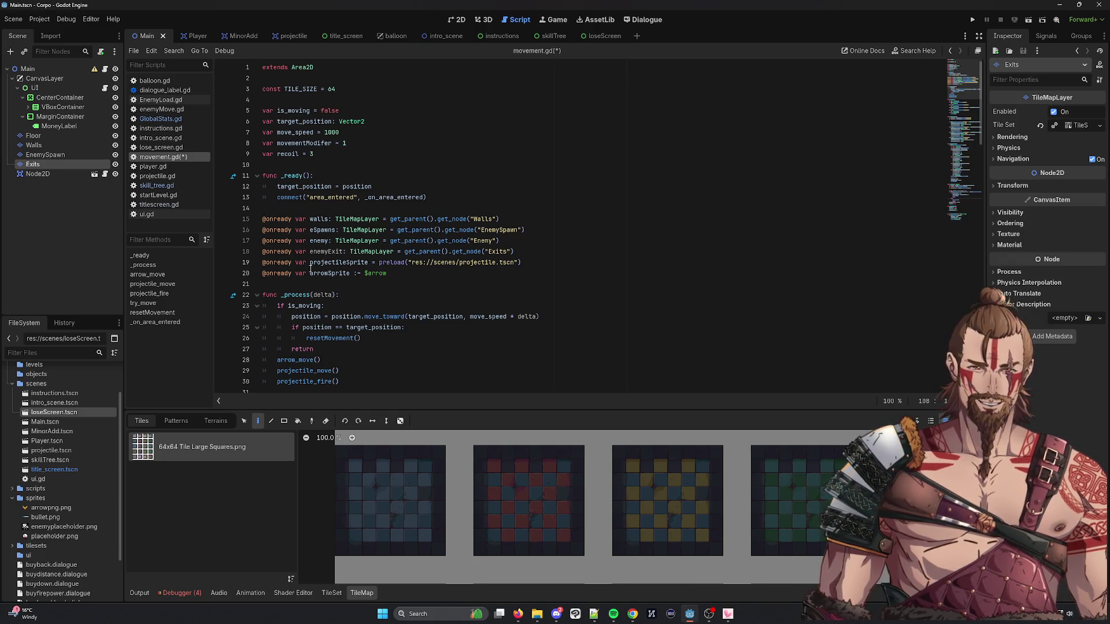
pyautogui.doubleClick(333, 250)
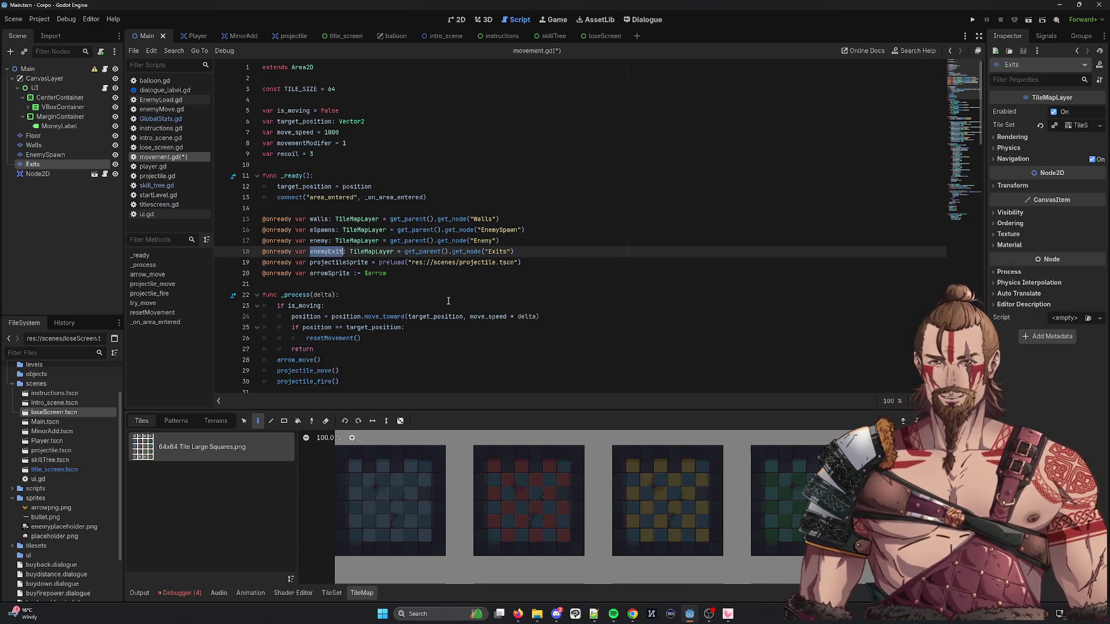
pyautogui.scroll(-3, 235, 237)
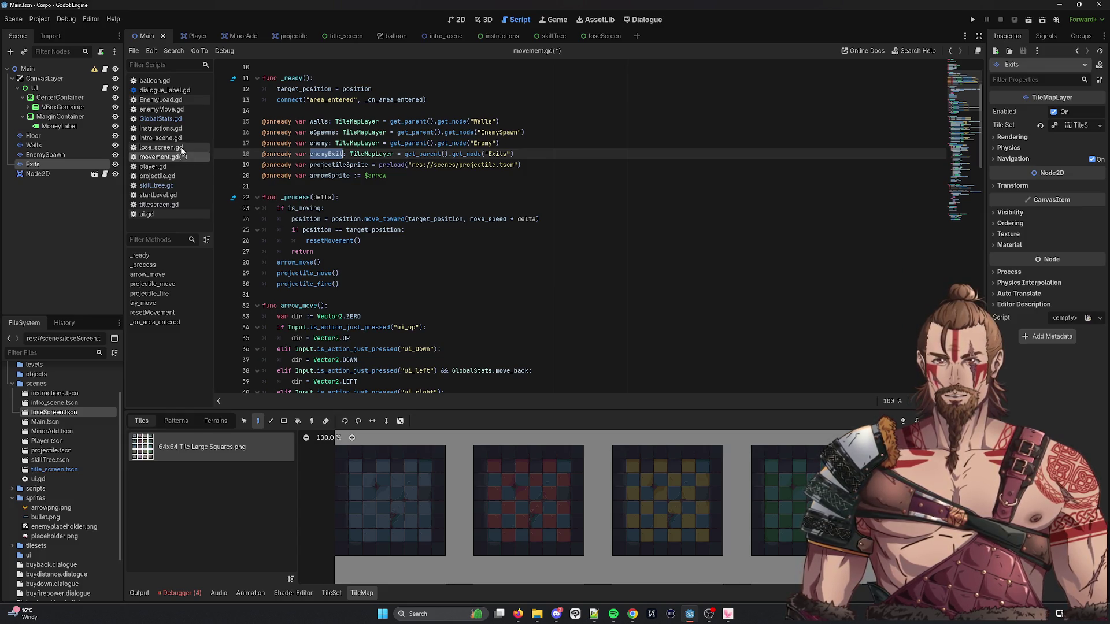
pyautogui.click(162, 110)
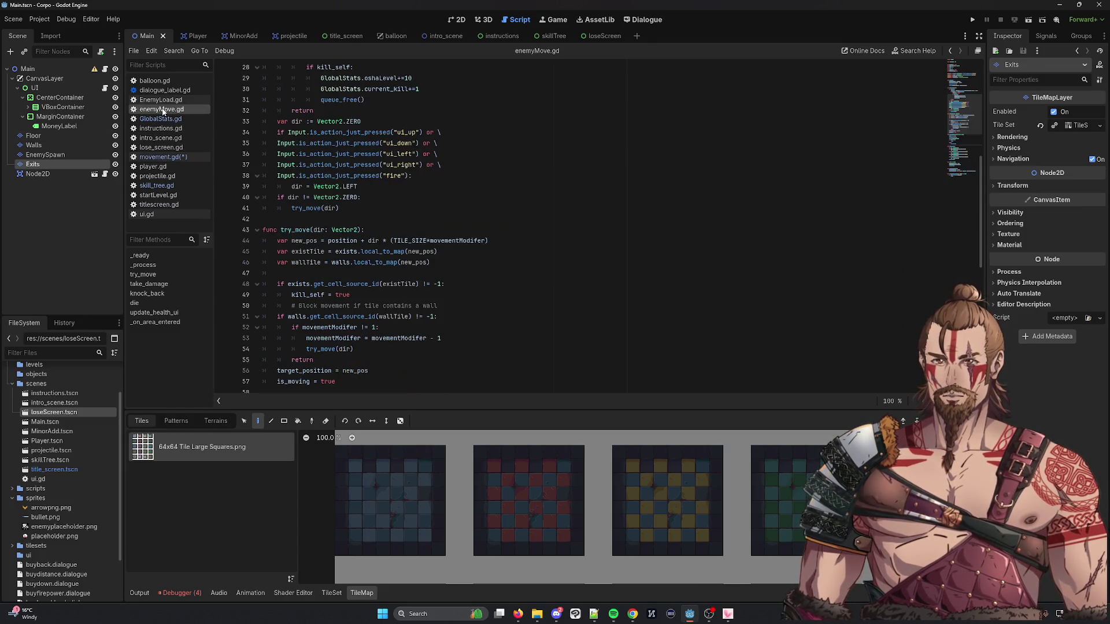
# Copy the existTile lookup and kill_self check lines from enemyMove.gd's try_move, then return to movement.gd.
pyautogui.scroll(3, 429, 186)
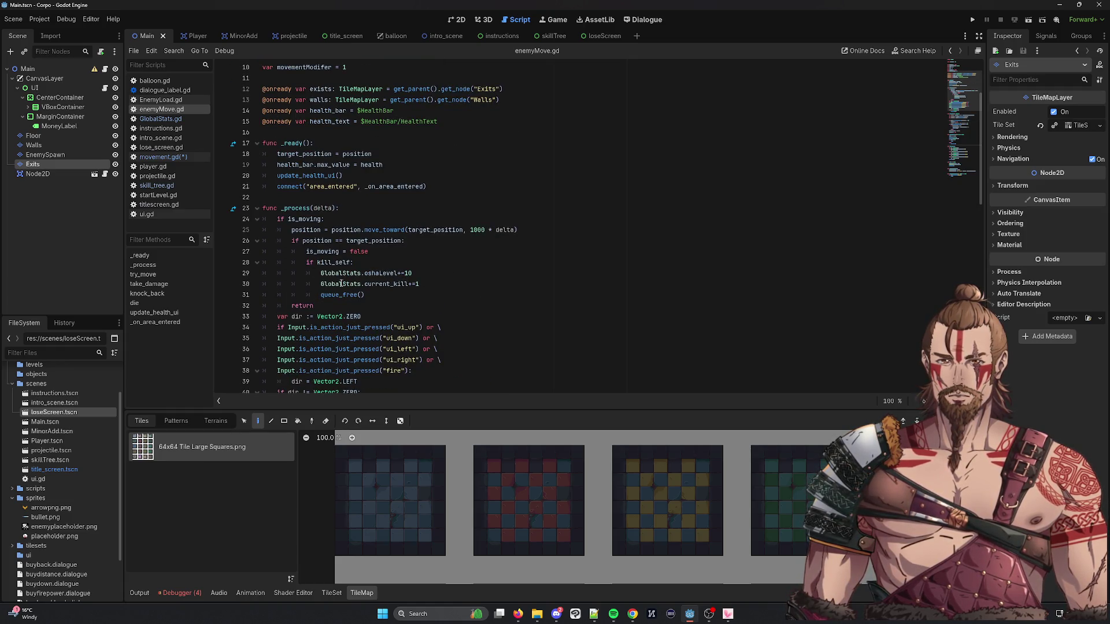
pyautogui.scroll(-17, 344, 294)
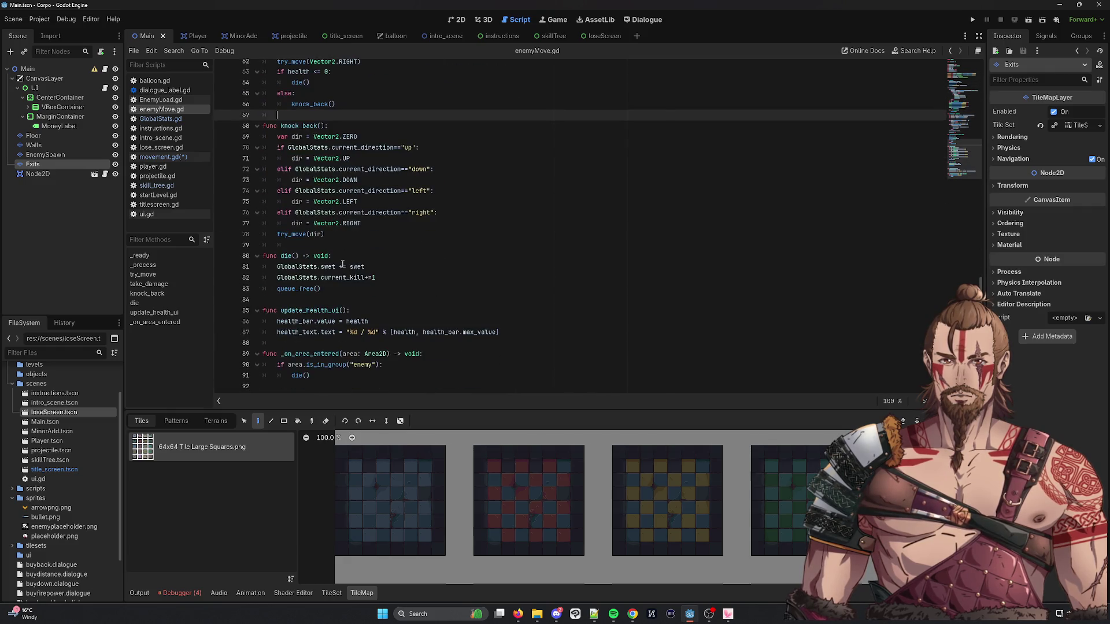
pyautogui.scroll(6, 342, 263)
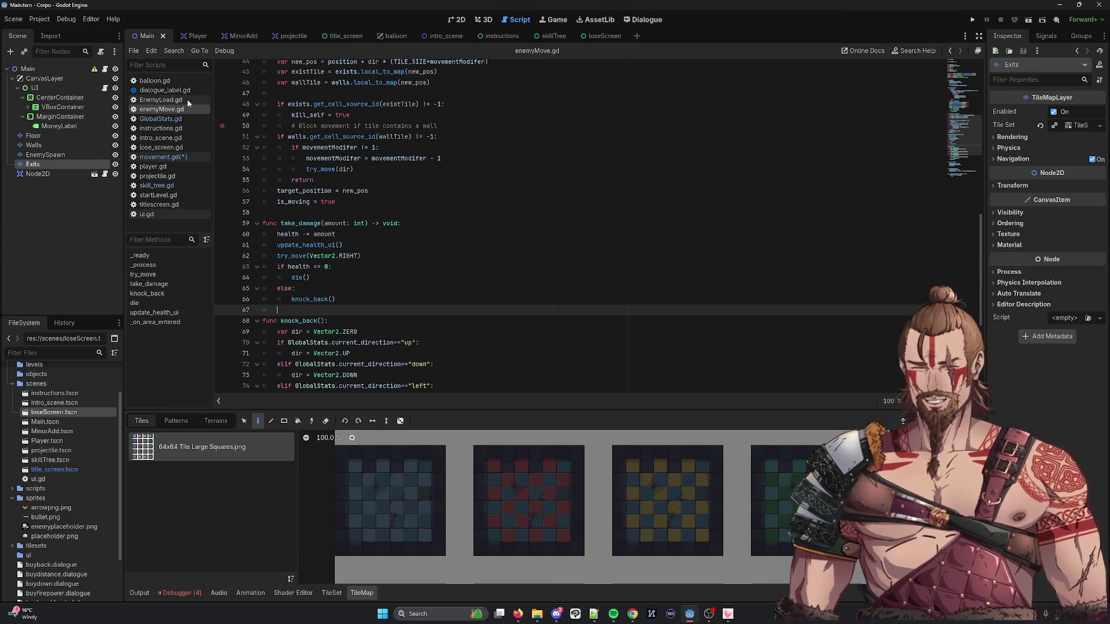
pyautogui.scroll(2, 413, 169)
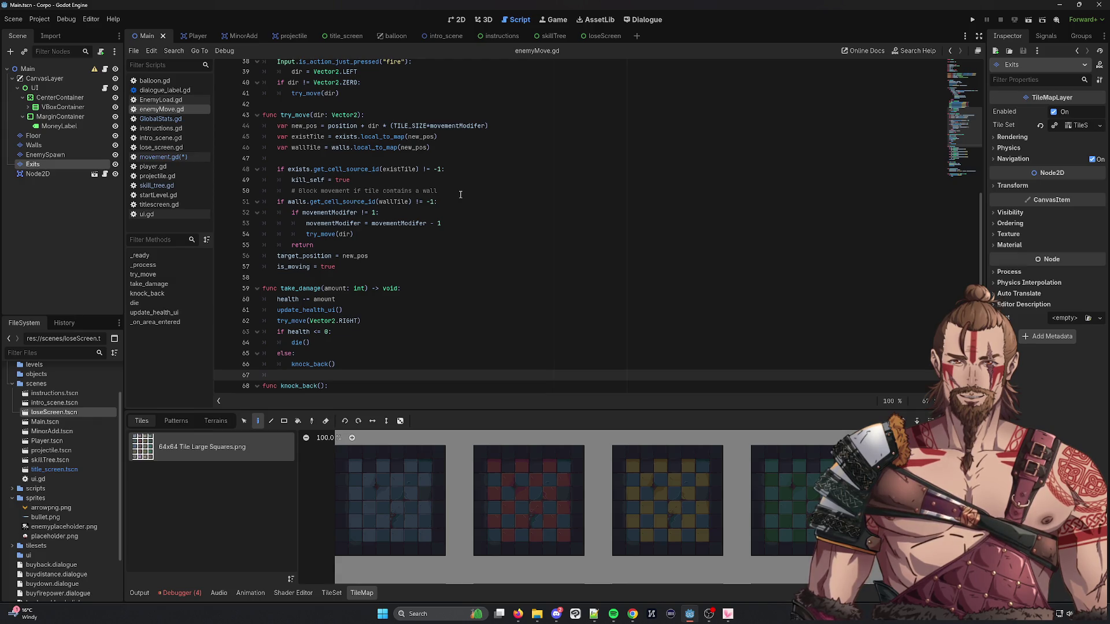
pyautogui.scroll(1, 370, 202)
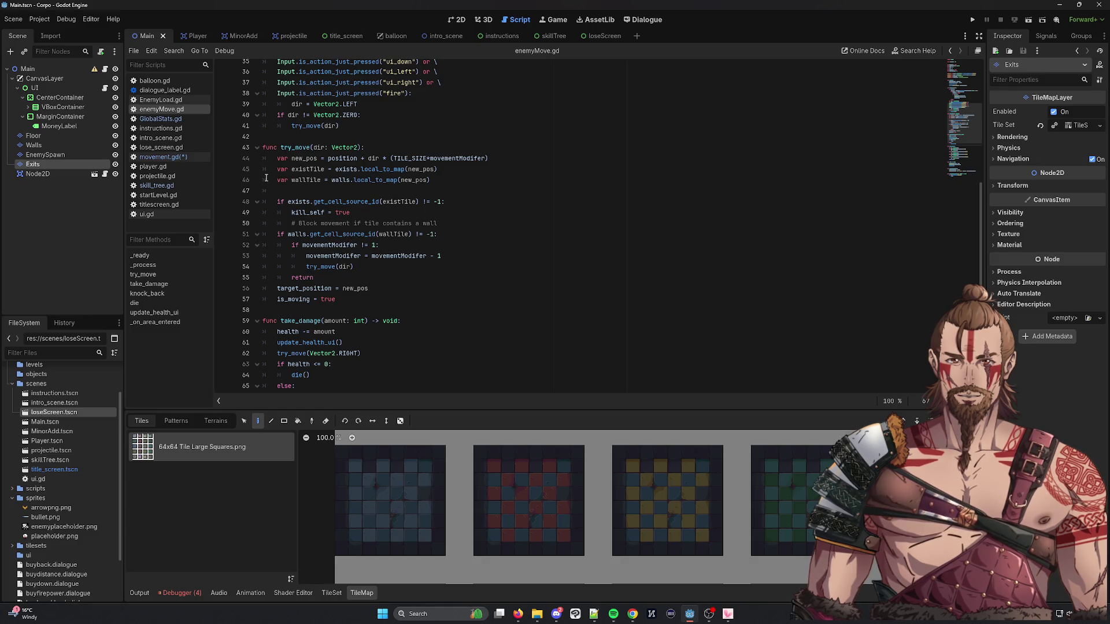
pyautogui.moveTo(273, 169); pyautogui.dragTo(421, 212)
pyautogui.hotkey('ctrl', 'c')
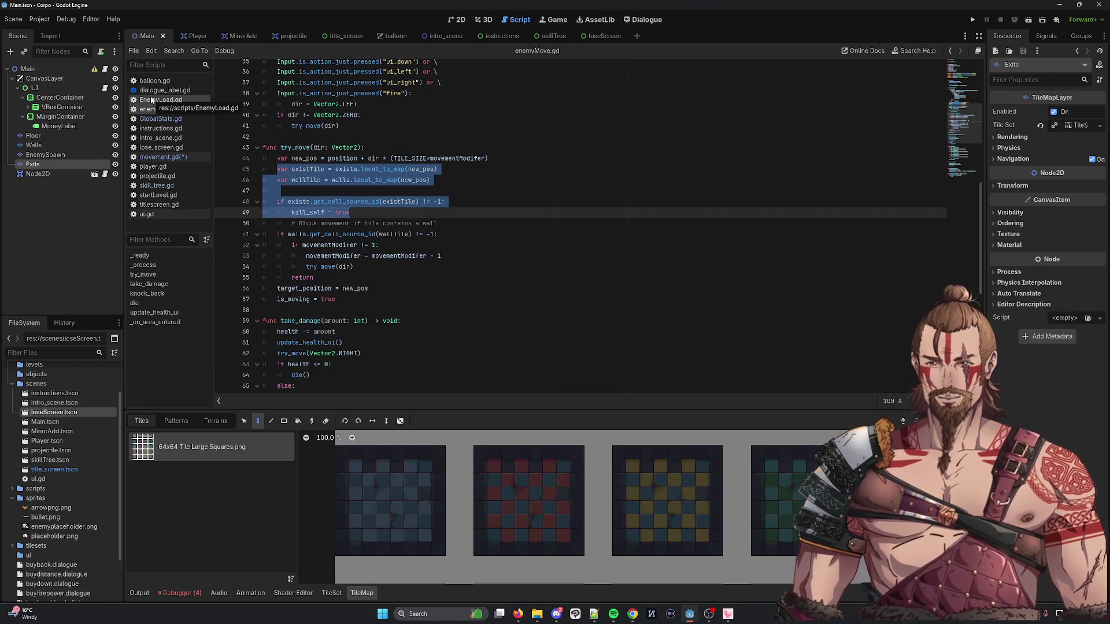
pyautogui.click(168, 157)
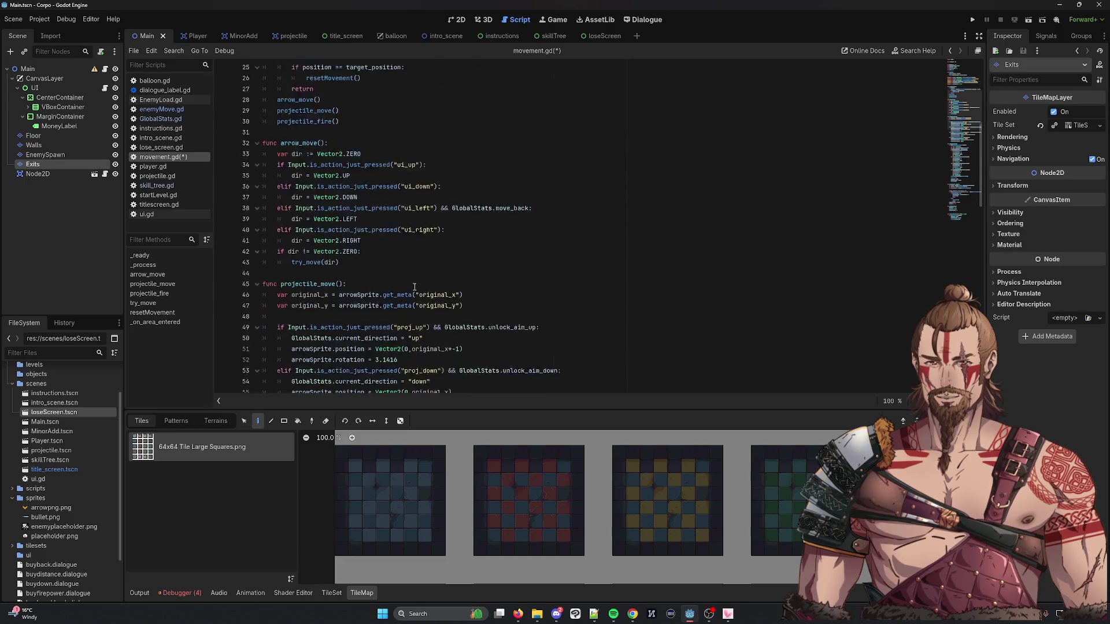
# Paste the exit-tile check into try_move after line 102 and delete the duplicate wallTile line.
pyautogui.scroll(-20, 419, 285)
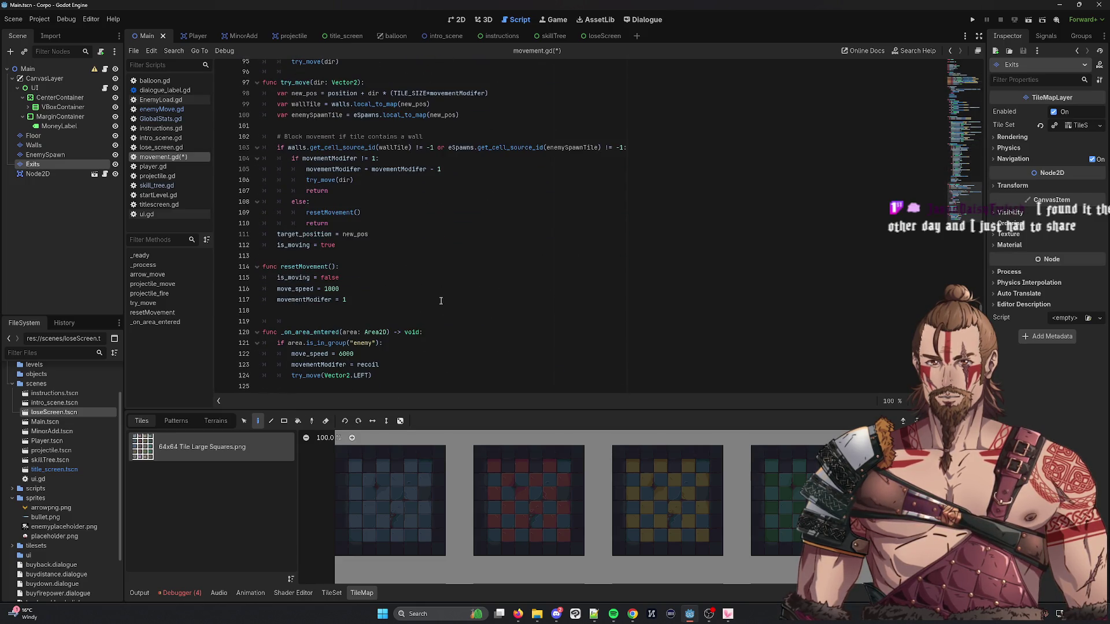
pyautogui.scroll(2, 445, 292)
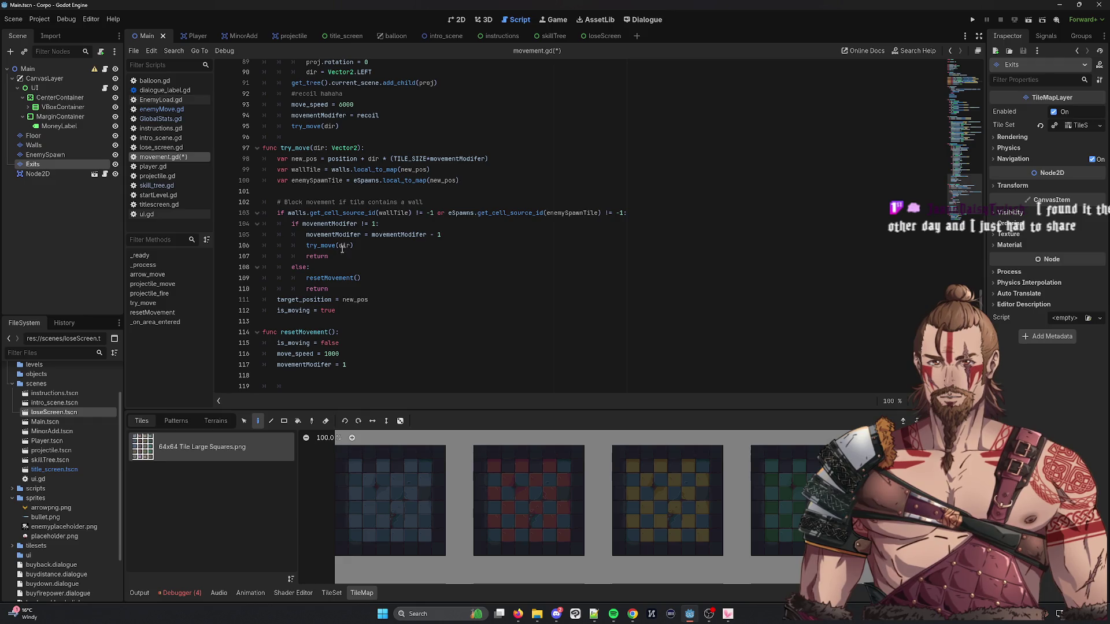
pyautogui.click(487, 202)
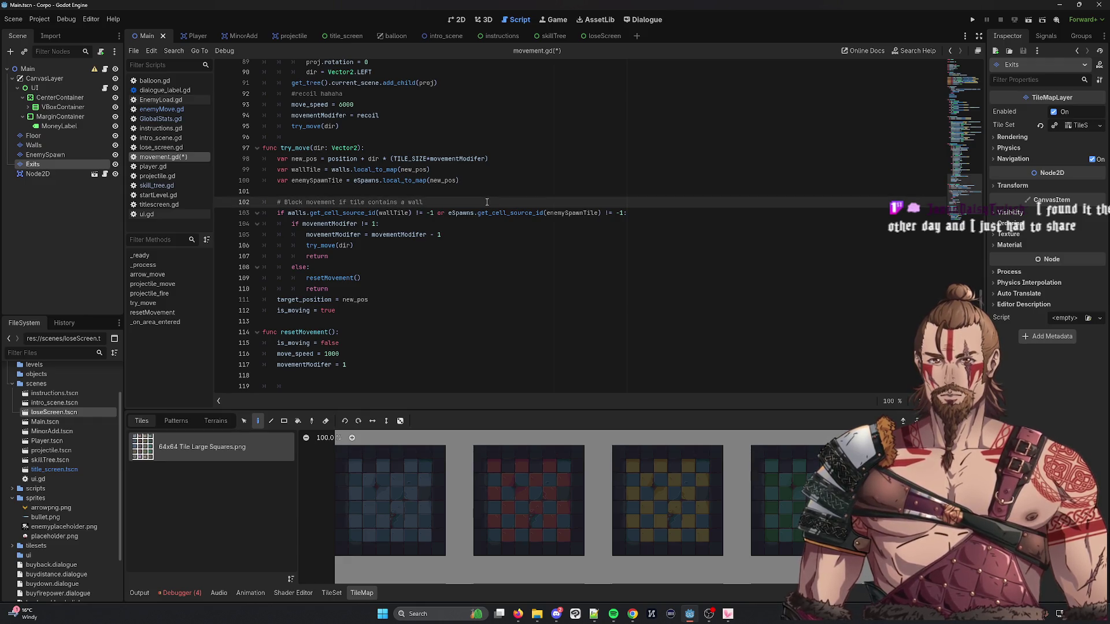
pyautogui.hotkey('ctrl', 'v')
pyautogui.press('Up')
pyautogui.press('Up')
pyautogui.press('Up')
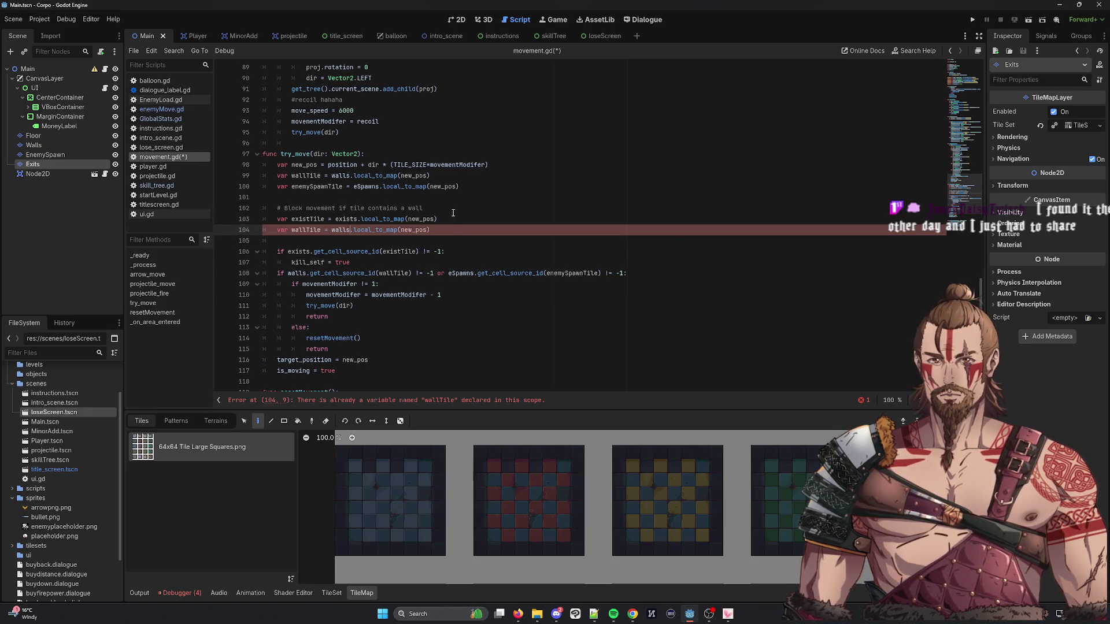
pyautogui.moveTo(455, 231); pyautogui.dragTo(458, 224)
pyautogui.press('BackSpace')
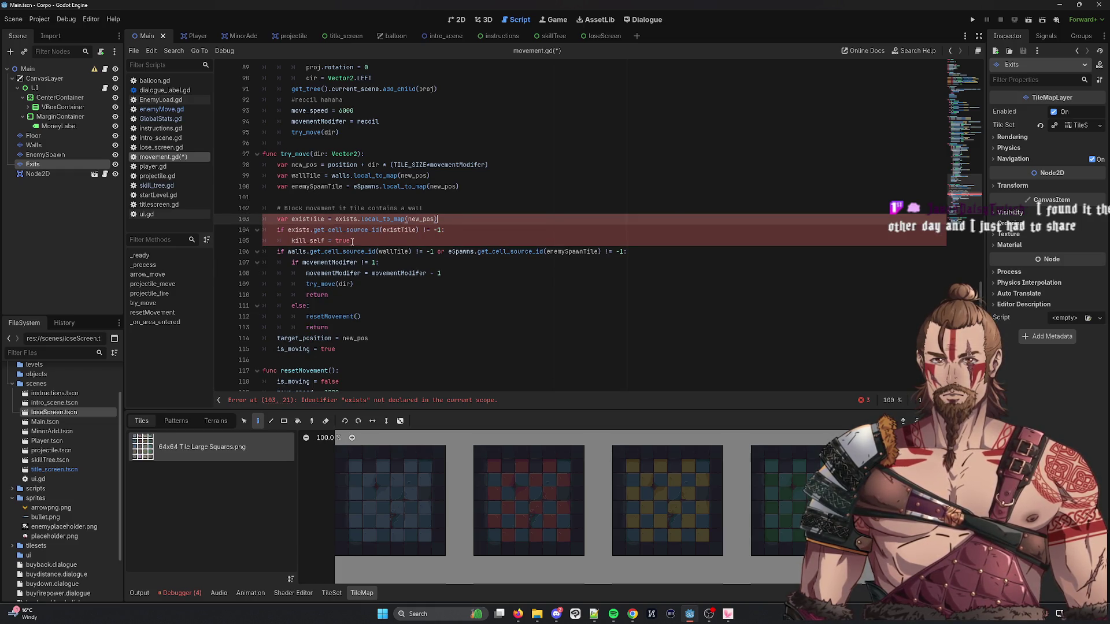
# Replace enemyExit on line 18 with existTile.
pyautogui.doubleClick(297, 220)
pyautogui.hotkey('ctrl', 'c')
pyautogui.scroll(20, 425, 244)
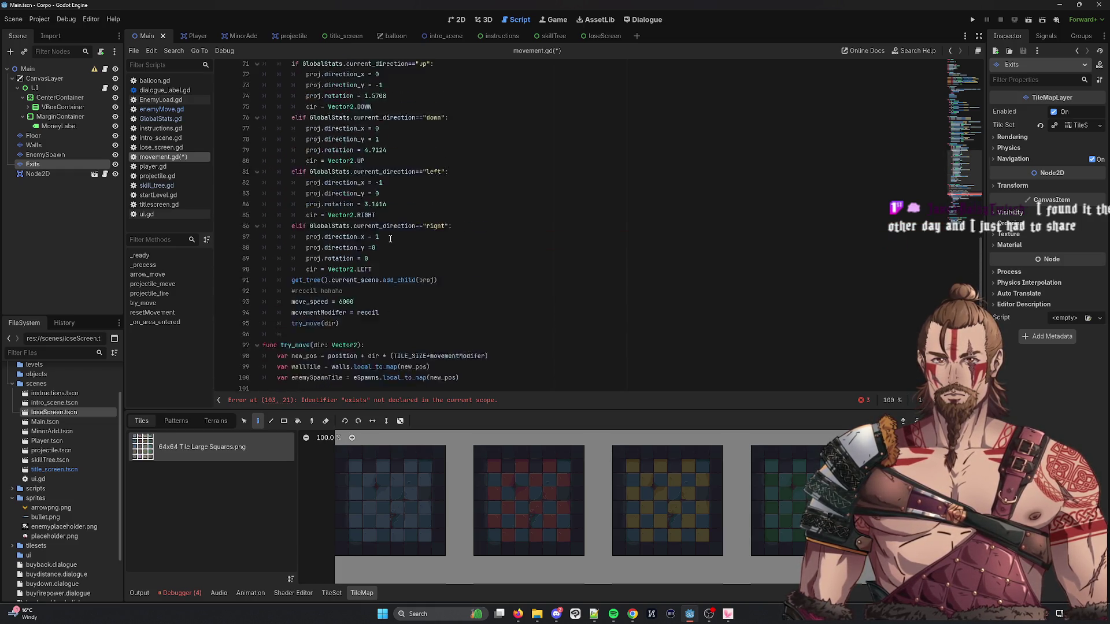
pyautogui.doubleClick(325, 208)
pyautogui.hotkey('ctrl', 'v')
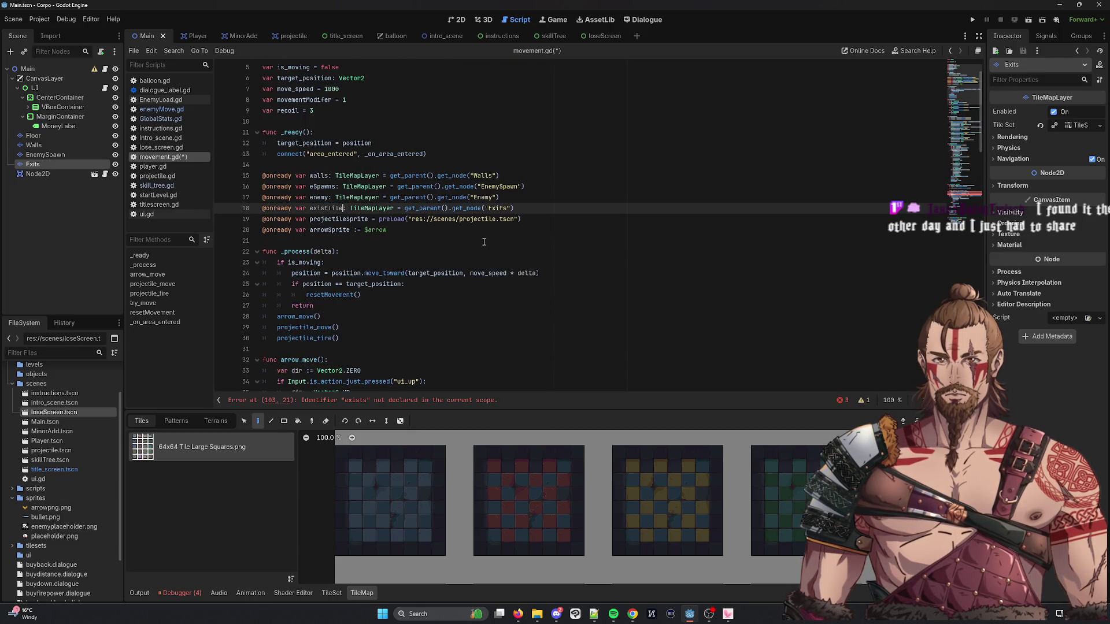
# Rename existTile to exitTile on lines 18, 103 and 104.
pyautogui.click(324, 208)
pyautogui.press('Delete')
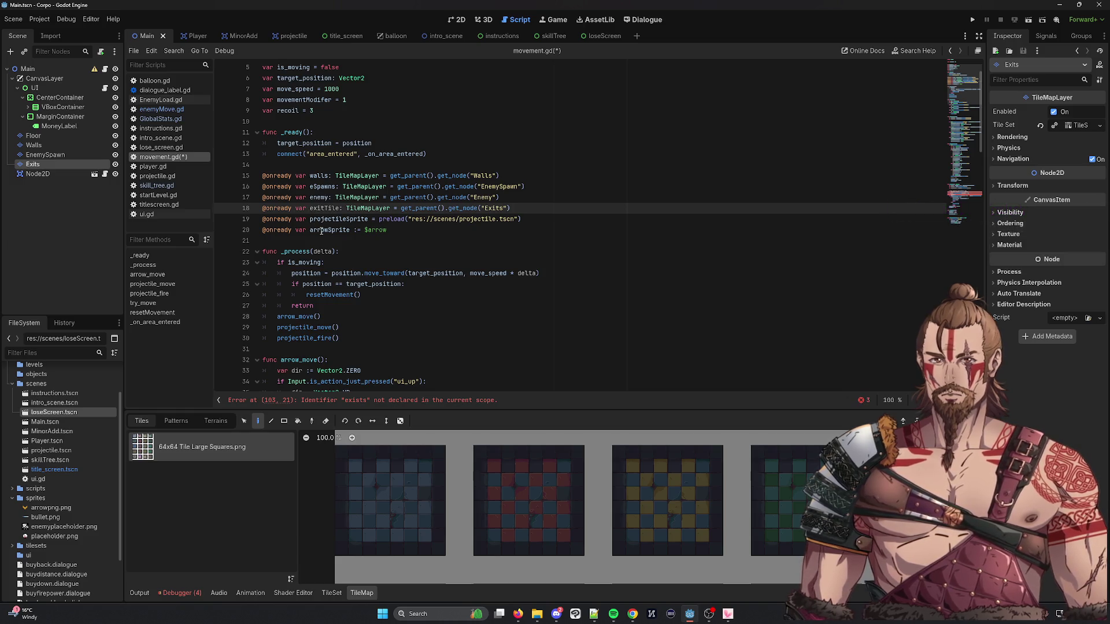
pyautogui.doubleClick(316, 208)
pyautogui.hotkey('ctrl', 'c')
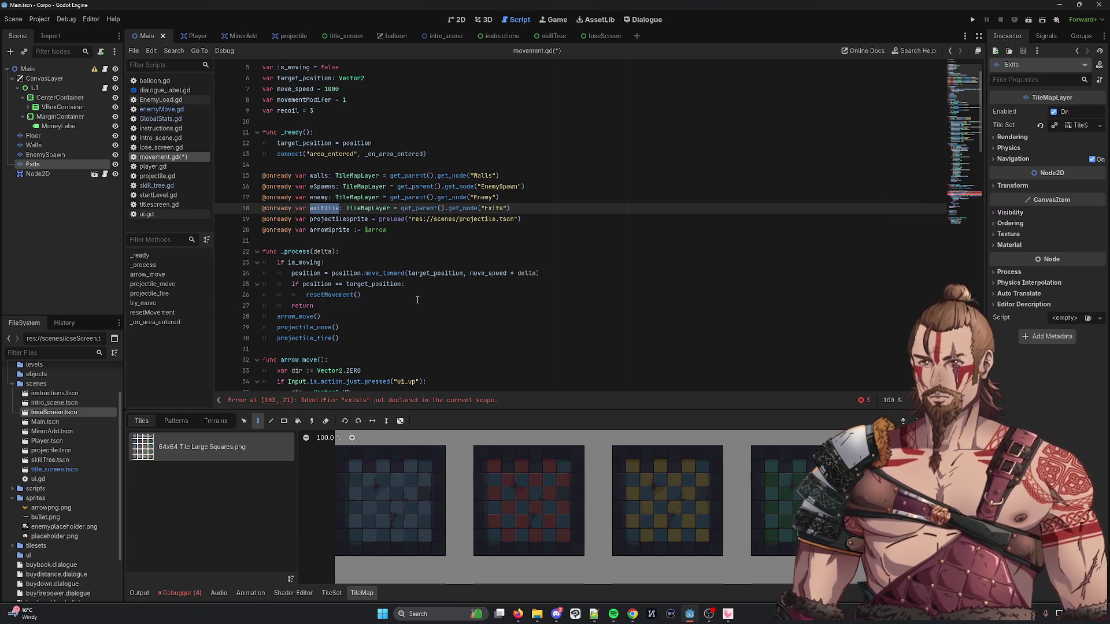
pyautogui.scroll(-20, 400, 276)
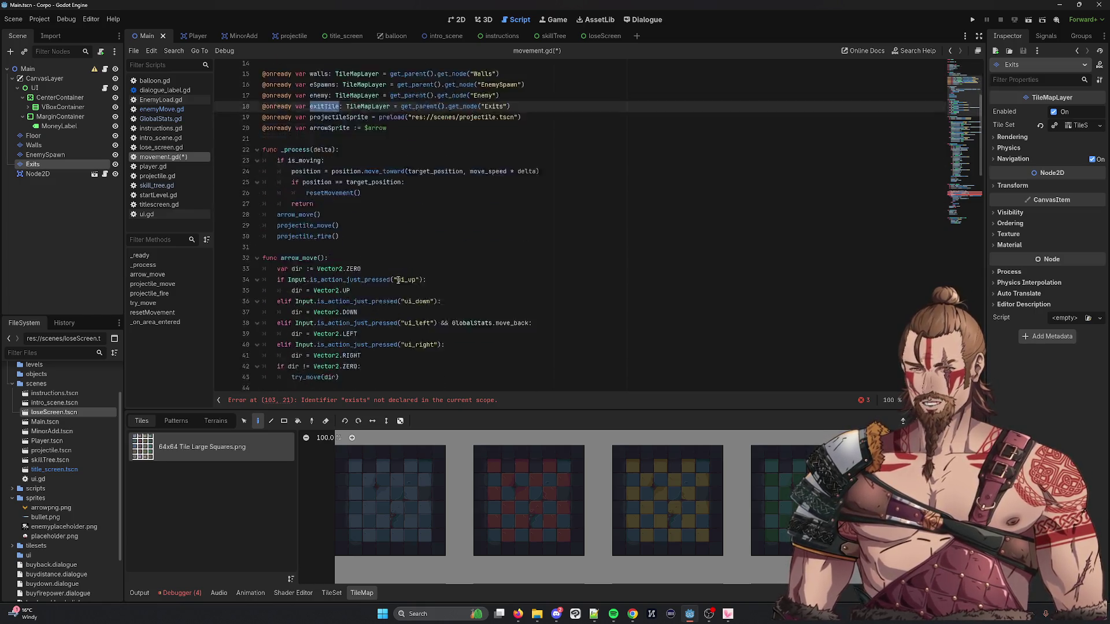
pyautogui.scroll(-3, 385, 274)
pyautogui.doubleClick(307, 186)
pyautogui.hotkey('ctrl', 'v')
pyautogui.doubleClick(396, 198)
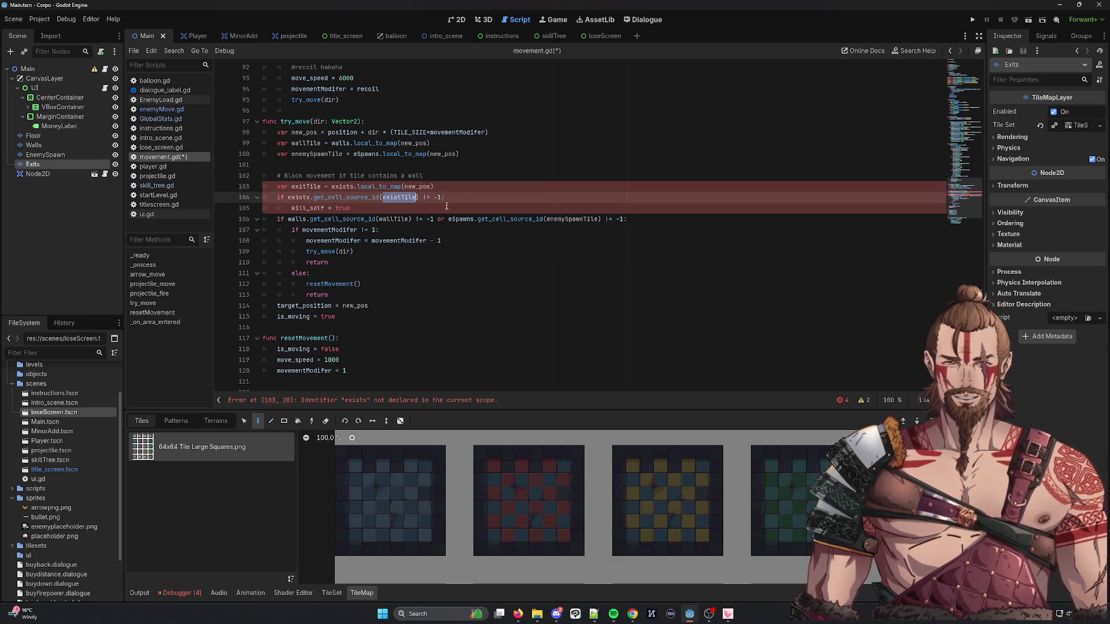
pyautogui.hotkey('ctrl', 'v')
pyautogui.doubleClick(308, 208)
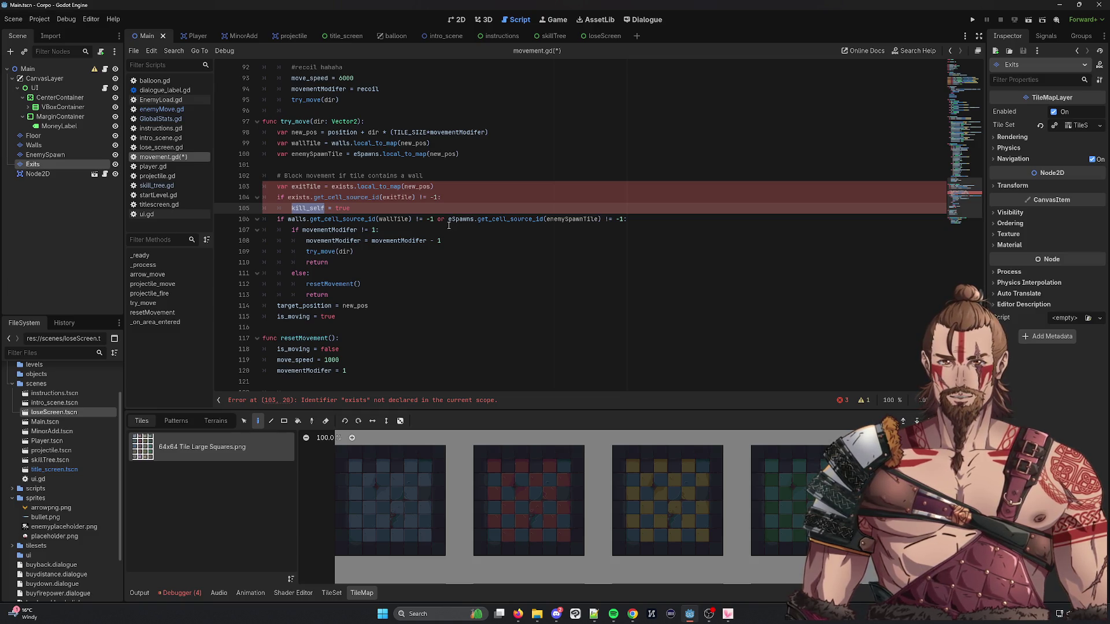
# Add 'var kill_self = false' below 'var recoil = 3', then switch to enemyMove.gd.
pyautogui.scroll(12, 445, 223)
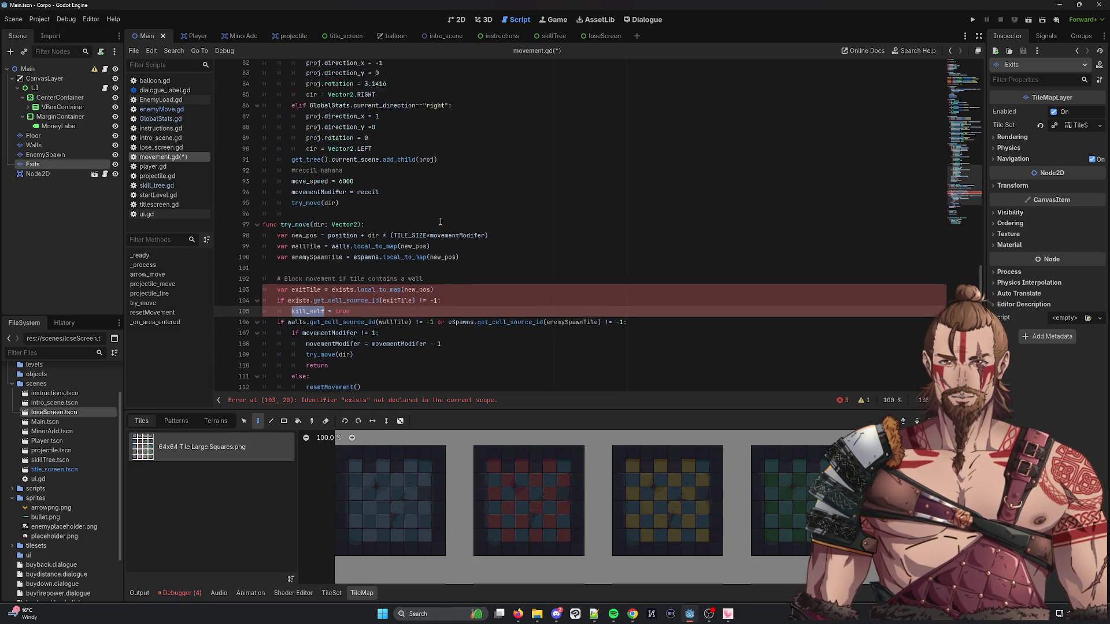
pyautogui.scroll(10, 439, 221)
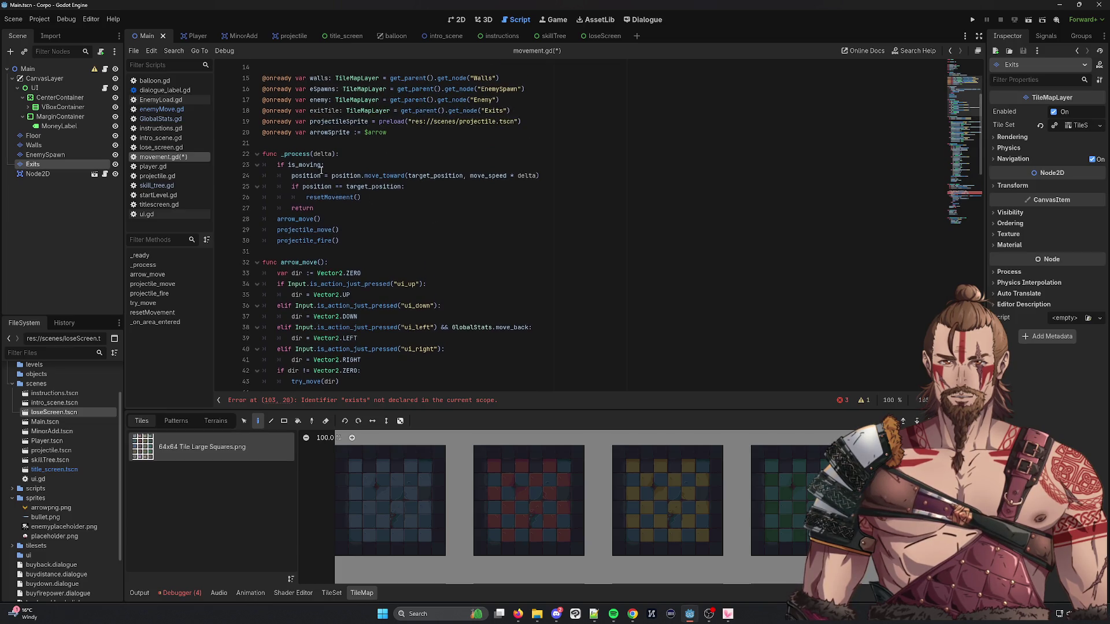
pyautogui.scroll(4, 398, 134)
pyautogui.click(360, 144)
pyautogui.press('Return')
pyautogui.write('var kill_self ')
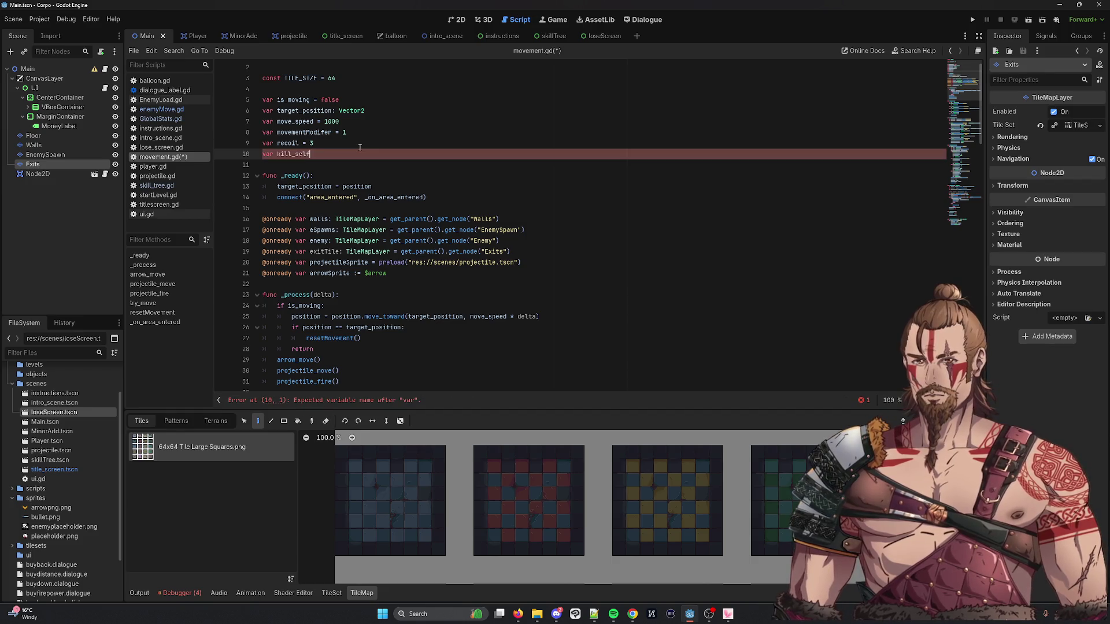
pyautogui.write('= false')
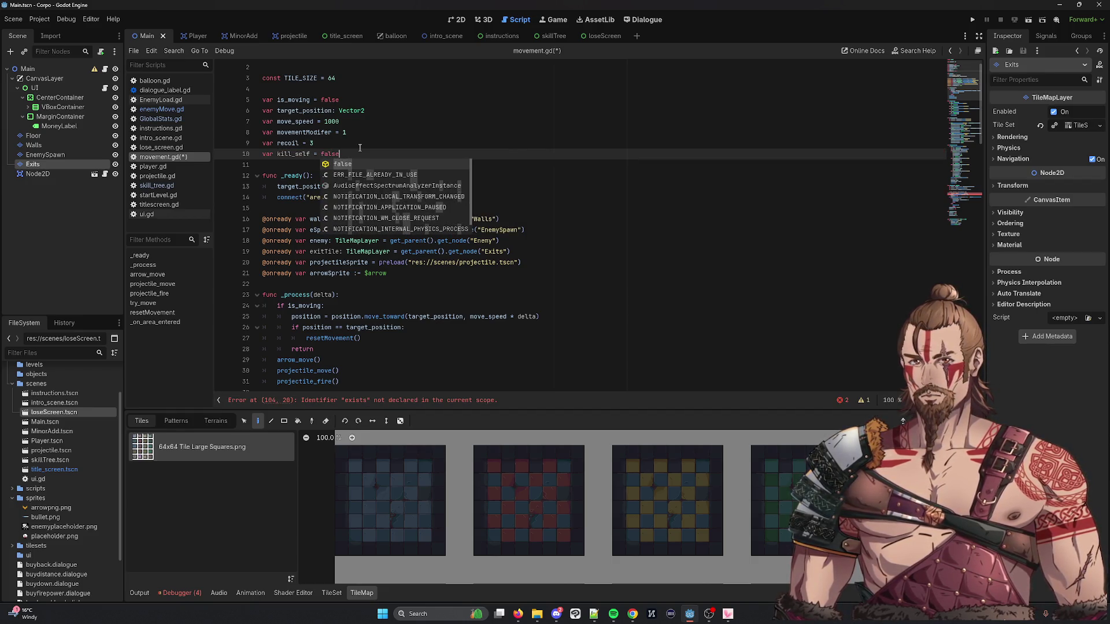
pyautogui.doubleClick(293, 153)
pyautogui.scroll(-5, 387, 277)
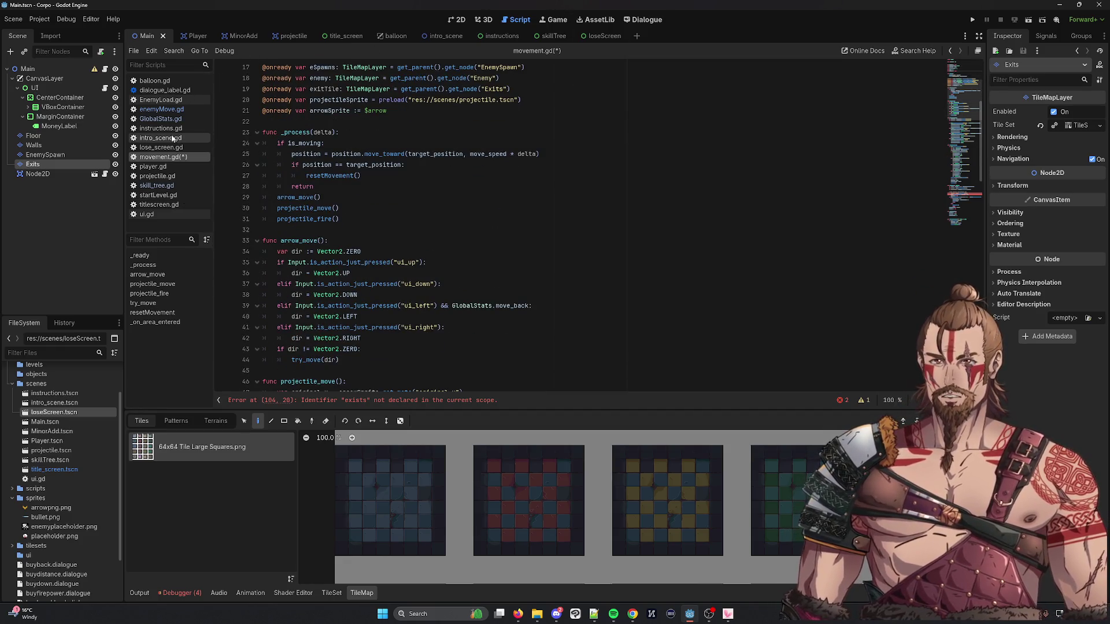
pyautogui.click(165, 110)
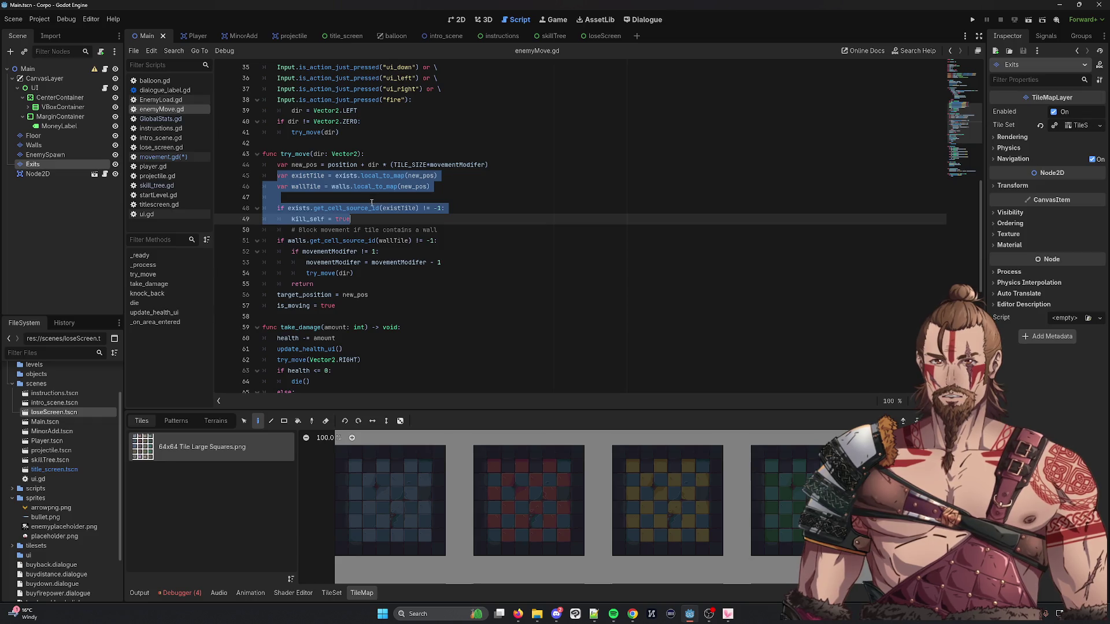
pyautogui.scroll(3, 317, 304)
pyautogui.click(318, 305)
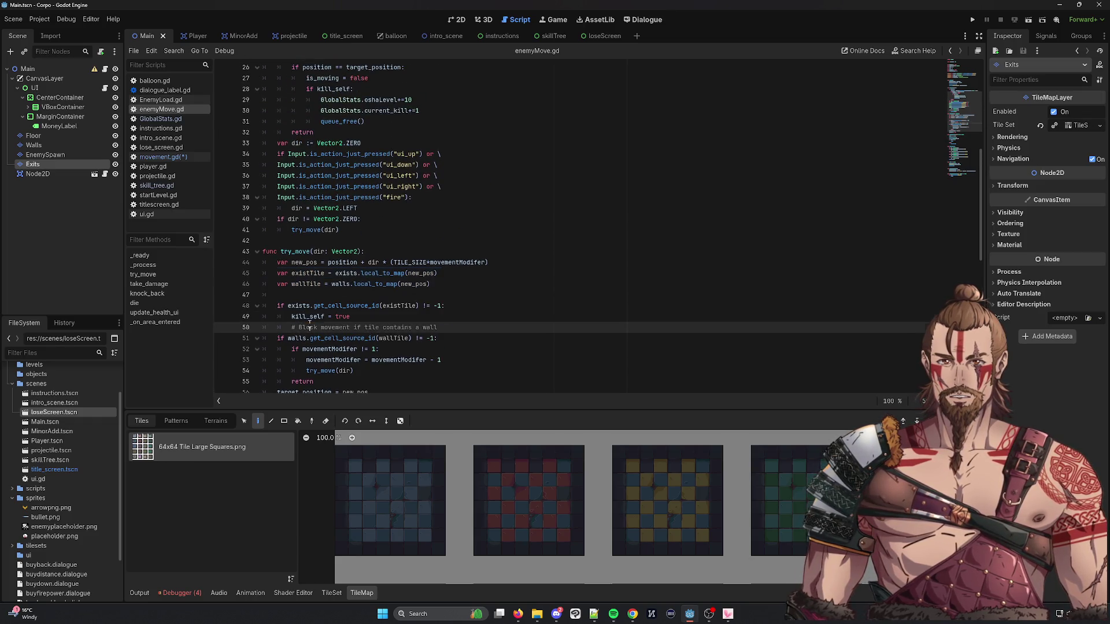
pyautogui.scroll(8, 376, 299)
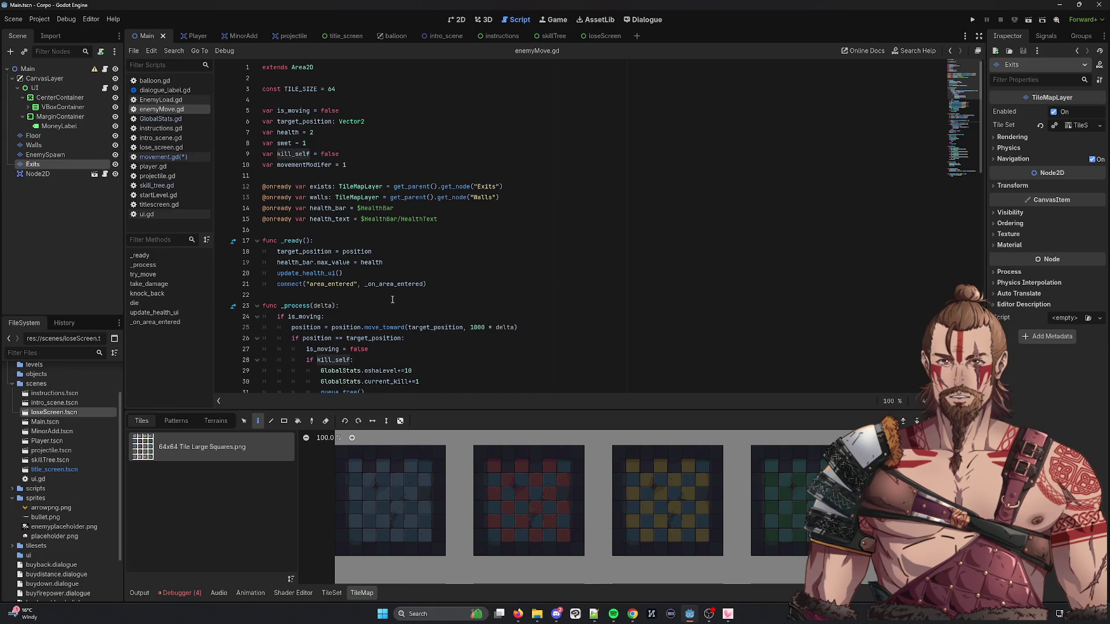
pyautogui.scroll(-2, 392, 300)
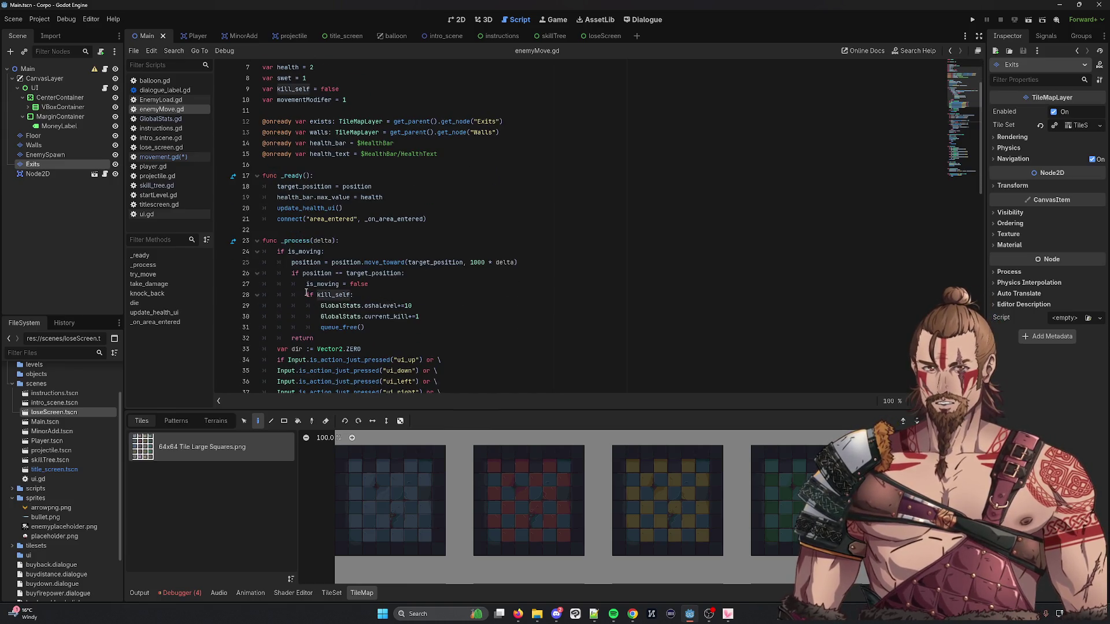
pyautogui.moveTo(307, 294); pyautogui.dragTo(386, 298)
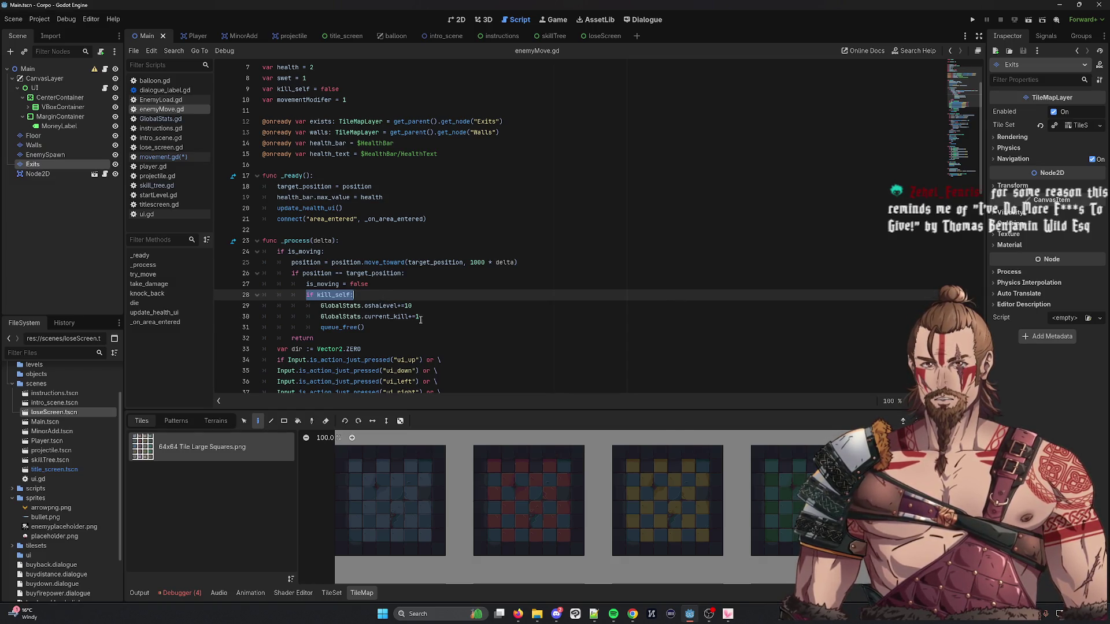
pyautogui.moveTo(377, 328); pyautogui.dragTo(303, 295)
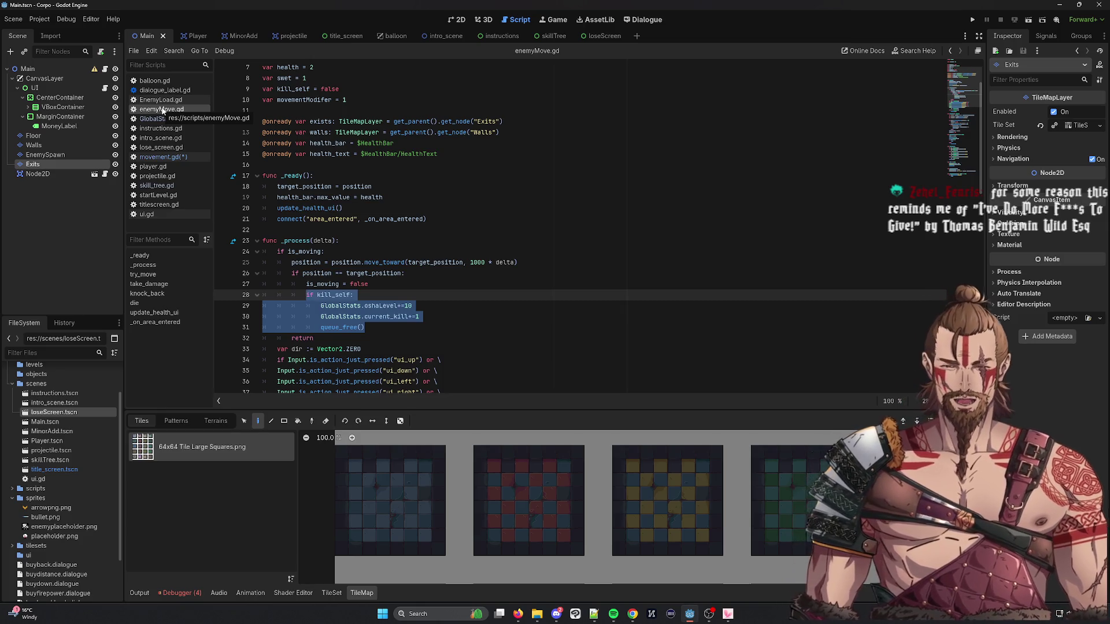
pyautogui.click(159, 118)
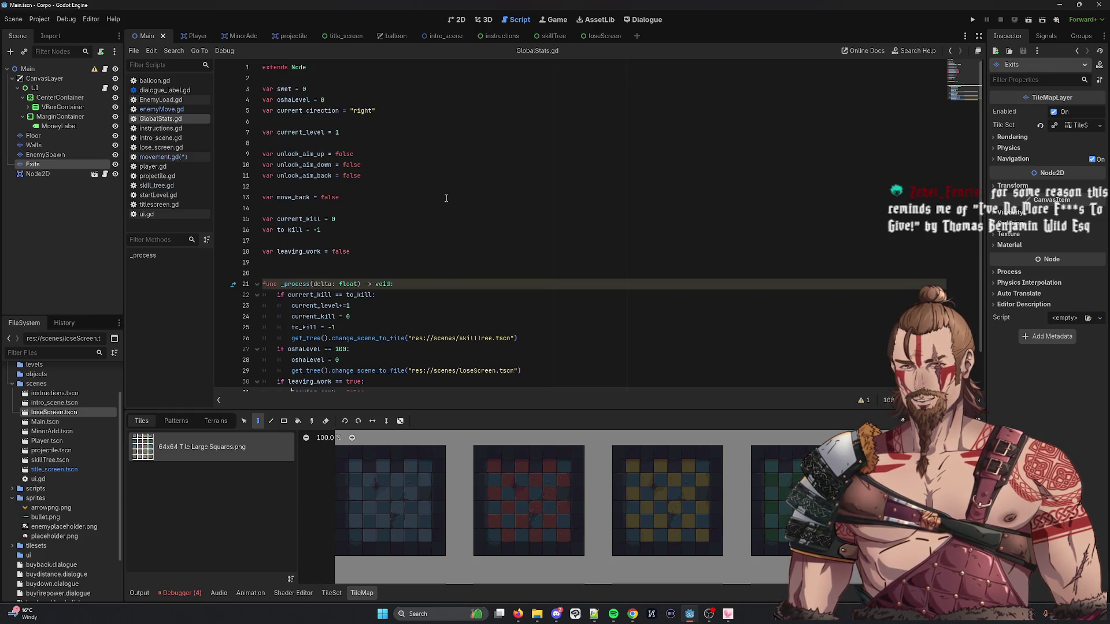
pyautogui.scroll(-2, 445, 201)
pyautogui.click(178, 108)
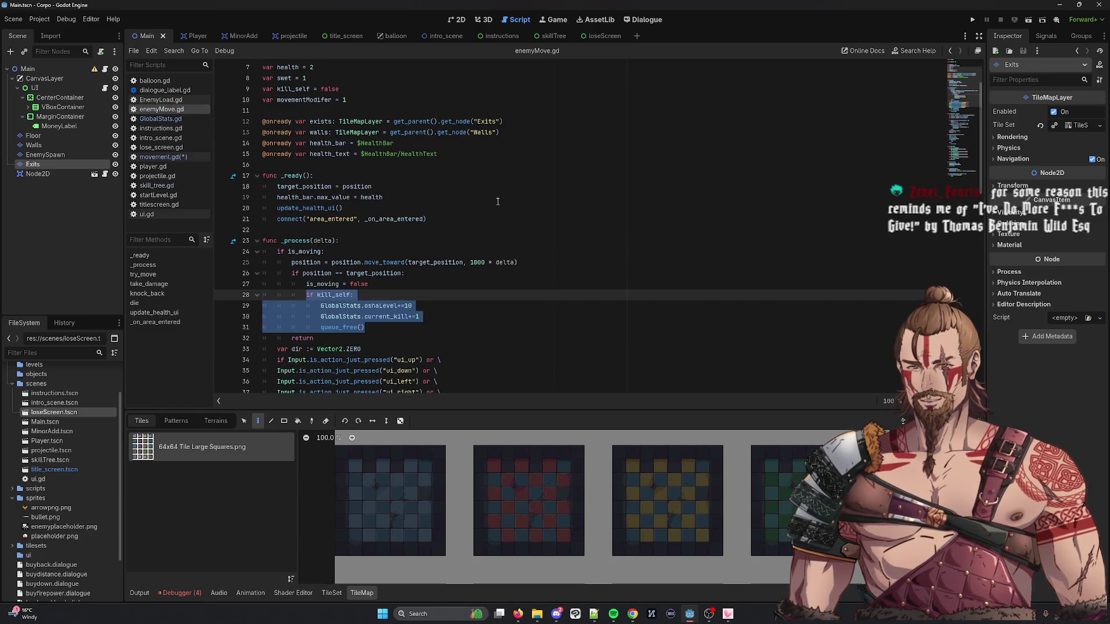
pyautogui.click(163, 157)
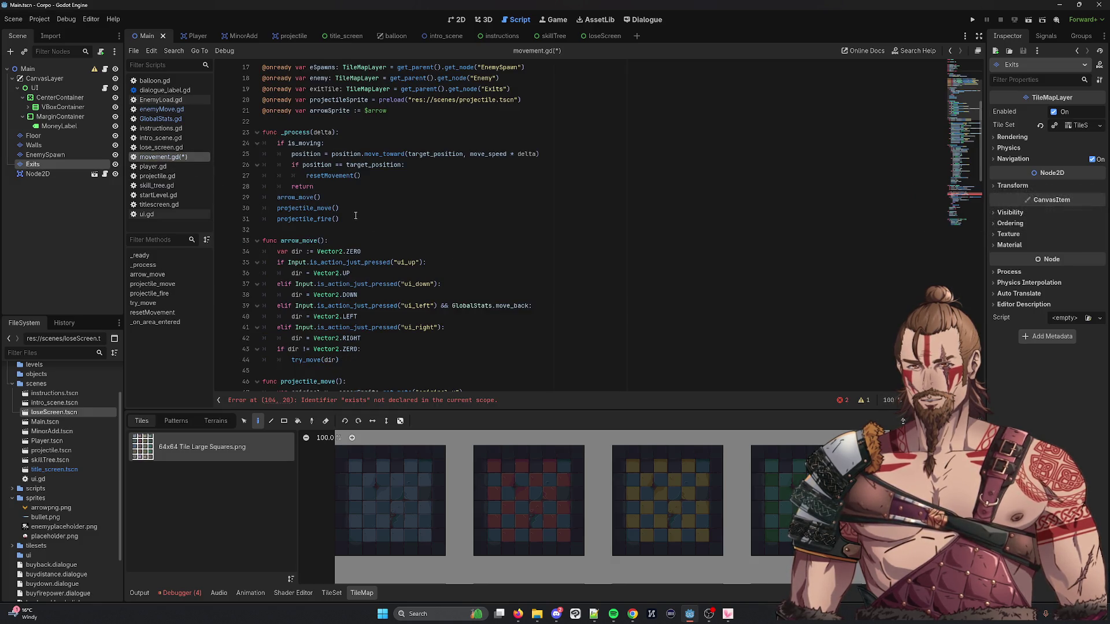
# Paste the if kill_self block at the end of the resetMovement function.
pyautogui.scroll(1, 353, 212)
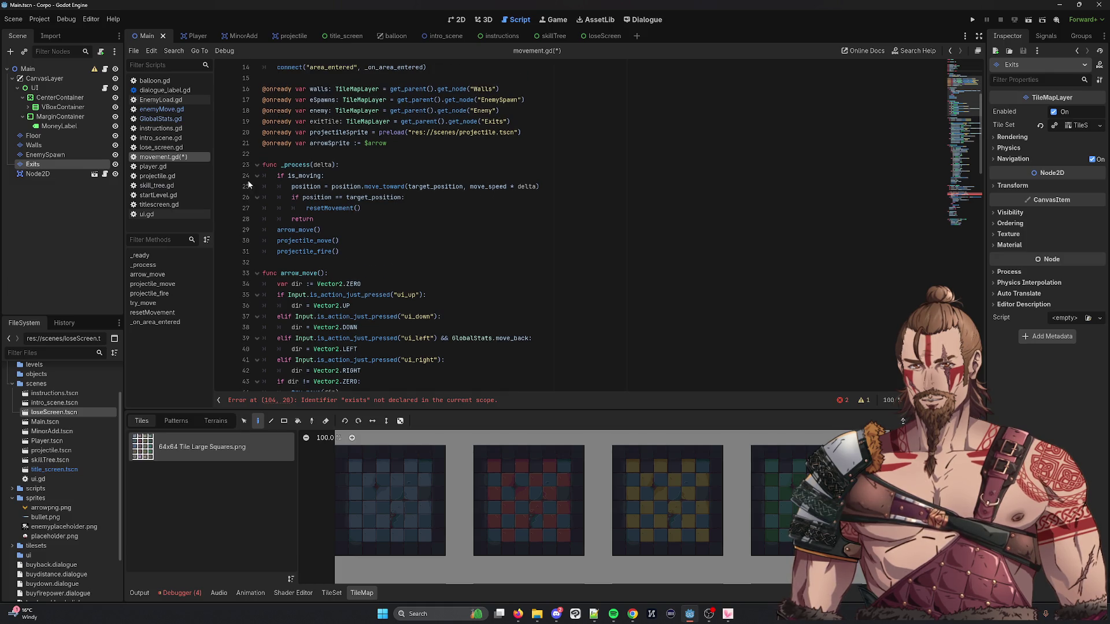
pyautogui.doubleClick(293, 176)
pyautogui.scroll(2, 427, 216)
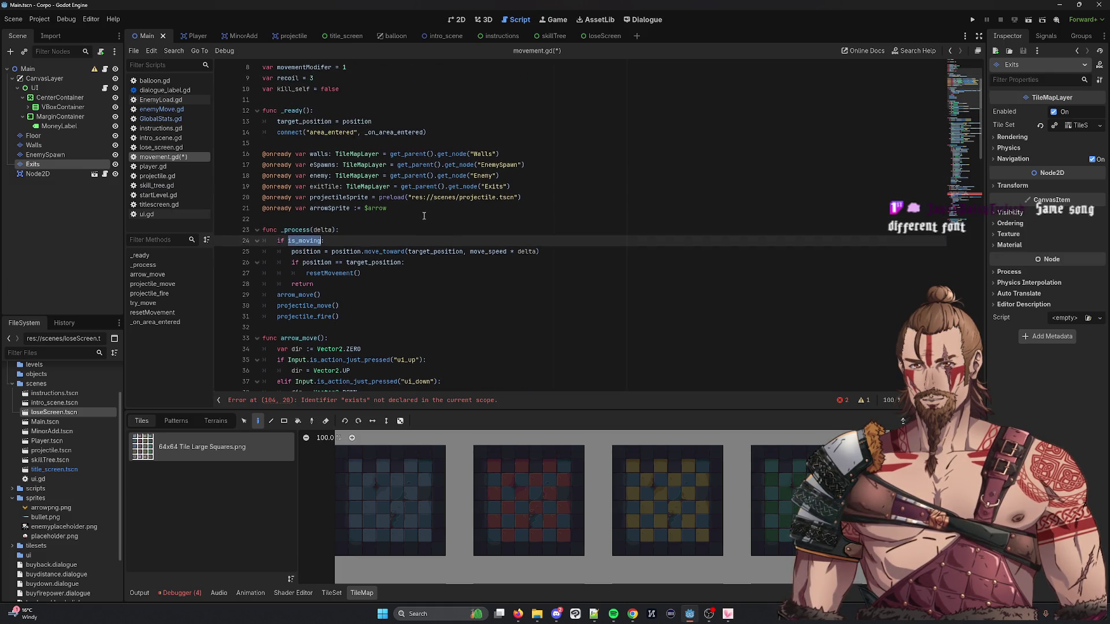
pyautogui.scroll(-2, 370, 219)
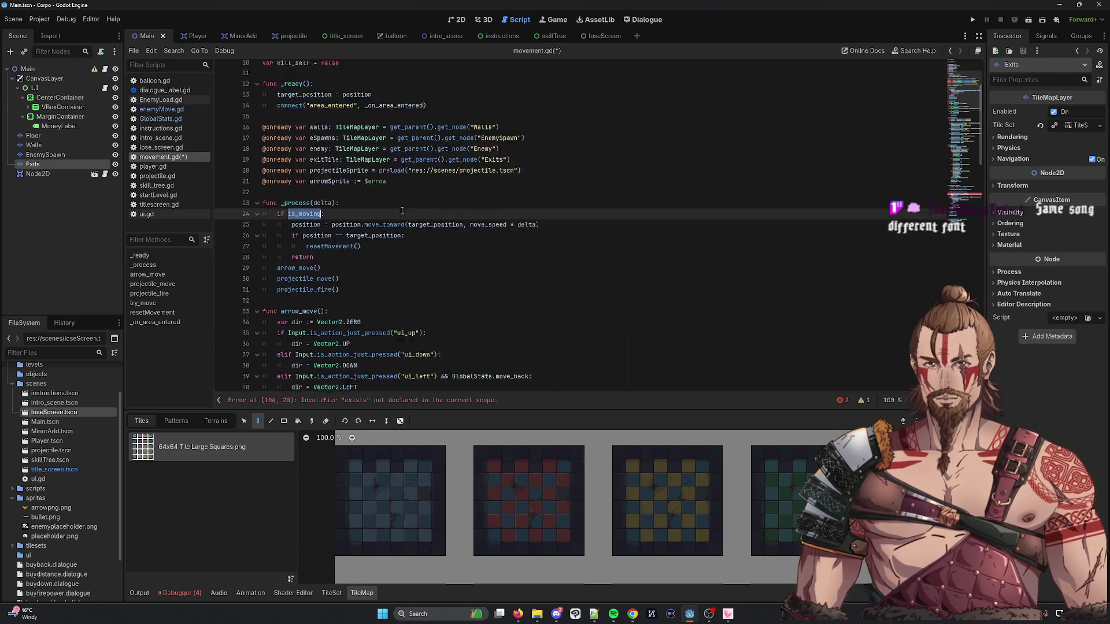
pyautogui.doubleClick(324, 219)
pyautogui.scroll(-13, 370, 237)
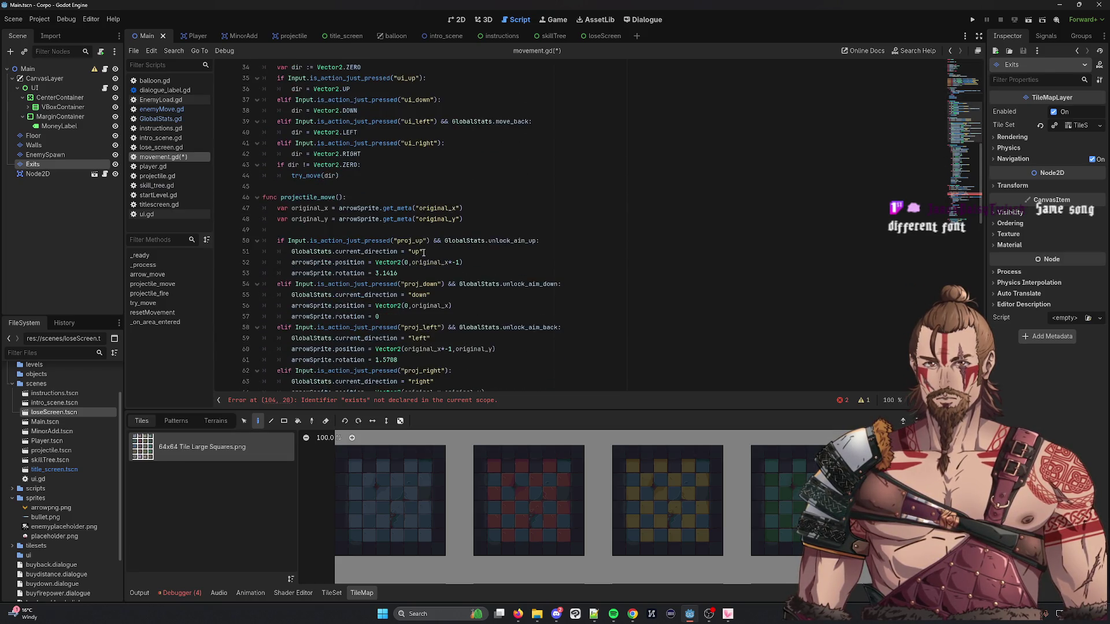
pyautogui.scroll(-11, 423, 253)
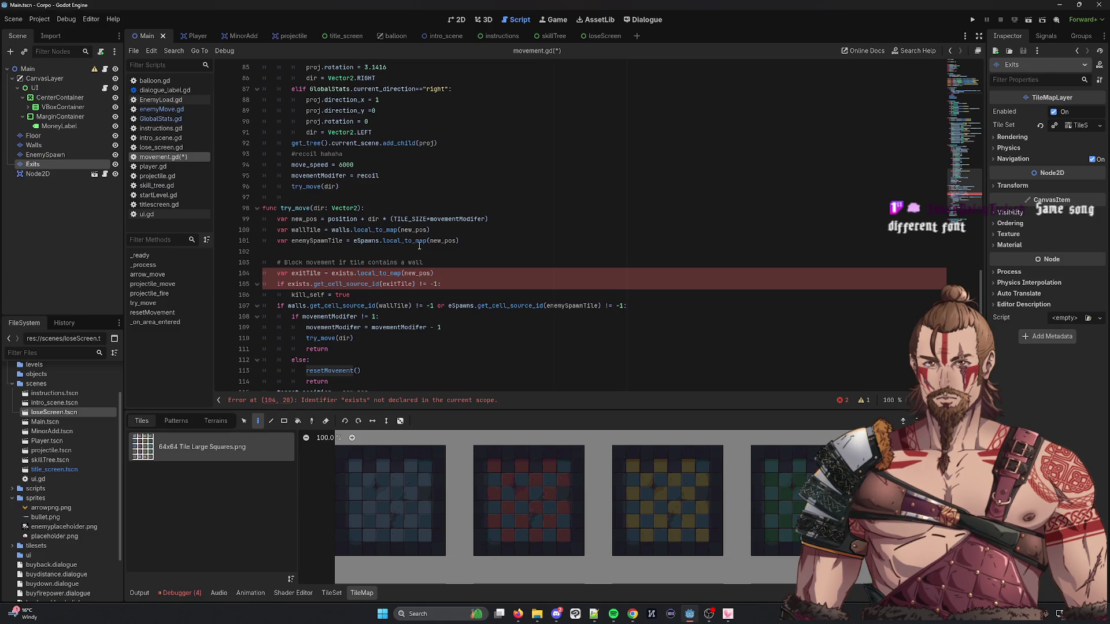
pyautogui.scroll(-5, 420, 247)
pyautogui.click(349, 265)
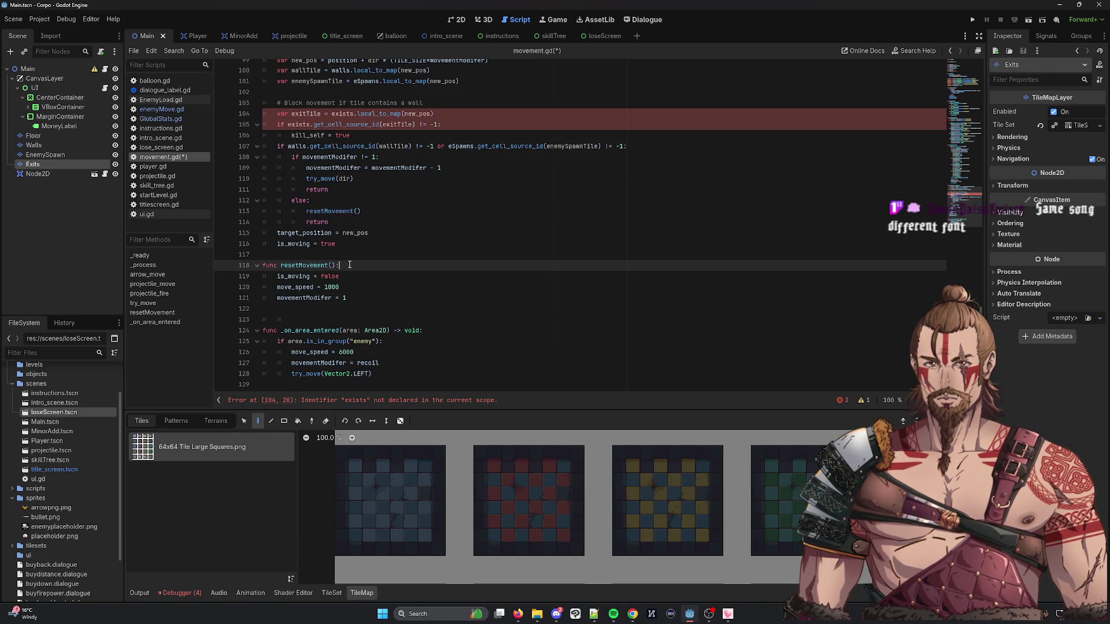
pyautogui.press('Down')
pyautogui.press('Down')
pyautogui.press('Down')
pyautogui.write('if kill_self: \t\t\t\tGlobalStats.oshaLevel+=10 \t\t\t\tGlobalStats.current_kill+=1 \t\t\t\tqueue_free()')
# Fix the pasted block's indentation so its lines sit under the if kill_self line.
pyautogui.press('Up')
pyautogui.press('Up')
pyautogui.press('Up')
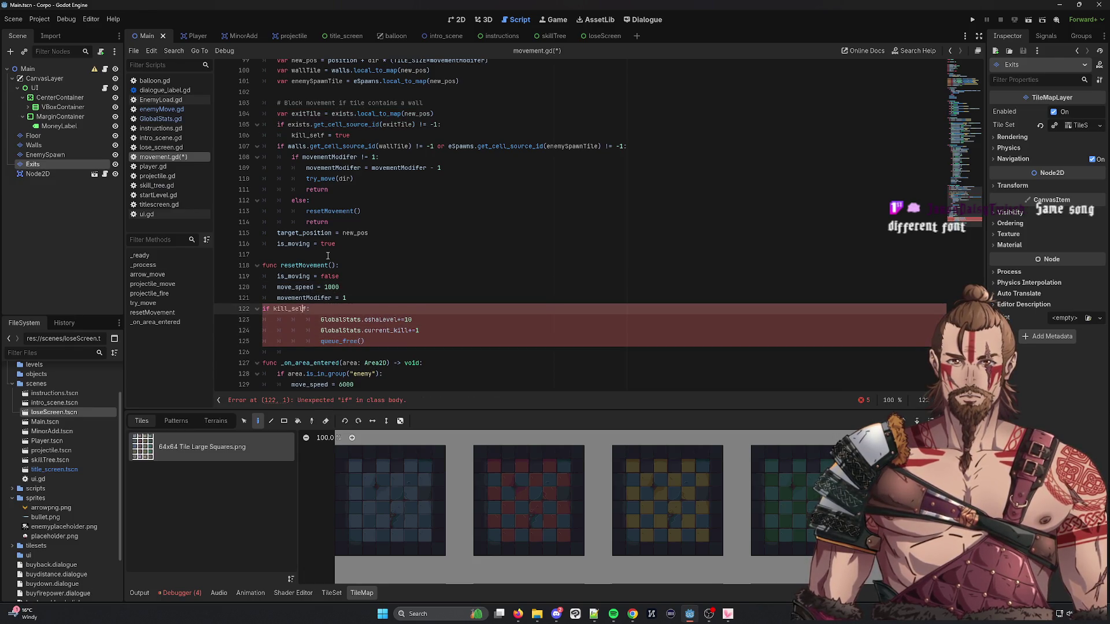
pyautogui.press('Tab')
pyautogui.press('Down')
pyautogui.hotkey('shift', 'Tab')
pyautogui.press('Down')
pyautogui.hotkey('shift', 'Tab')
pyautogui.press('Down')
pyautogui.hotkey('shift', 'Tab')
pyautogui.press('Up')
pyautogui.press('Up')
pyautogui.hotkey('shift', 'Tab')
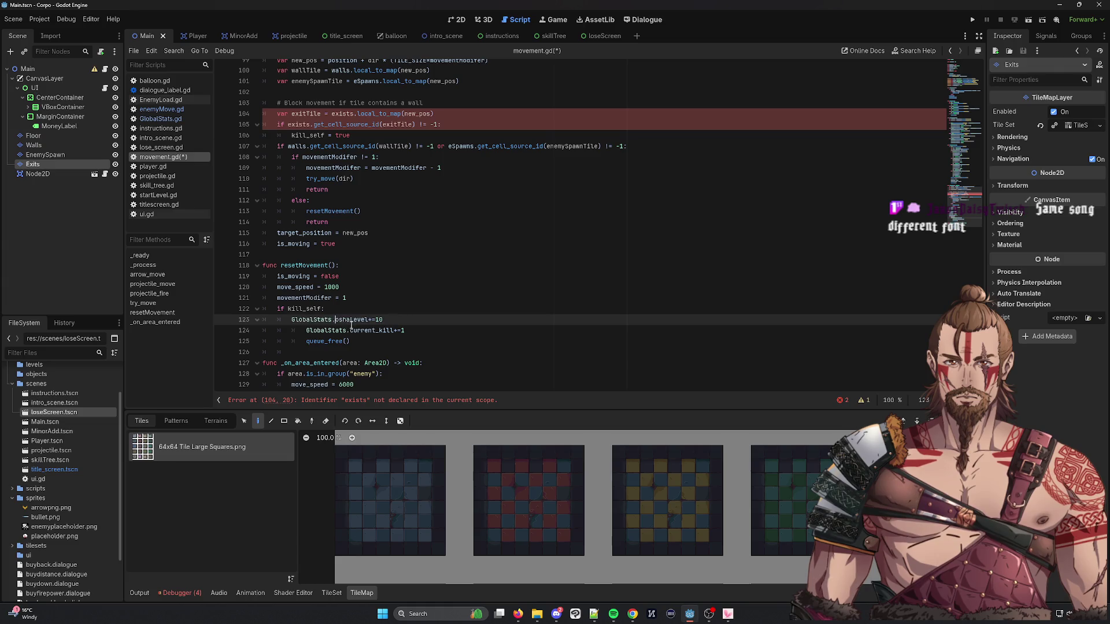
pyautogui.press('Down')
pyautogui.hotkey('shift', 'Tab')
pyautogui.press('Down')
pyautogui.hotkey('shift', 'Tab')
pyautogui.click(413, 329)
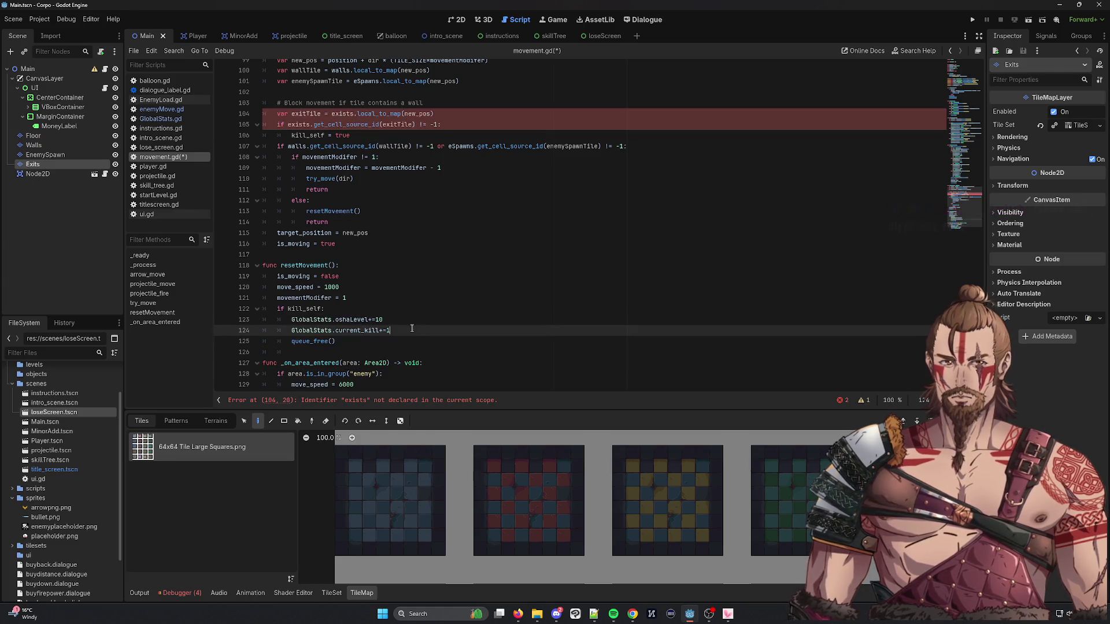
# Replace the oshaLevel and current_kill lines with kill_self=false, save, and add a blank line.
pyautogui.scroll(20, 290, 274)
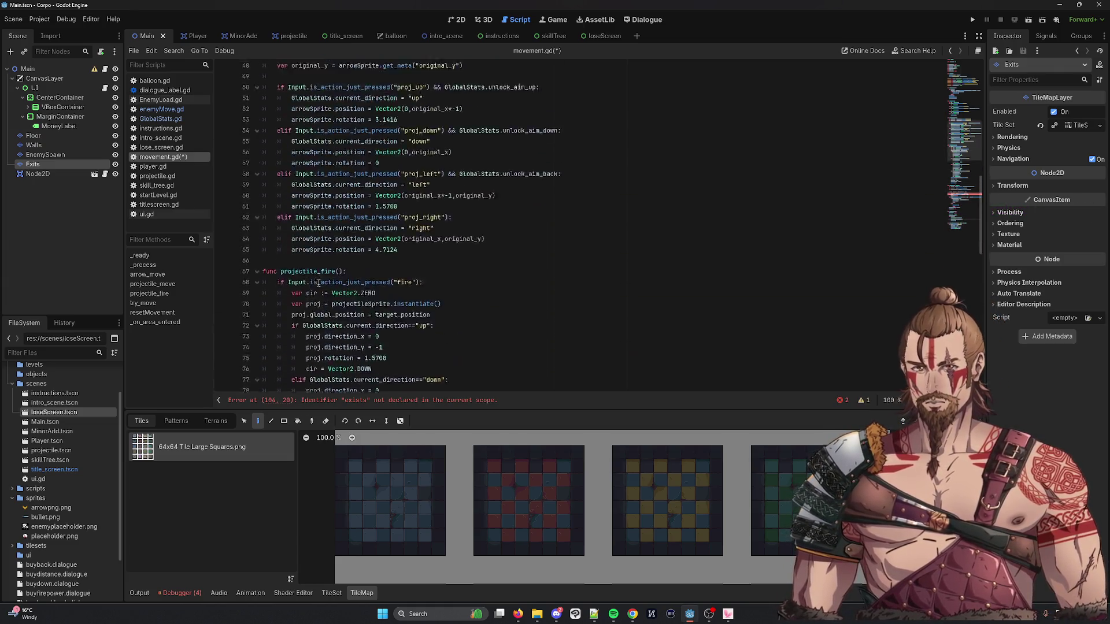
pyautogui.doubleClick(294, 165)
pyautogui.scroll(-15, 391, 290)
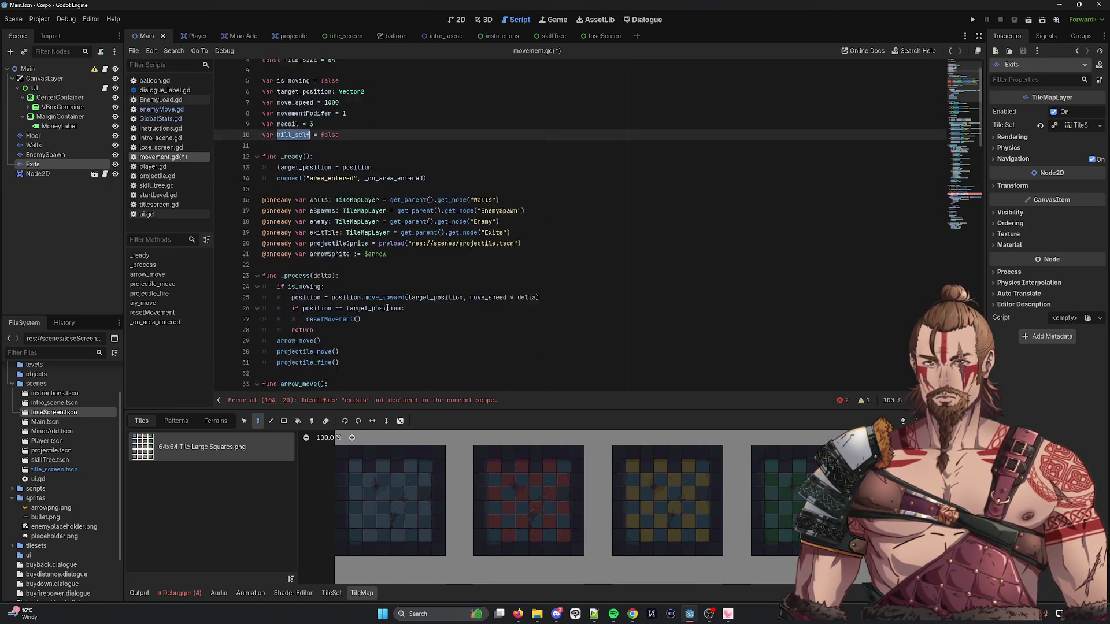
pyautogui.scroll(-3, 391, 289)
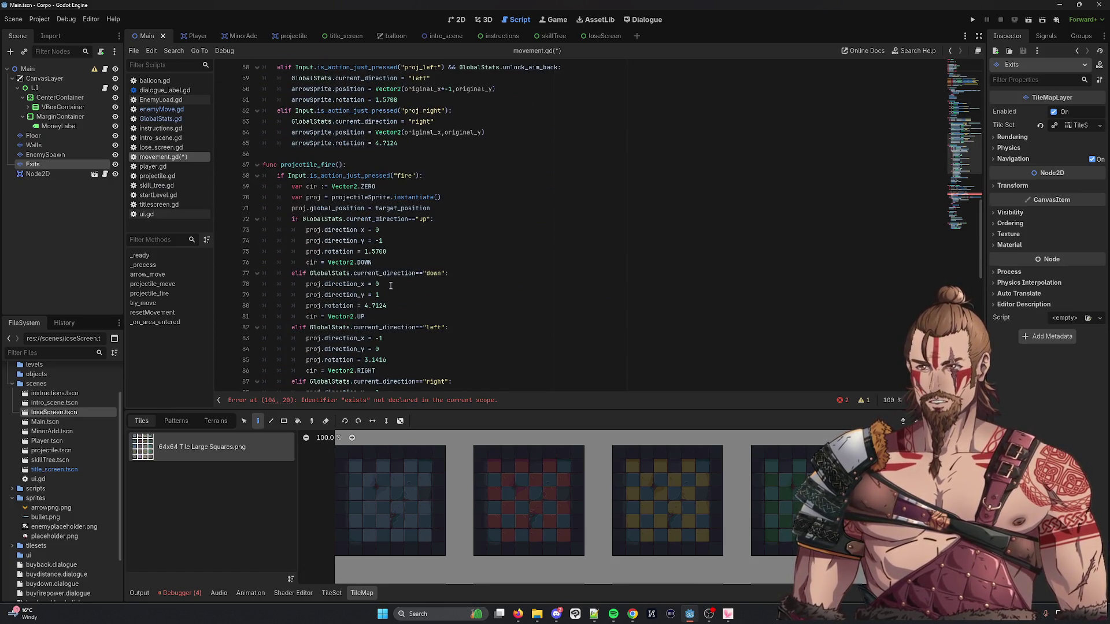
pyautogui.scroll(-11, 388, 286)
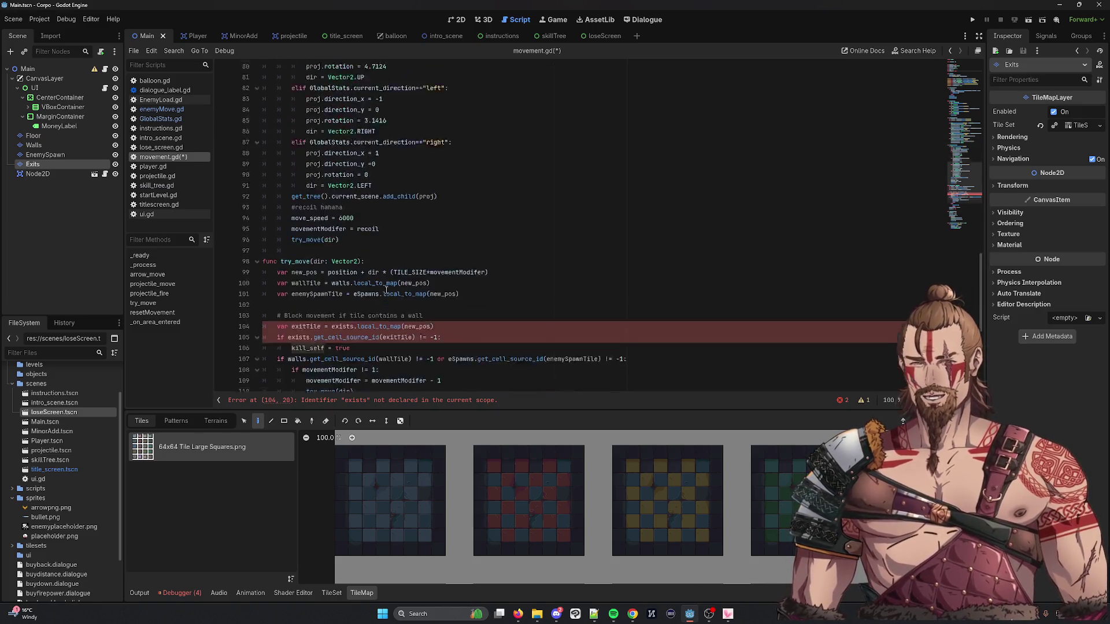
pyautogui.scroll(-4, 439, 270)
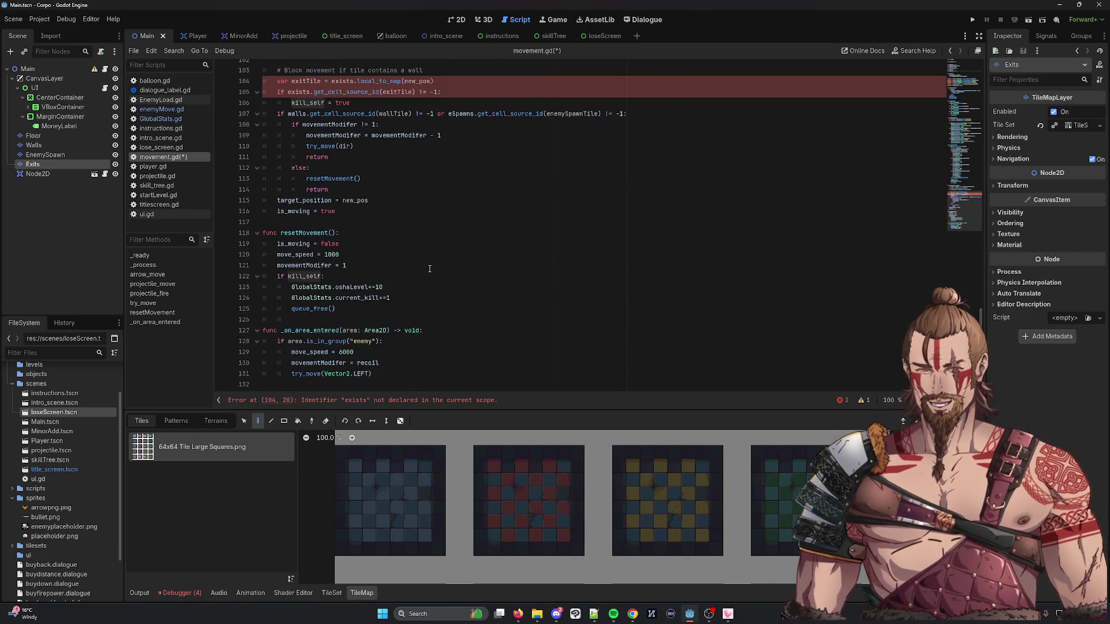
pyautogui.moveTo(390, 298); pyautogui.dragTo(291, 287)
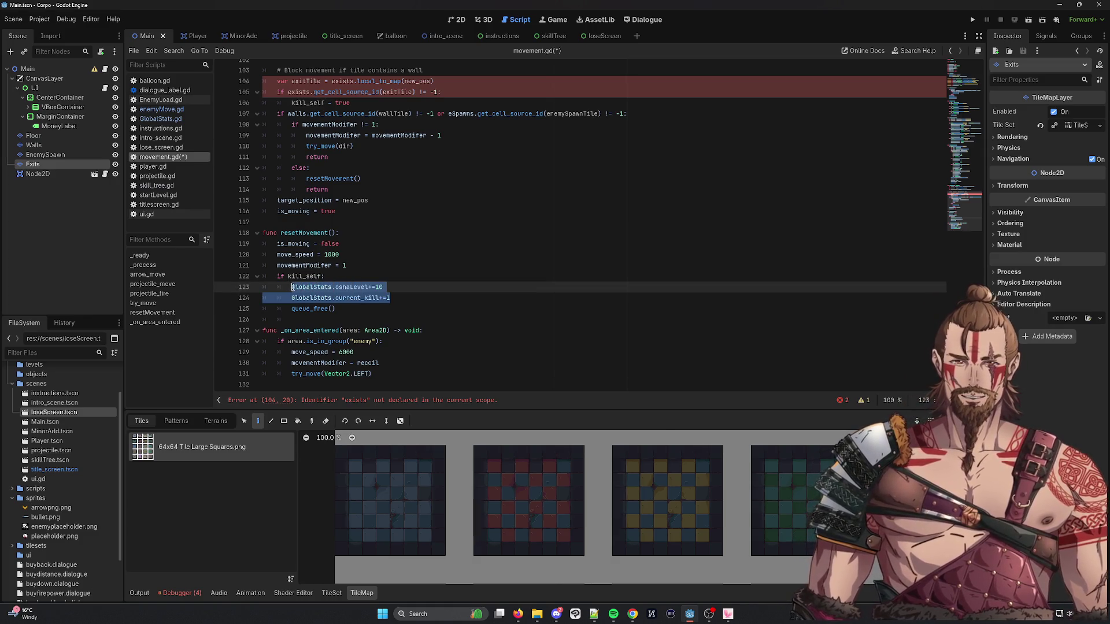
pyautogui.write('kill_self=false')
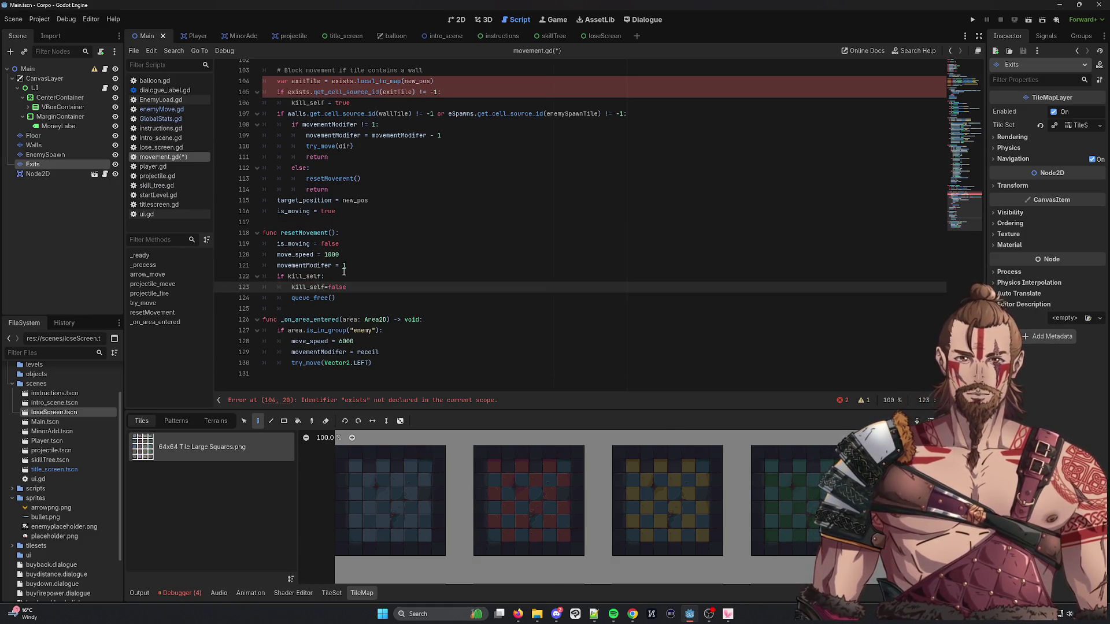
pyautogui.hotkey('ctrl', 's')
pyautogui.press('Return')
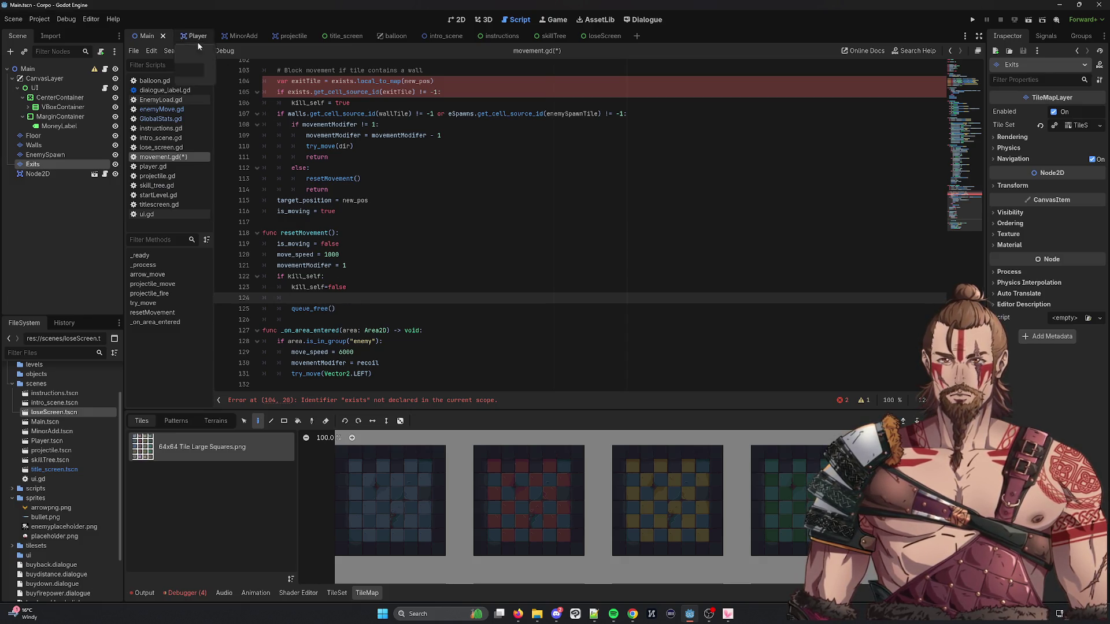
# Copy leaving_work from GlobalStats.gd and set it to true on line 124 of movement.gd.
pyautogui.click(177, 119)
pyautogui.doubleClick(298, 219)
pyautogui.hotkey('ctrl', 'c')
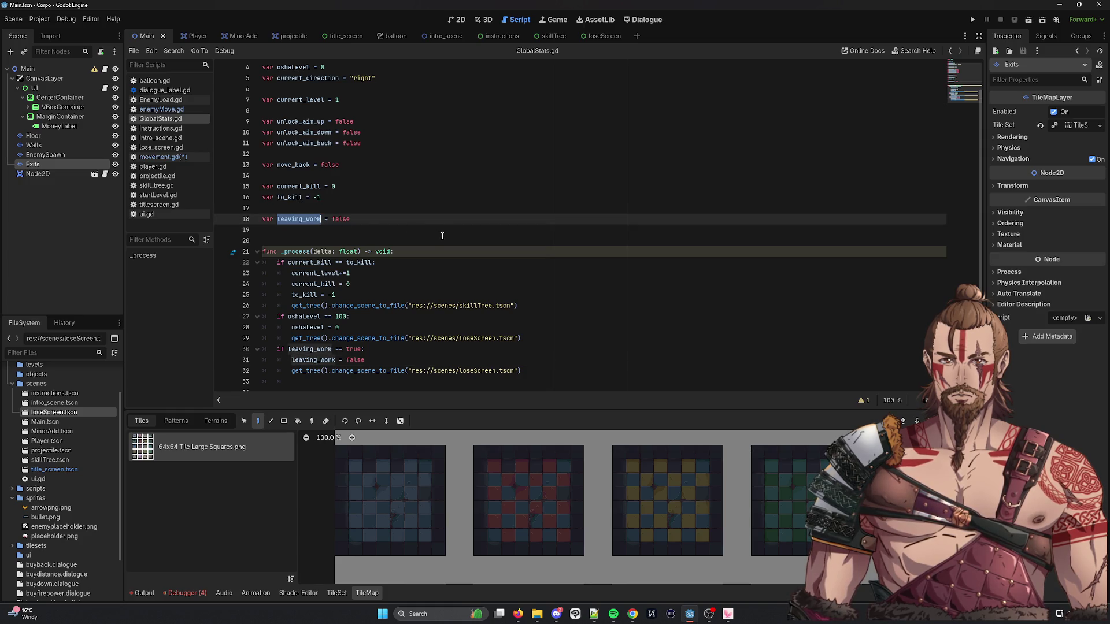
pyautogui.click(162, 157)
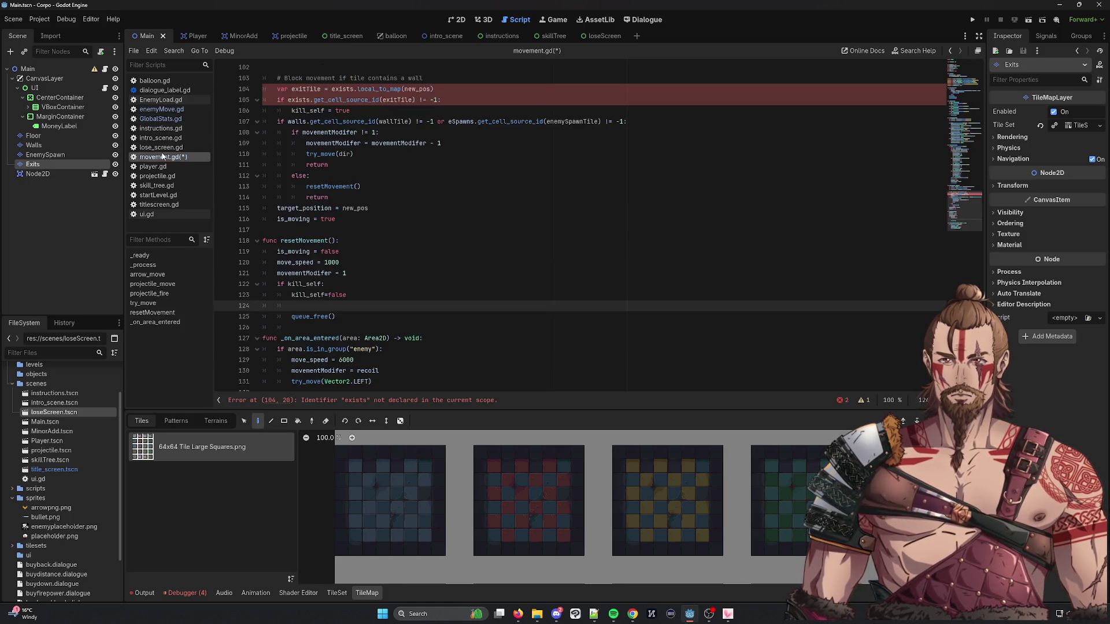
pyautogui.click(304, 297)
pyautogui.press('Down')
pyautogui.hotkey('ctrl', 'v')
pyautogui.write('true')
pyautogui.press('Left')
pyautogui.press('Left')
pyautogui.press('Left')
# Delete the queue_free() line, save, and prefix leaving_work with 'GlobalStats.'.
pyautogui.press('Down')
pyautogui.press('BackSpace')
pyautogui.press('BackSpace')
pyautogui.press('BackSpace')
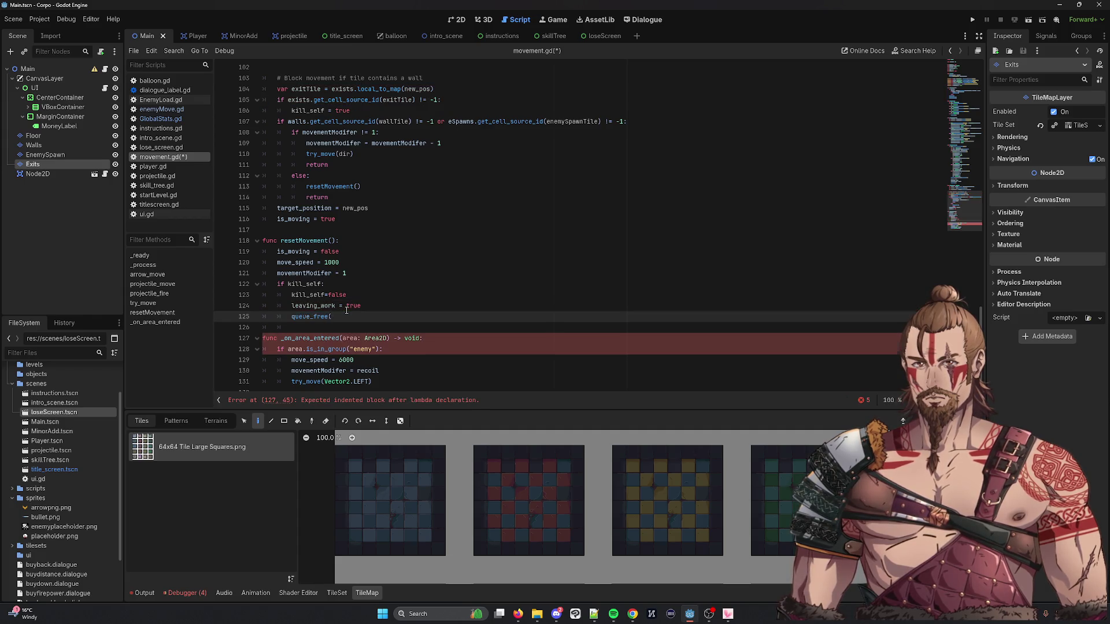
pyautogui.hotkey('ctrl', 's')
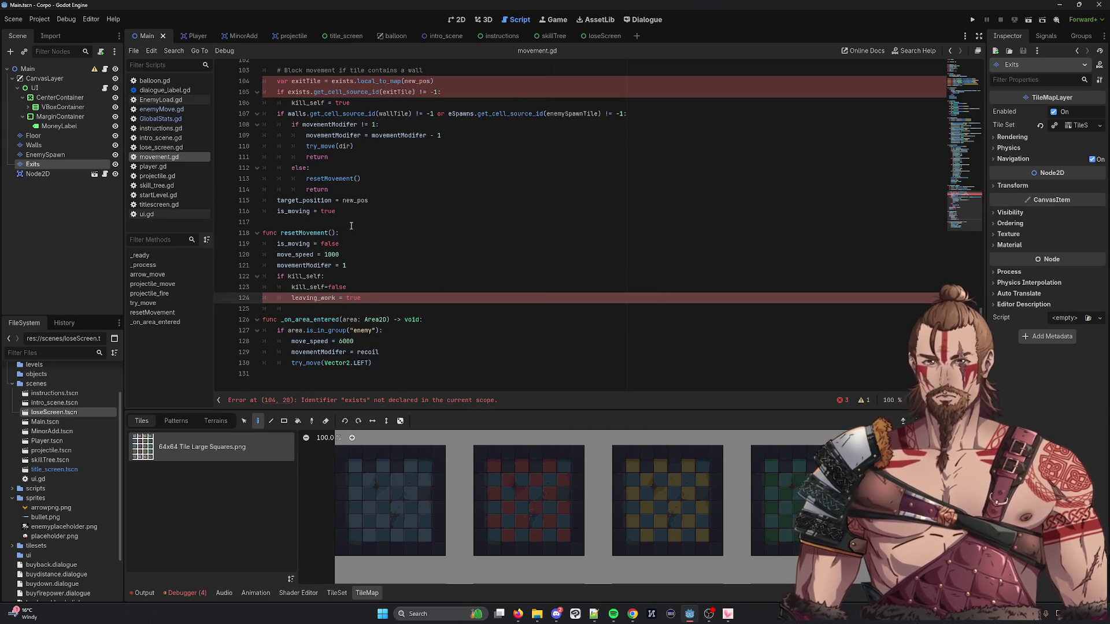
pyautogui.click(352, 225)
pyautogui.click(292, 298)
pyautogui.write('Global')
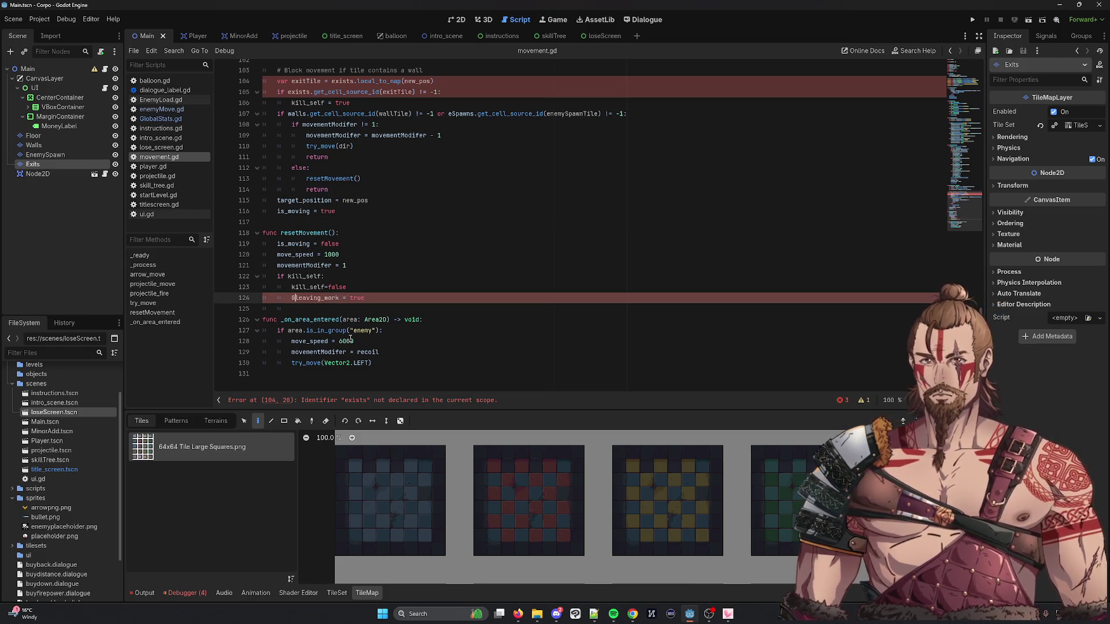
pyautogui.write('Stats.')
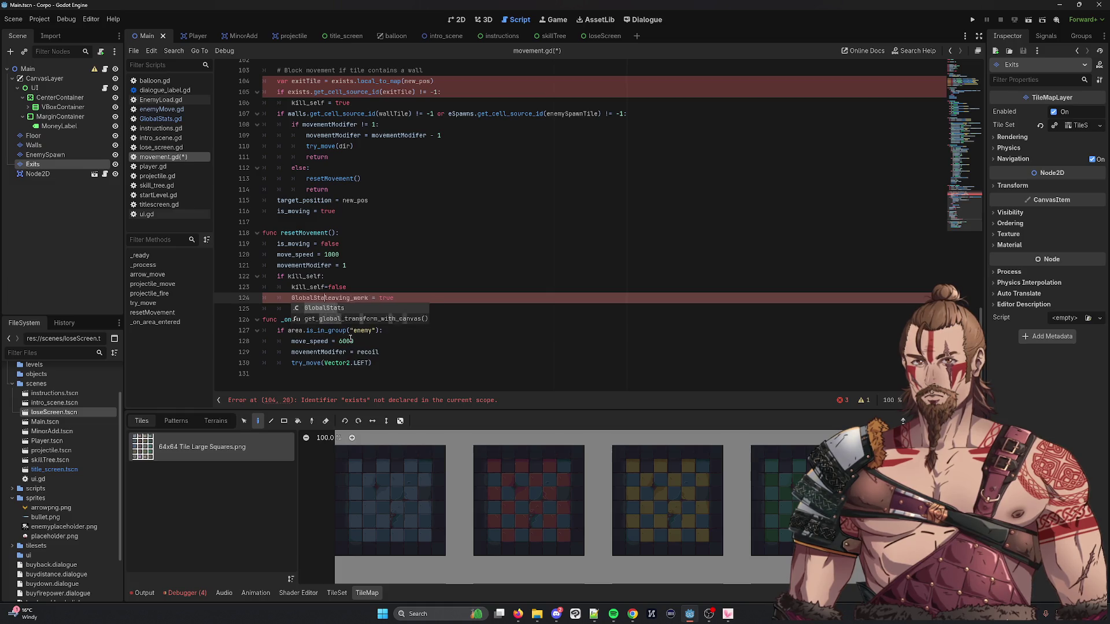
pyautogui.scroll(7, 352, 282)
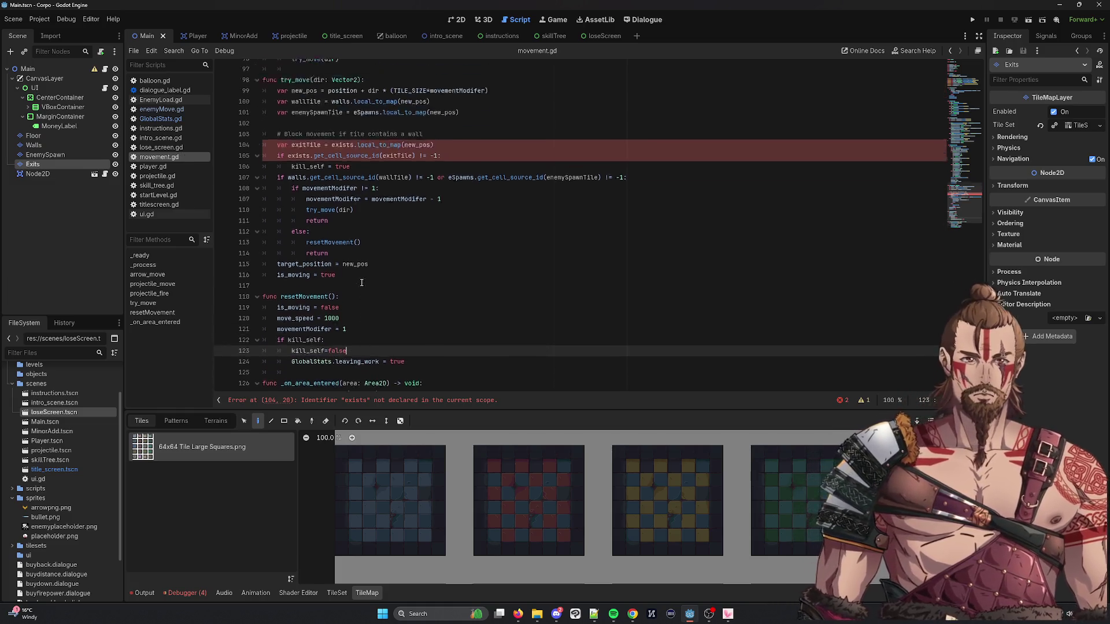
# Correct 'exists' to 'exits' on lines 104 and 105.
pyautogui.doubleClick(318, 321)
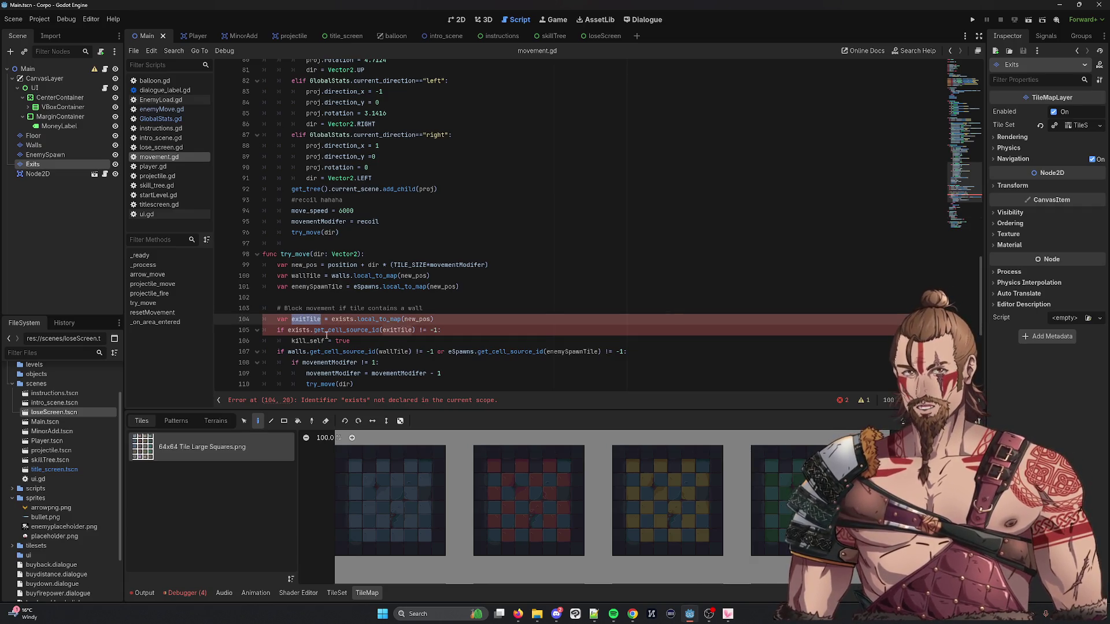
pyautogui.doubleClick(298, 329)
pyautogui.click(345, 319)
pyautogui.press('BackSpace')
pyautogui.click(329, 330)
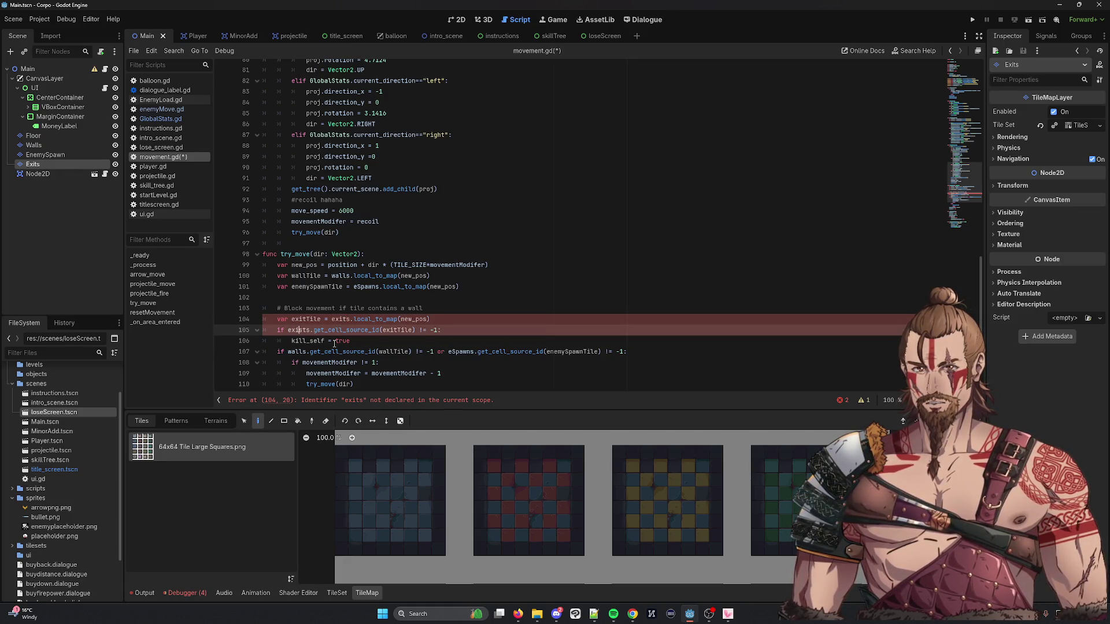
pyautogui.press('BackSpace')
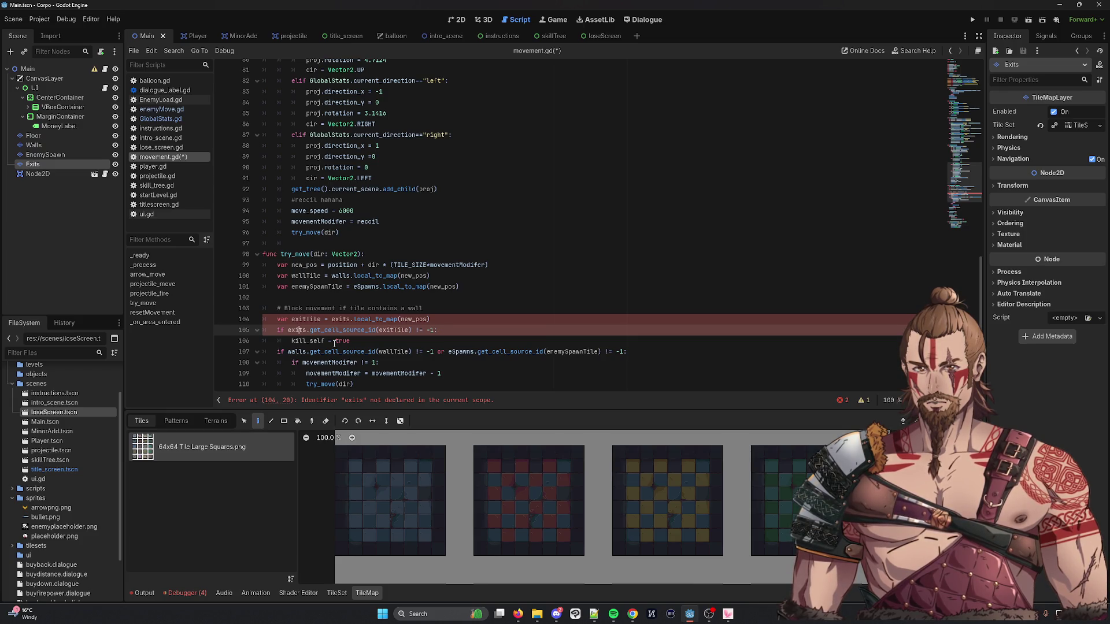
pyautogui.doubleClick(337, 319)
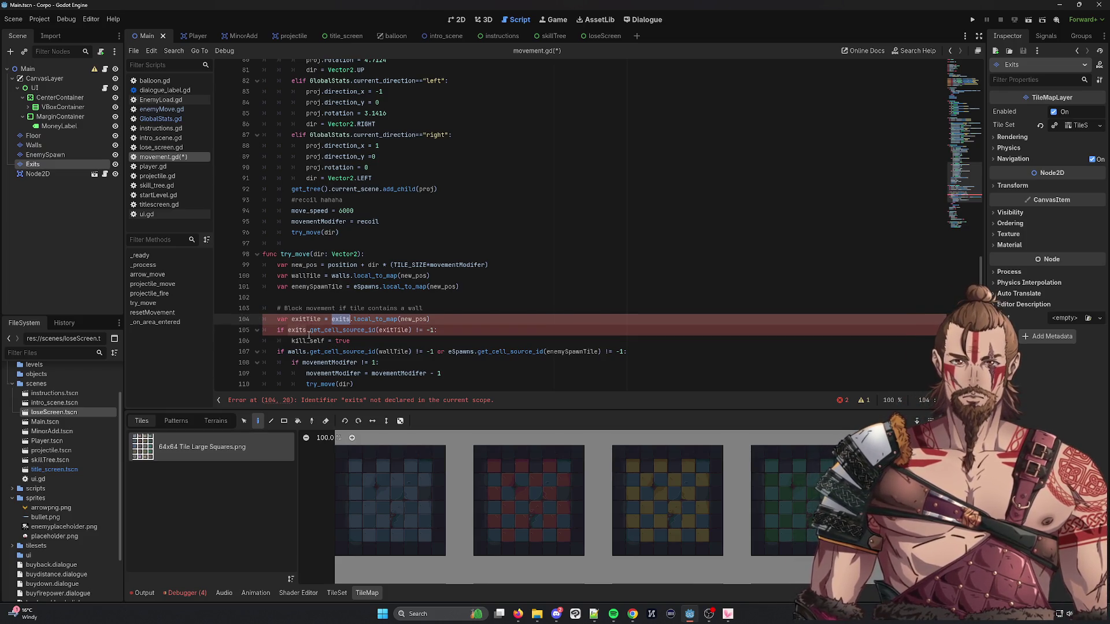
# Add a return statement on a new line after kill_self = true.
pyautogui.scroll(-2, 352, 336)
pyautogui.click(355, 275)
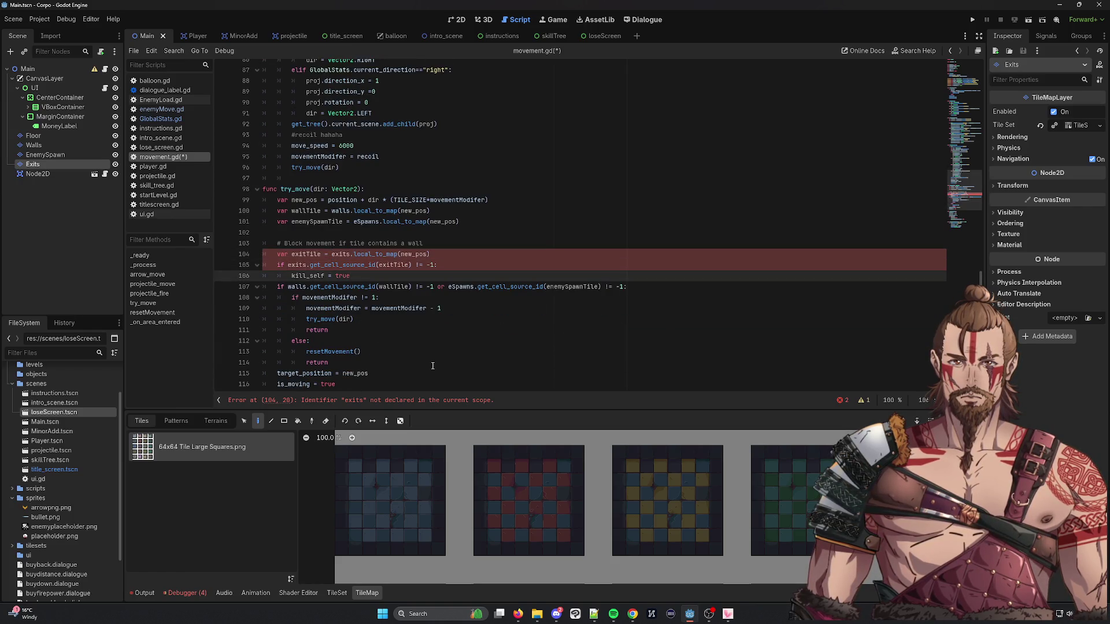
pyautogui.press('Return')
pyautogui.write('pse')
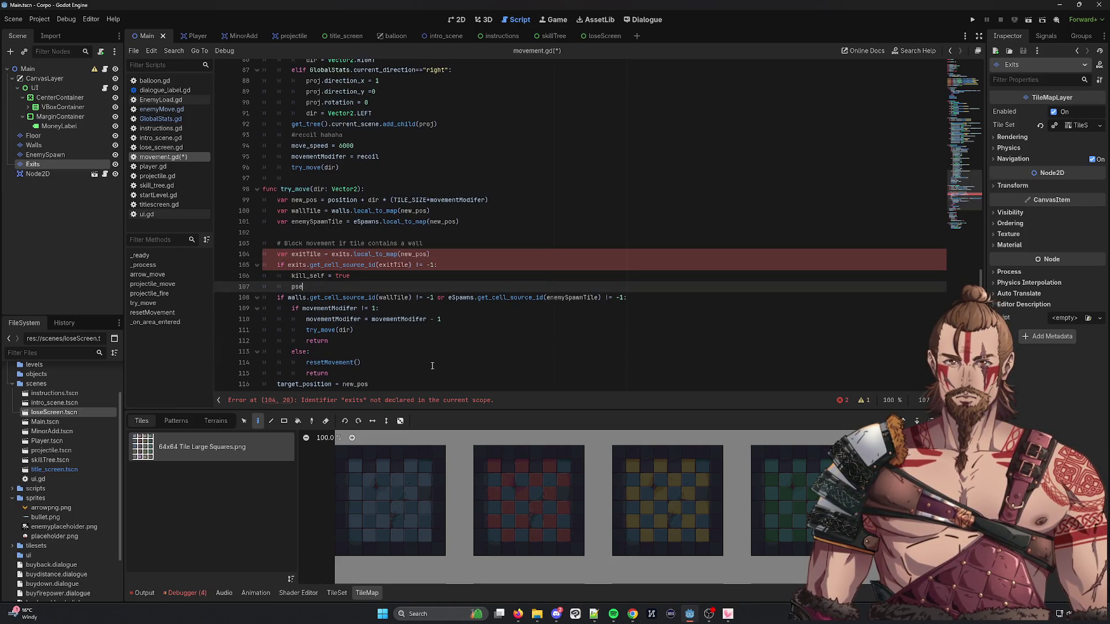
pyautogui.press('BackSpace')
pyautogui.press('BackSpace')
pyautogui.write('ase')
pyautogui.click(411, 241)
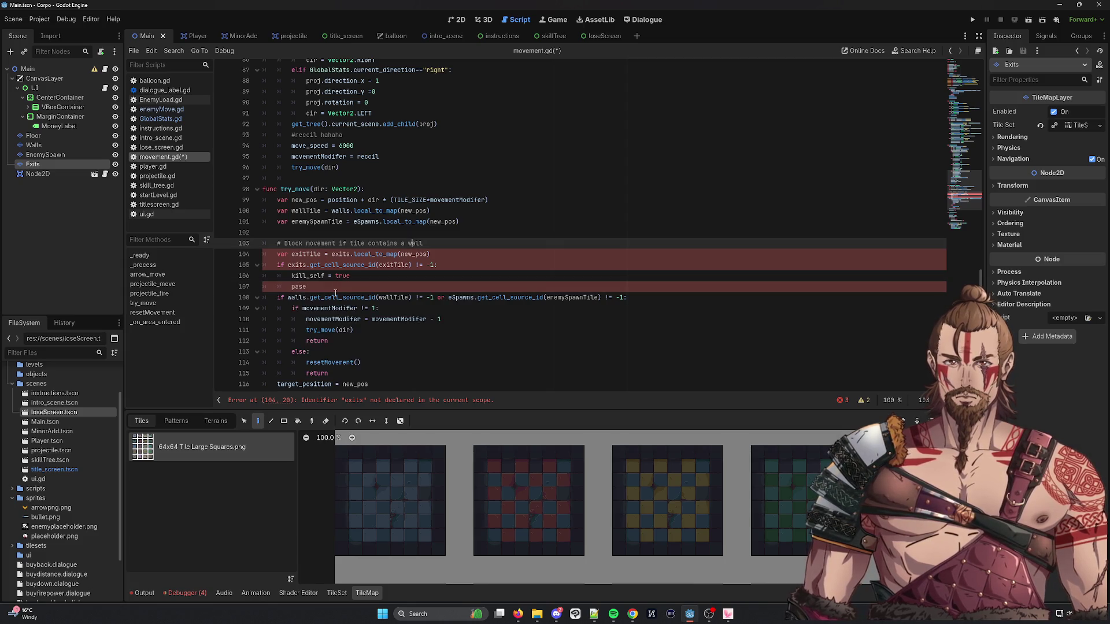
pyautogui.click(348, 280)
pyautogui.press('Down')
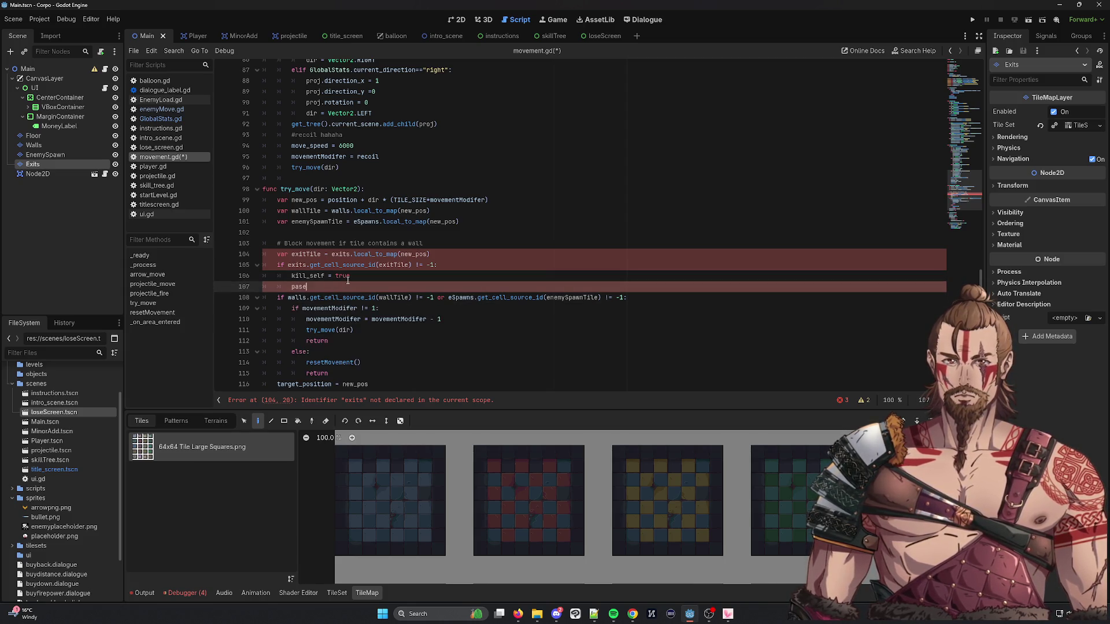
pyautogui.press('BackSpace')
pyautogui.press('BackSpace')
pyautogui.press('BackSpace')
pyautogui.write('return')
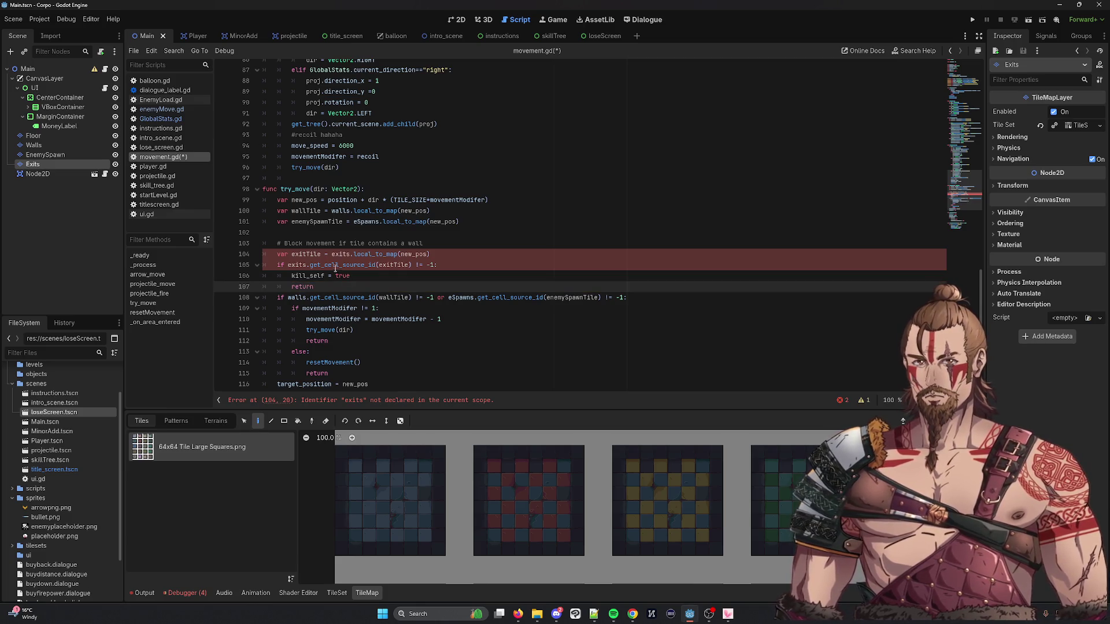
# Check where exits and exitTile are used and save movement.gd.
pyautogui.doubleClick(297, 265)
pyautogui.doubleClick(393, 266)
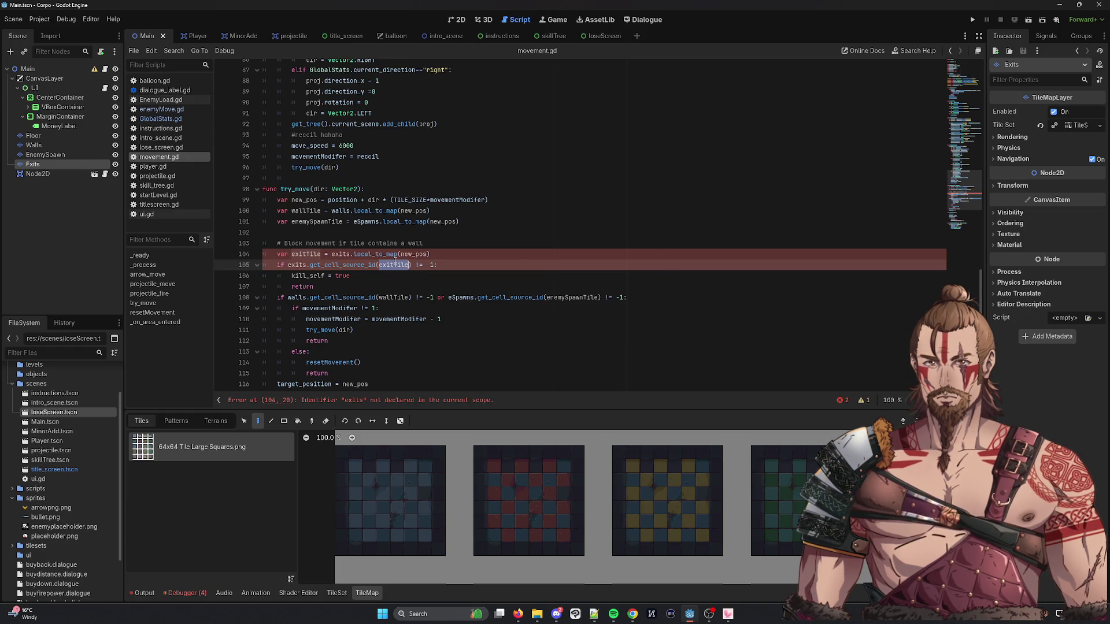
pyautogui.hotkey('ctrl', 's')
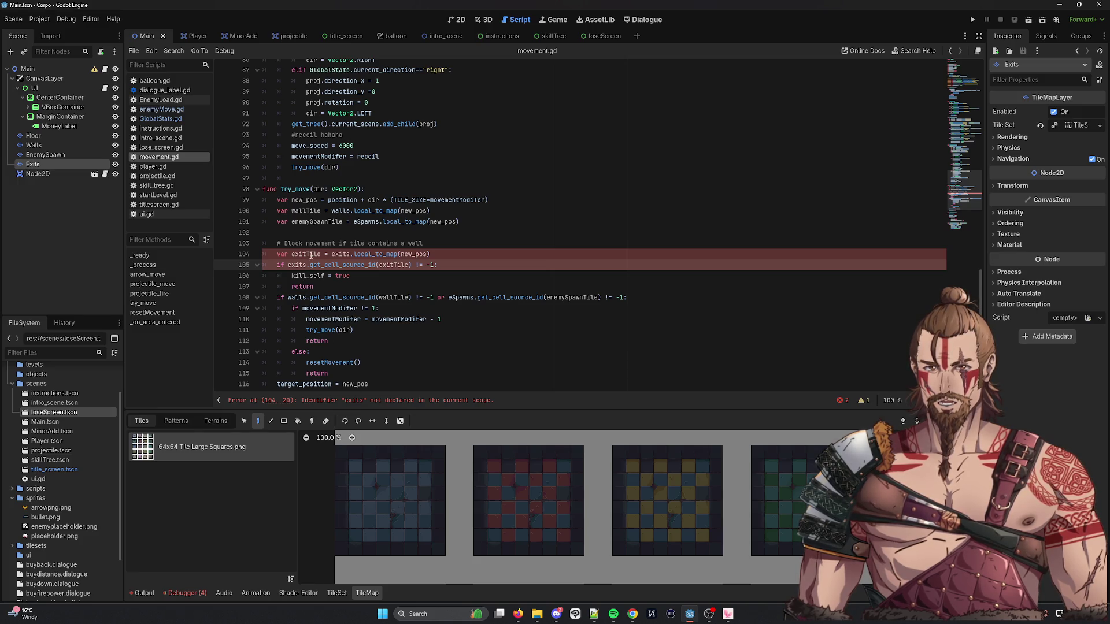
pyautogui.doubleClick(311, 255)
pyautogui.doubleClick(298, 265)
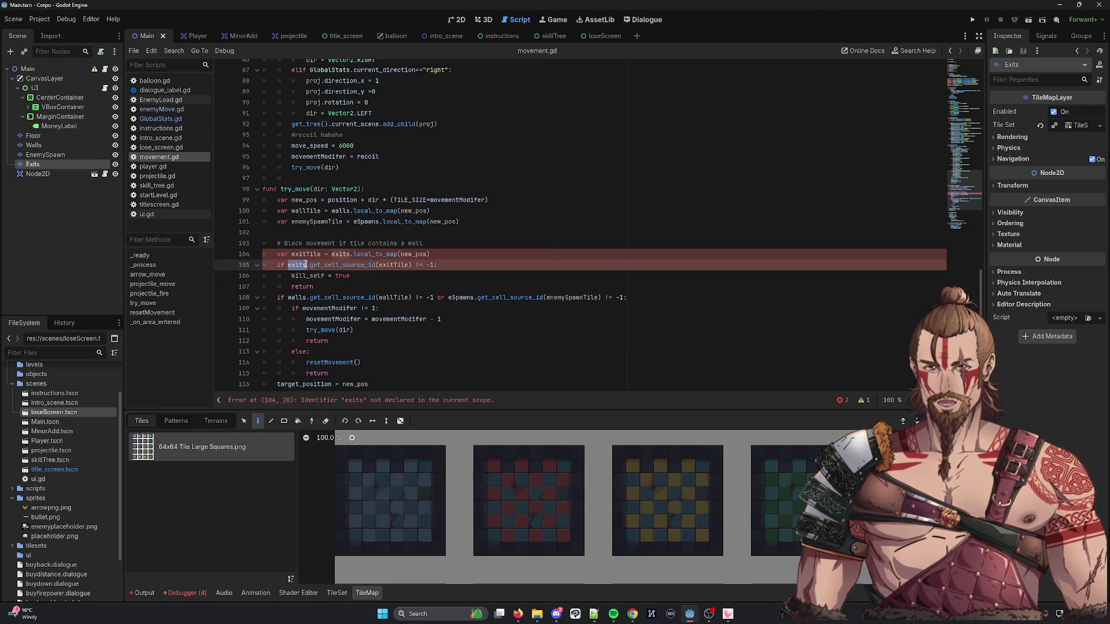
# Rename the exitTile variable on line 19 to exits and save.
pyautogui.scroll(13, 401, 310)
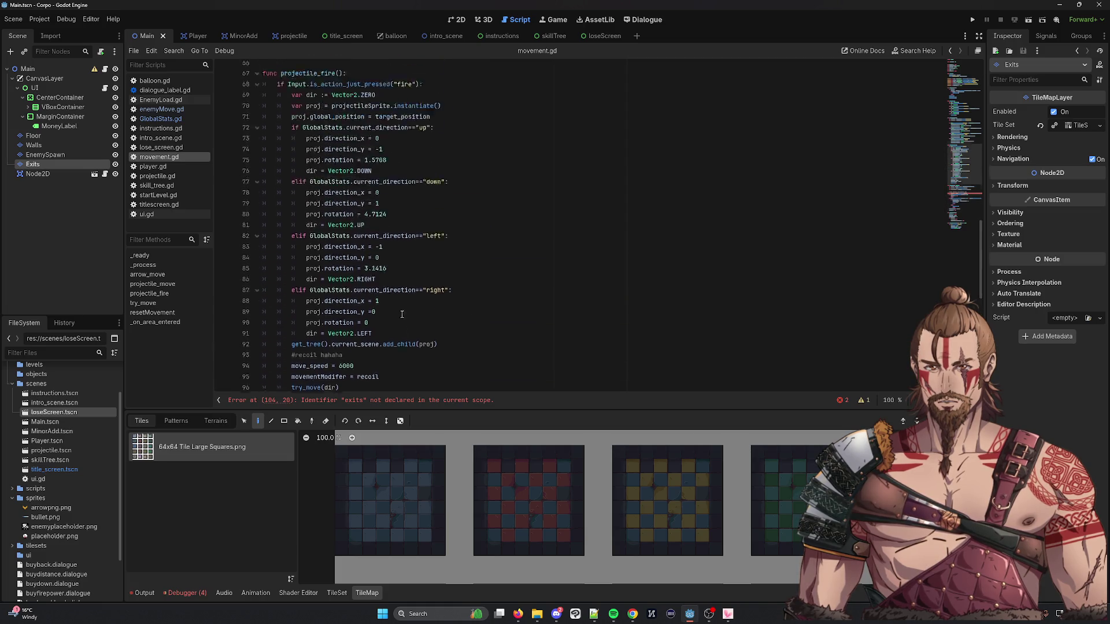
pyautogui.scroll(6, 401, 310)
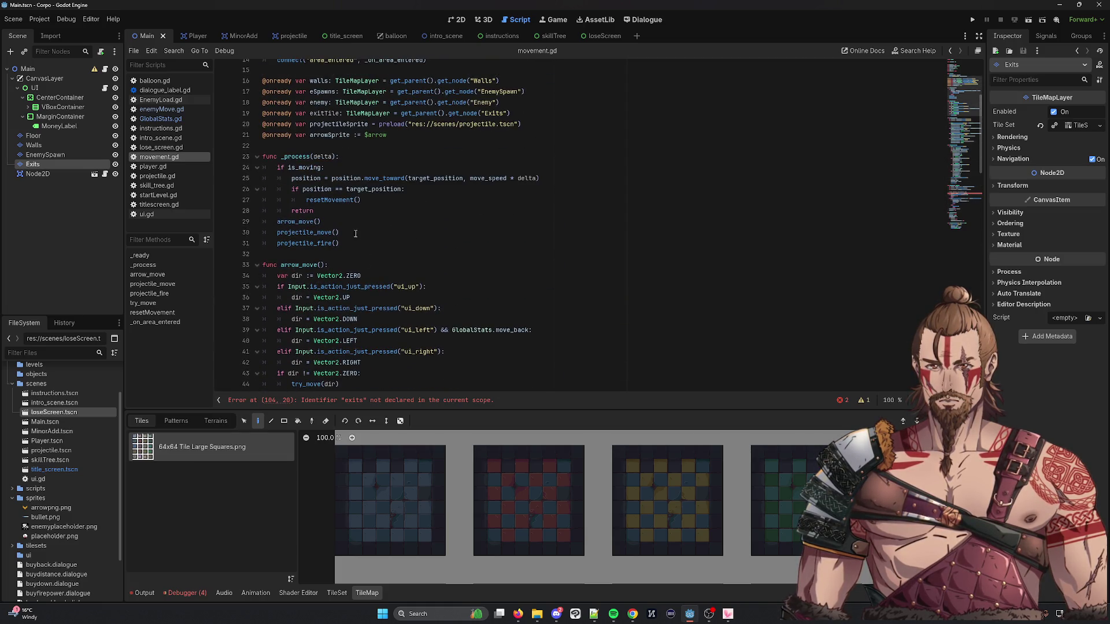
pyautogui.doubleClick(325, 114)
pyautogui.write('exits')
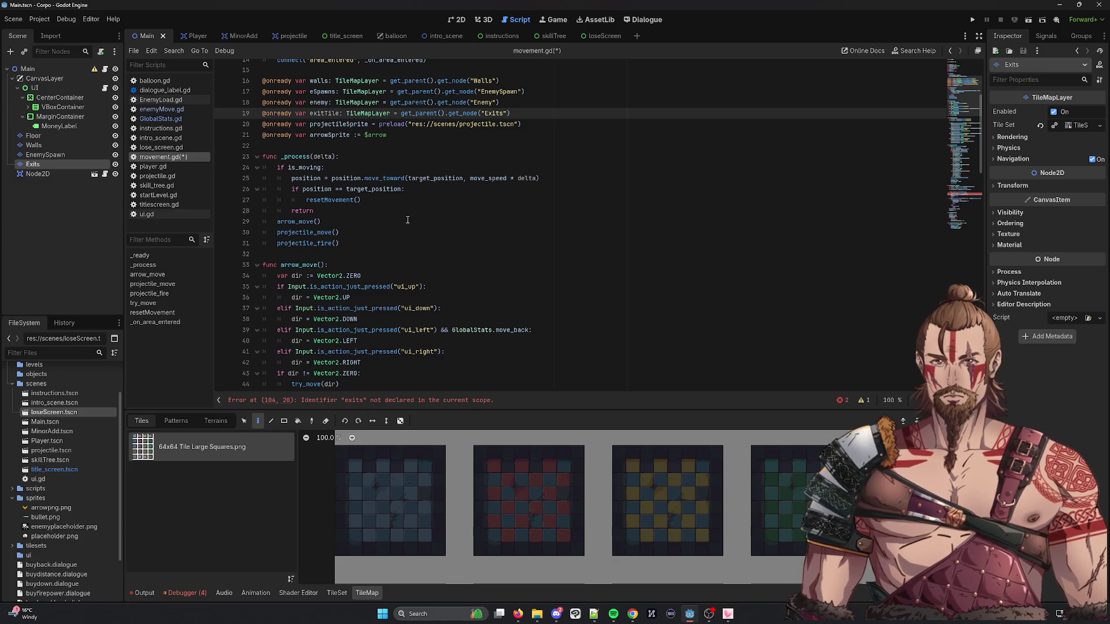
pyautogui.scroll(-6, 368, 341)
pyautogui.scroll(-15, 367, 341)
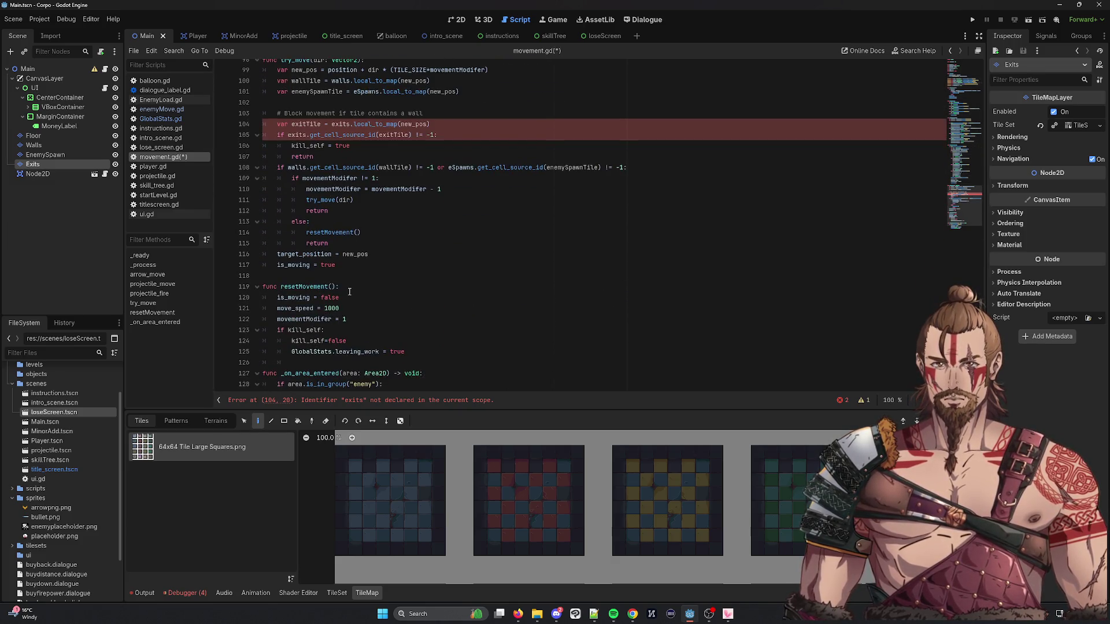
pyautogui.doubleClick(305, 257)
pyautogui.write('exits')
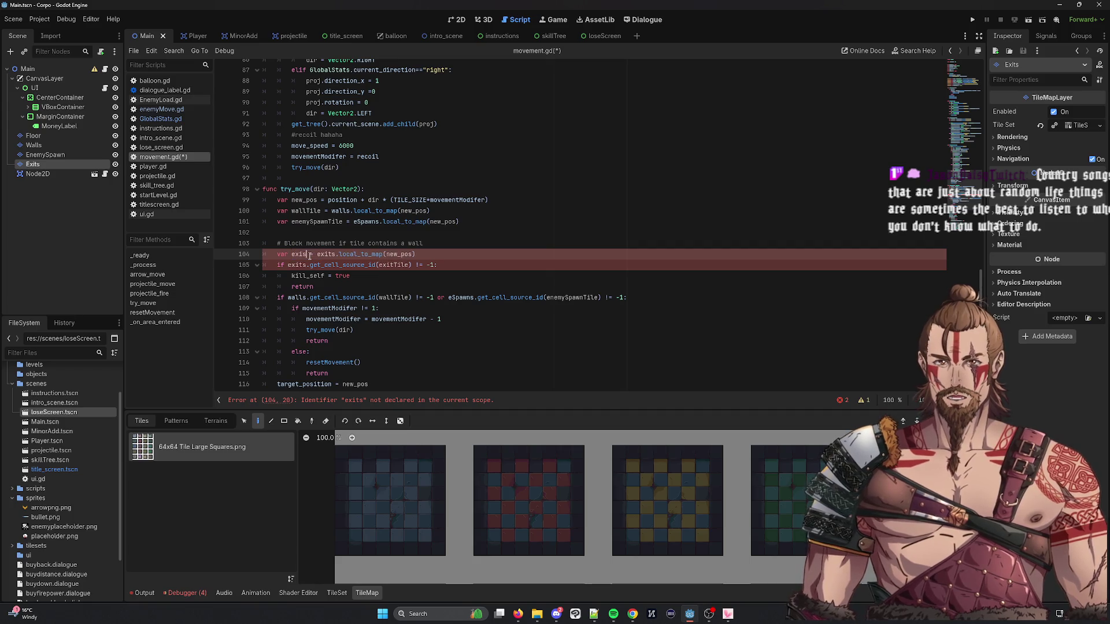
pyautogui.hotkey('ctrl', 'z')
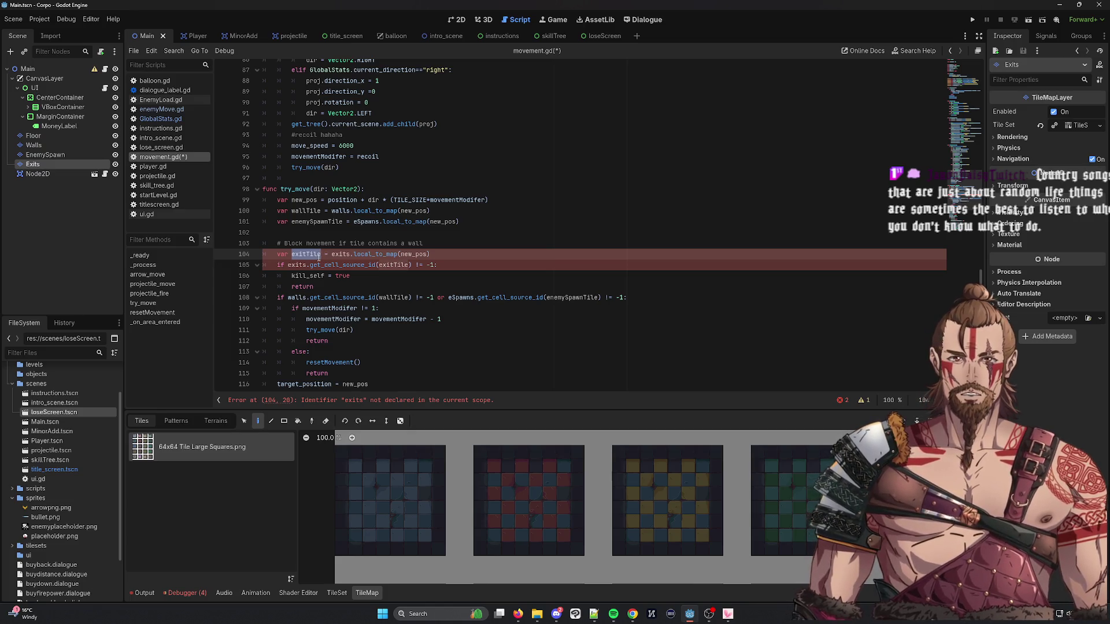
pyautogui.doubleClick(341, 254)
pyautogui.scroll(15, 432, 226)
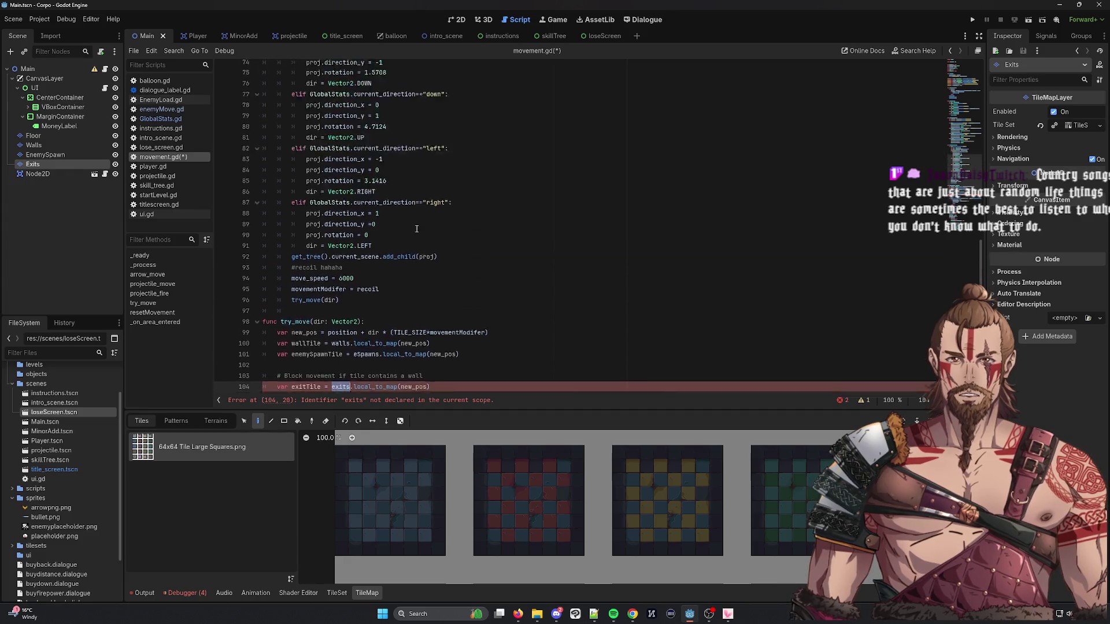
pyautogui.scroll(10, 432, 225)
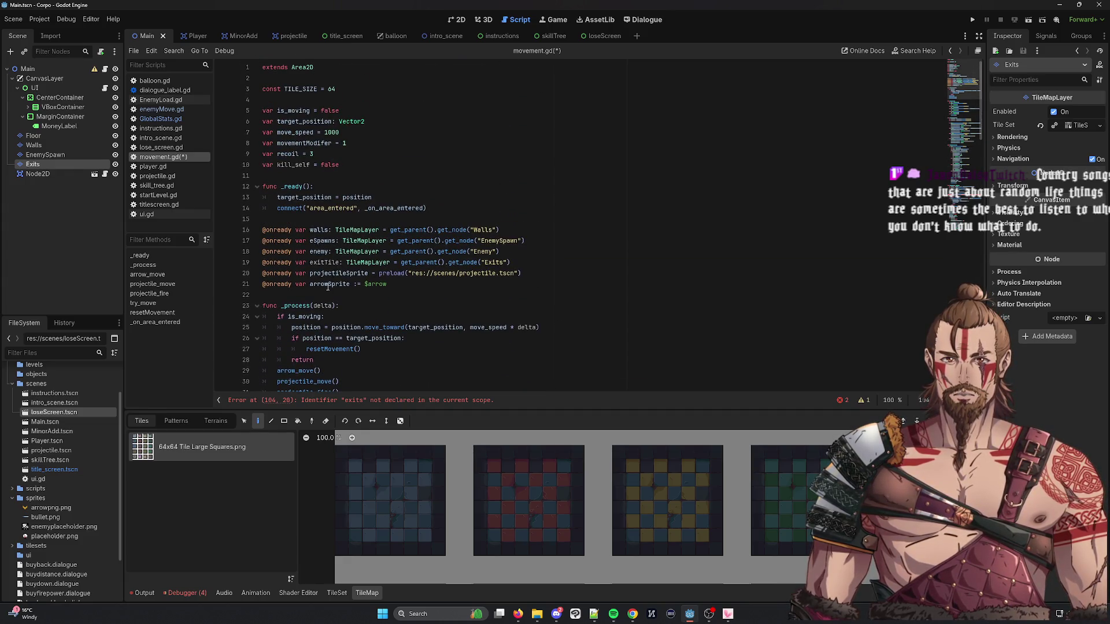
pyautogui.doubleClick(323, 263)
pyautogui.write('exits')
pyautogui.hotkey('ctrl', 's')
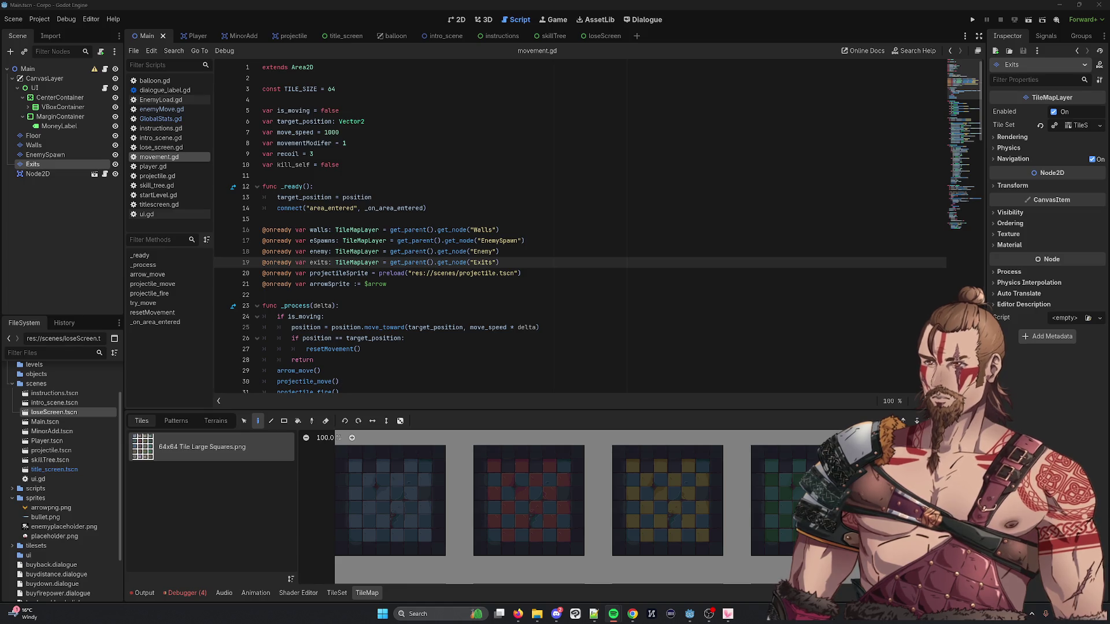
pyautogui.click(518, 274)
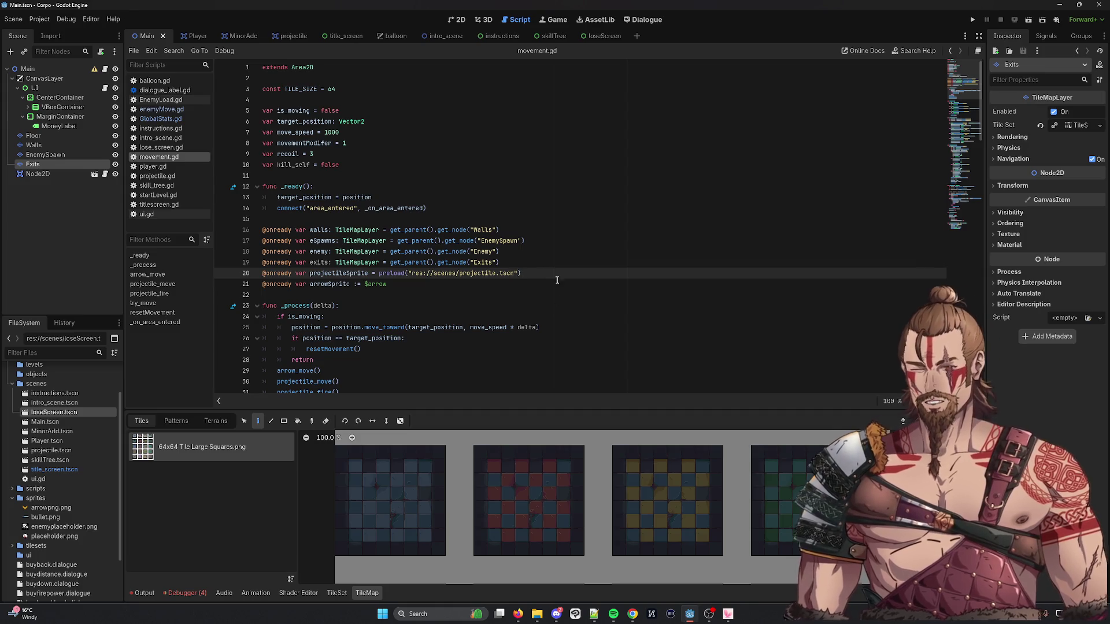
# Test-play Main.tscn, firing a couple of projectiles until the Union Representative screen, then stop the game.
pyautogui.click(1040, 21)
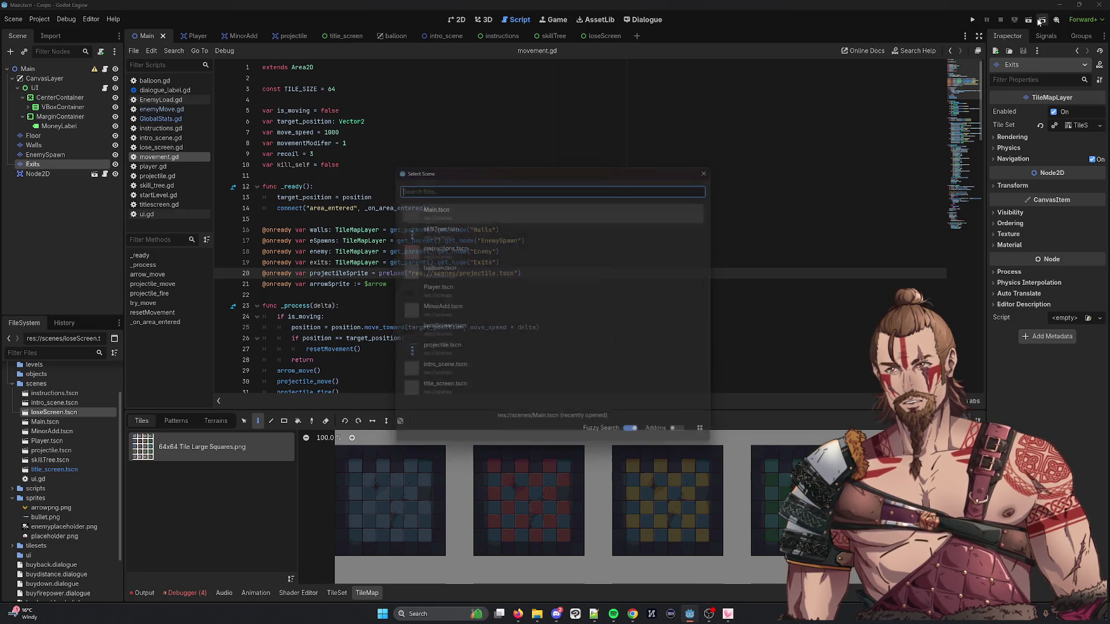
pyautogui.doubleClick(538, 202)
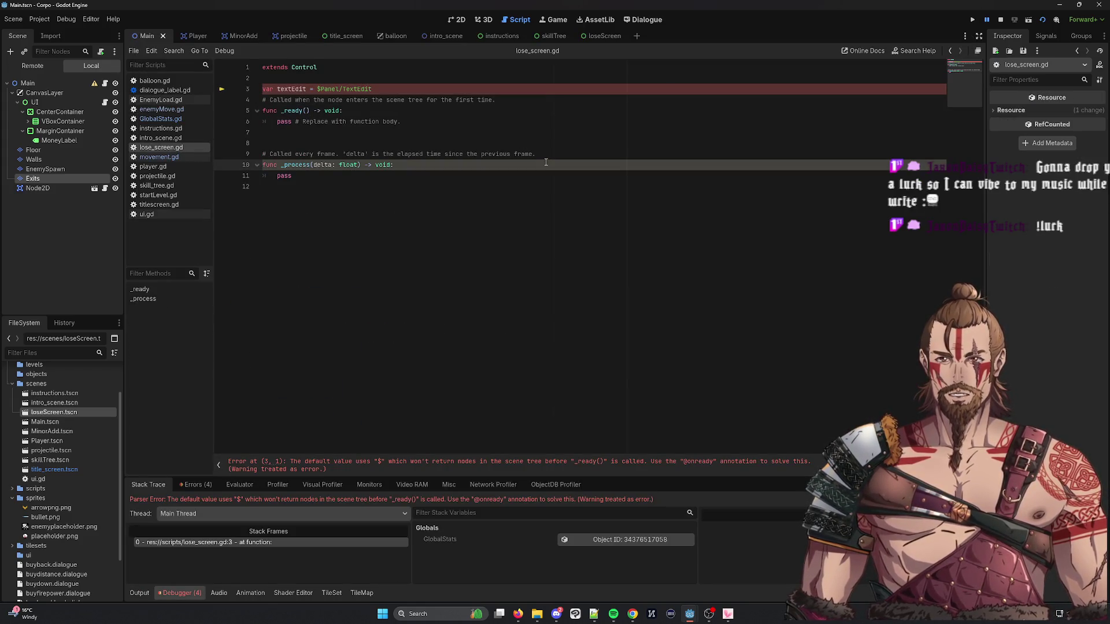
pyautogui.click(1001, 22)
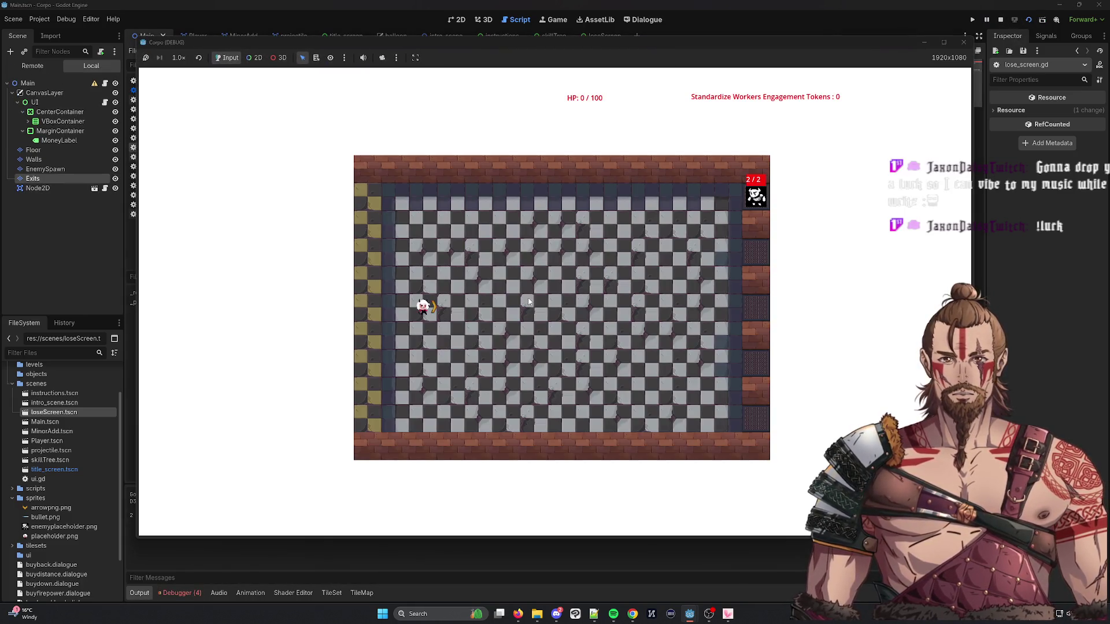
pyautogui.click(515, 299)
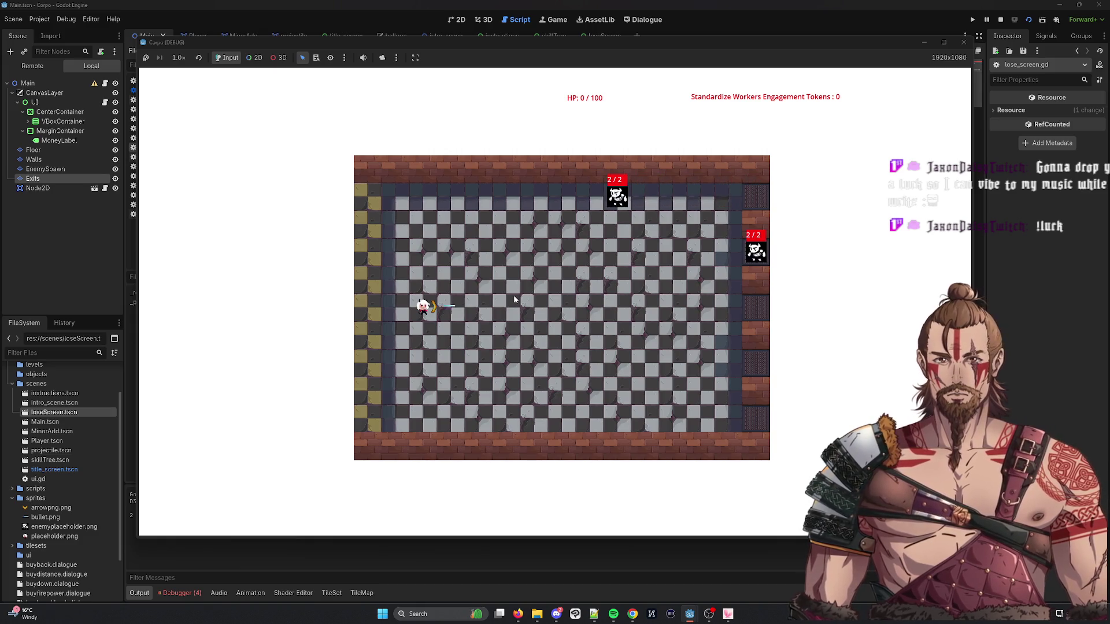
pyautogui.click(515, 299)
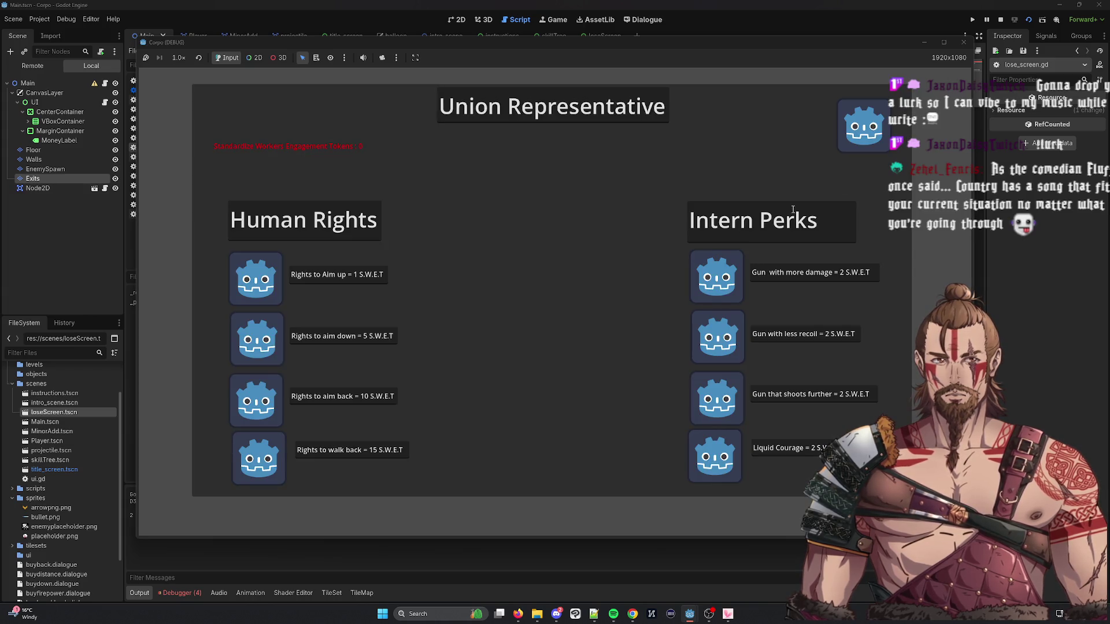
pyautogui.click(963, 42)
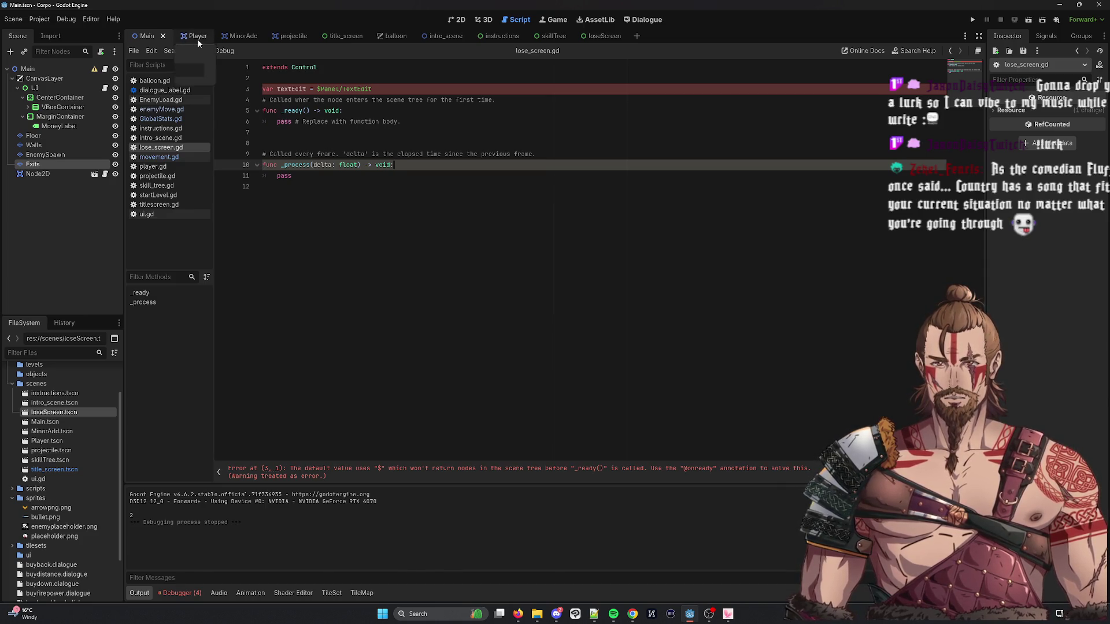
# Switch through the open scene tabs to the skillTree scene.
pyautogui.click(248, 36)
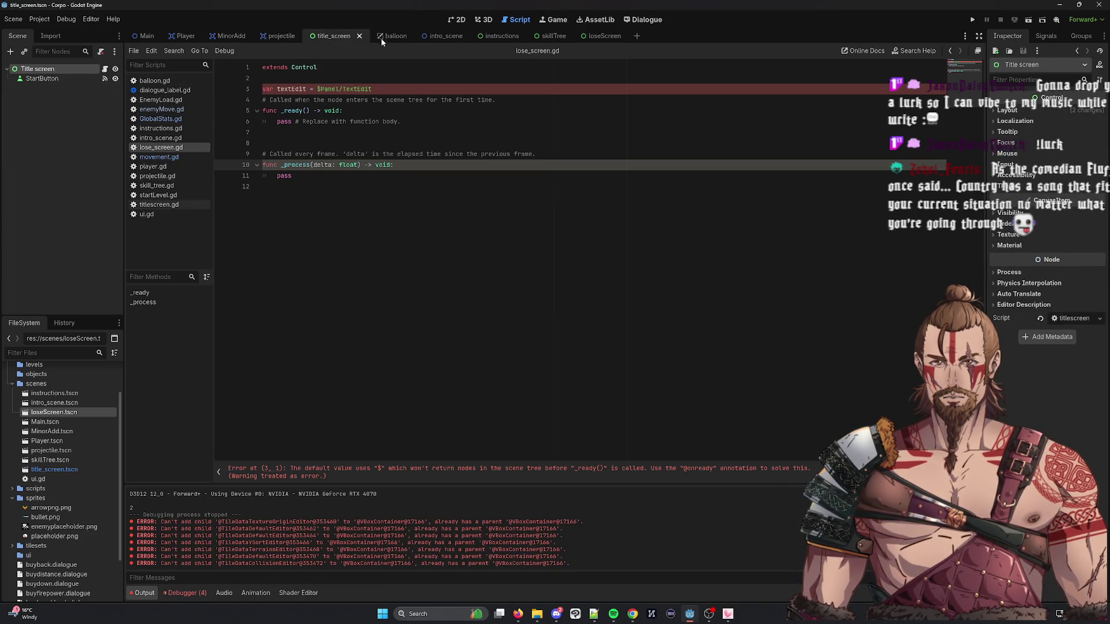
pyautogui.click(592, 37)
pyautogui.click(541, 37)
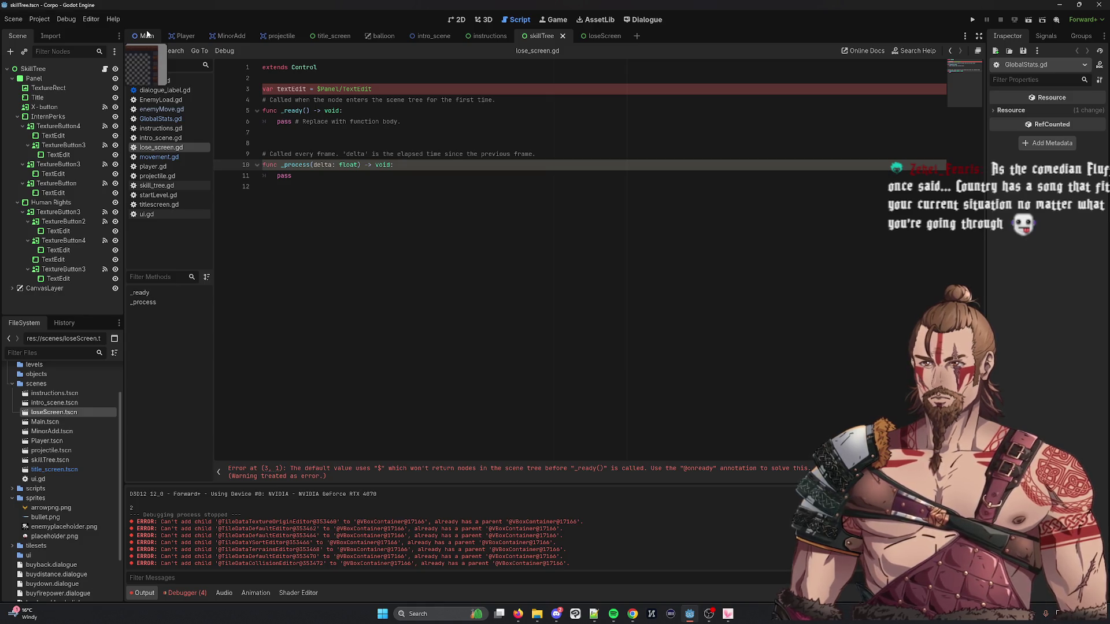
pyautogui.press('XF86AudioLowerVolume')
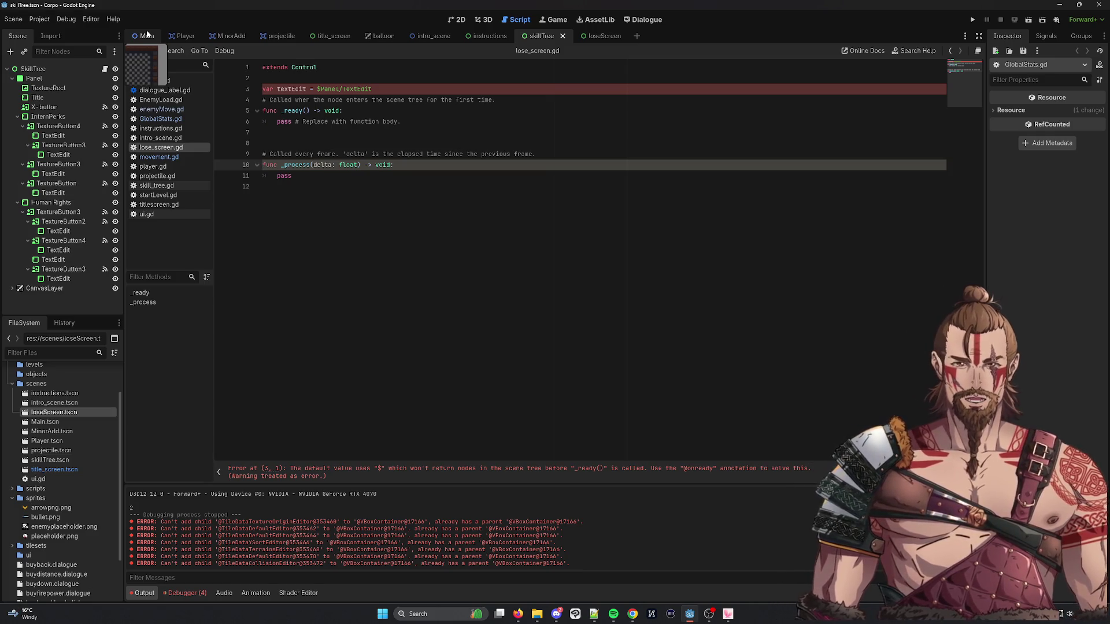
# Comment out line 3's textEdit declaration in lose_screen.gd with Ctrl+K, then open skill_tree.gd.
pyautogui.click(612, 121)
pyautogui.click(325, 88)
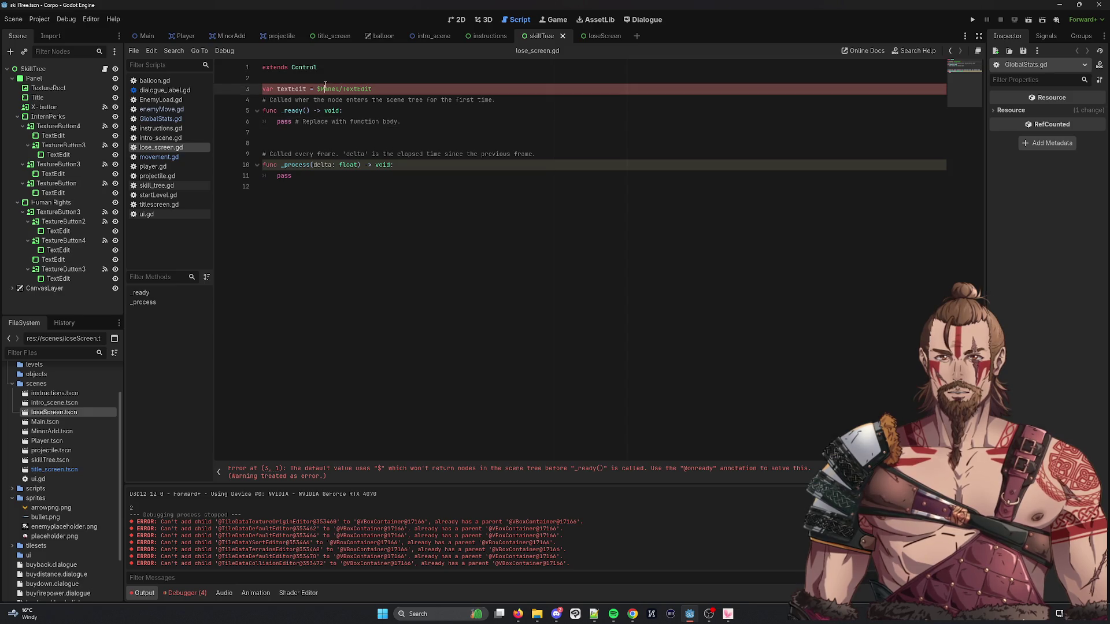
pyautogui.hotkey('ctrl', 'k')
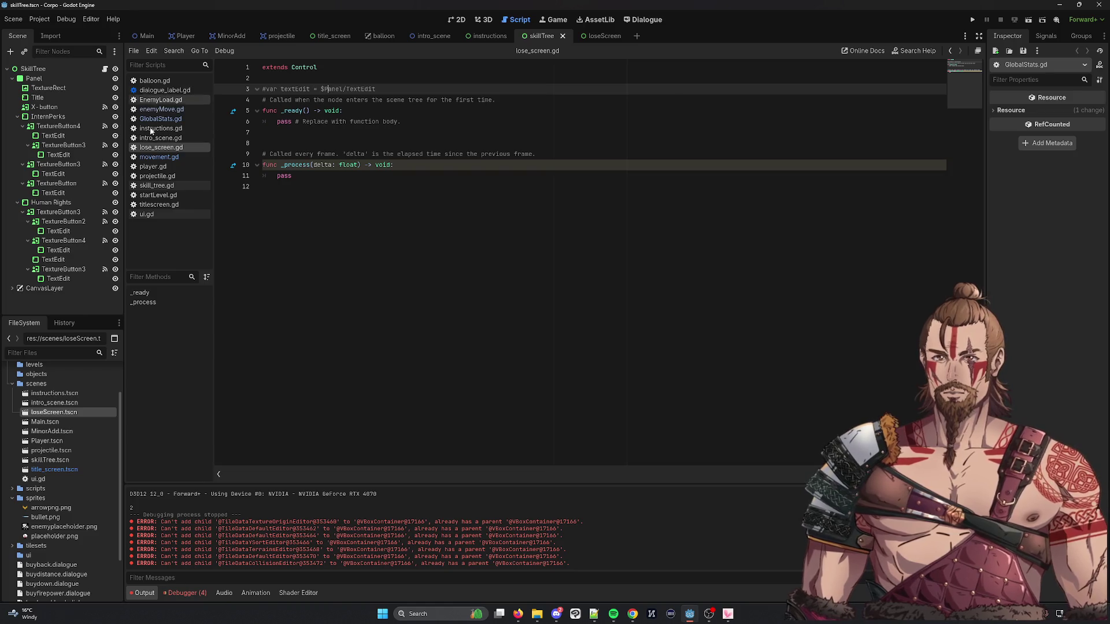
pyautogui.click(156, 185)
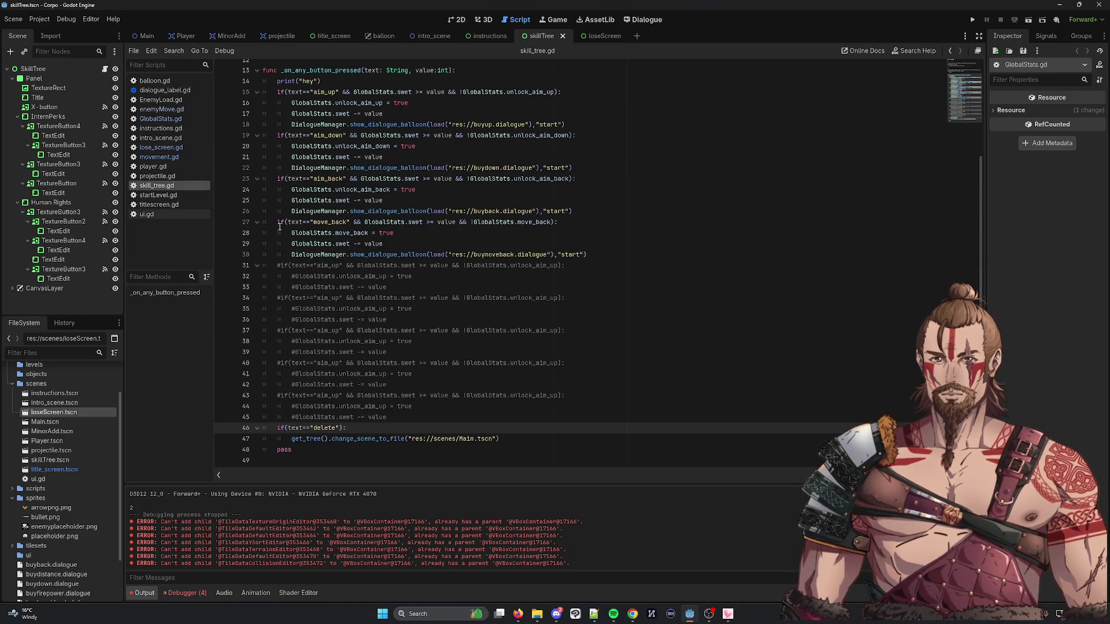
# In movement.gd, delete the return on line 107 after kill_self = true, then bring up the scene picker.
pyautogui.click(159, 157)
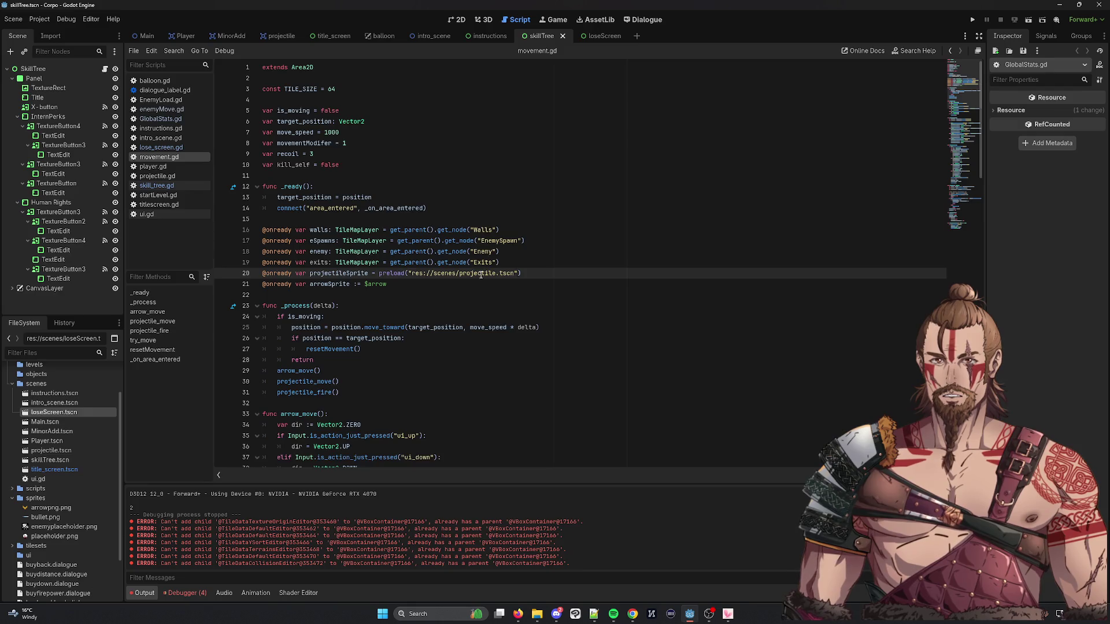
pyautogui.scroll(-20, 482, 273)
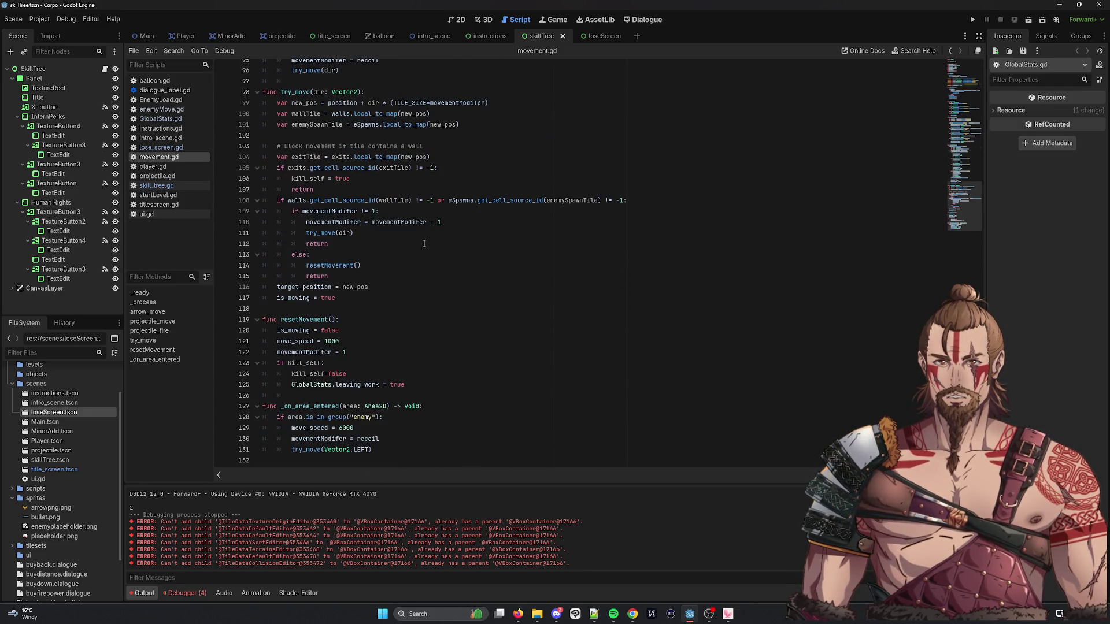
pyautogui.scroll(3, 366, 295)
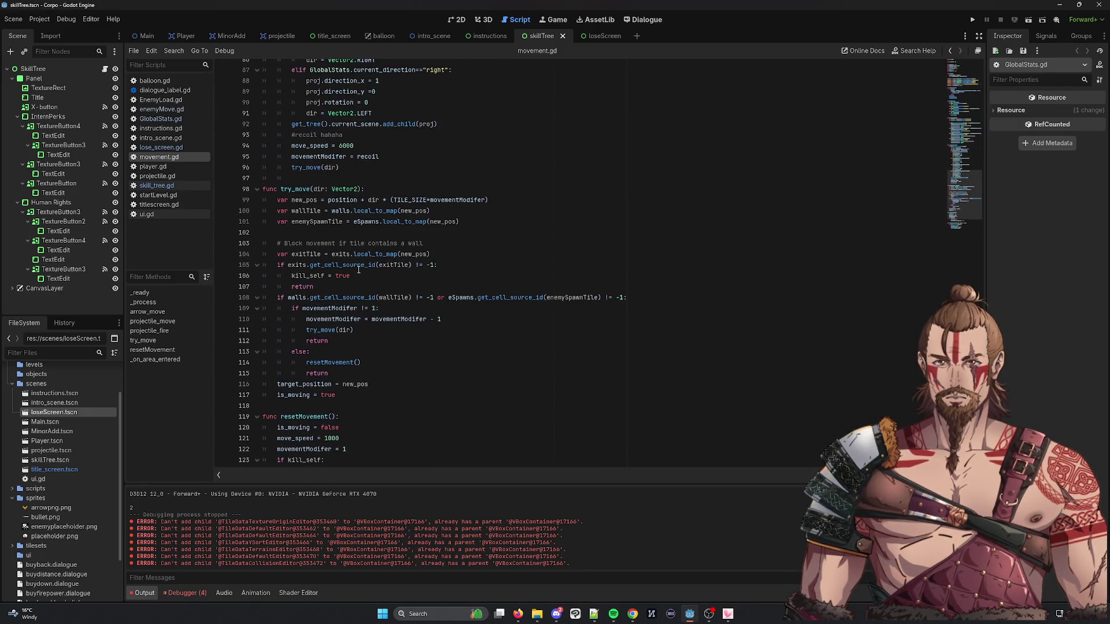
pyautogui.click(370, 287)
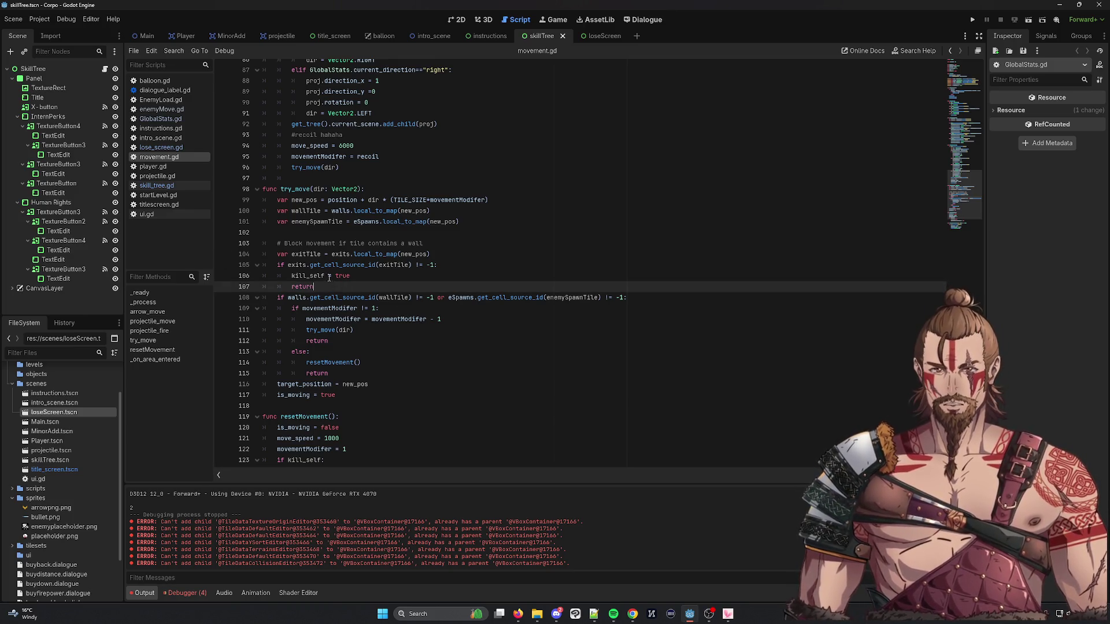
pyautogui.moveTo(350, 287); pyautogui.dragTo(353, 276)
pyautogui.press('BackSpace')
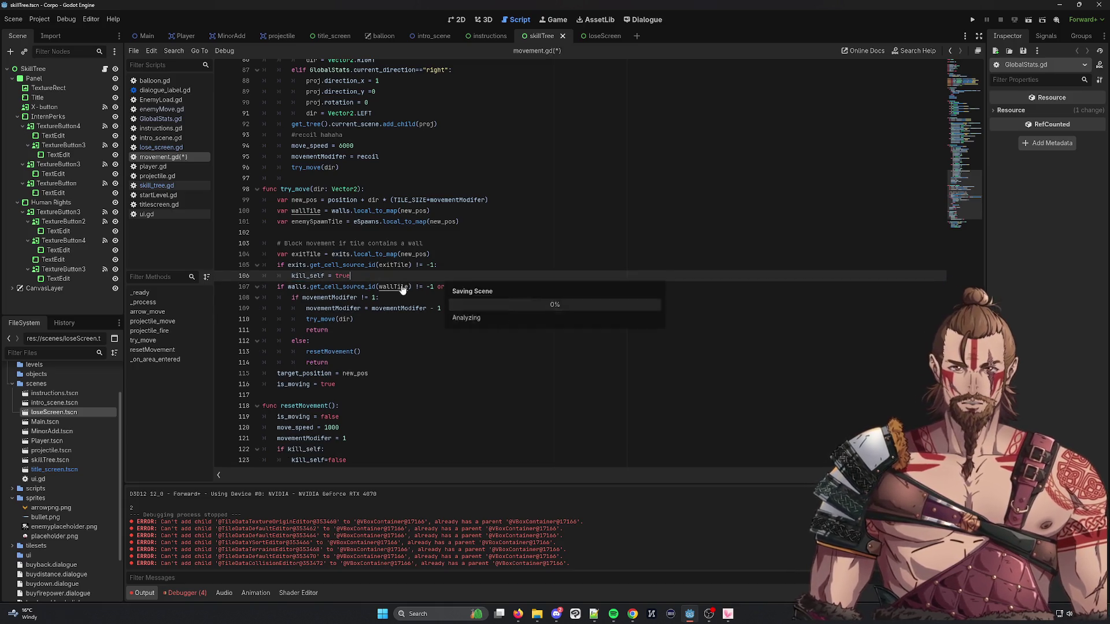
pyautogui.hotkey('ctrl', 'shift', 'o')
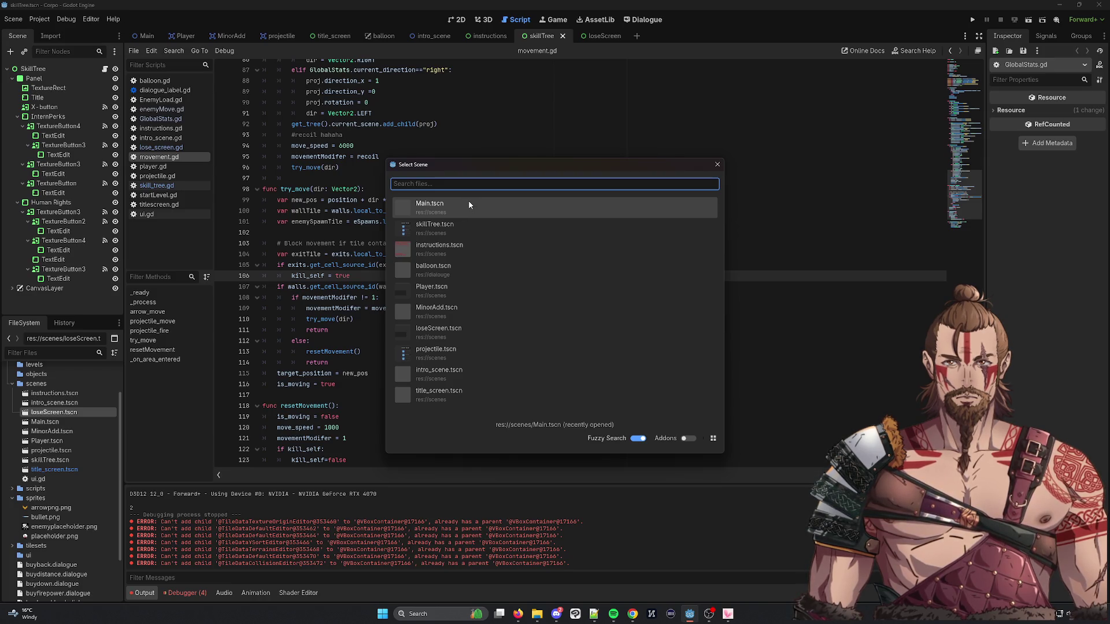
# Run Main.tscn, type test text into the lose screen's text box, then close the game.
pyautogui.click(435, 211)
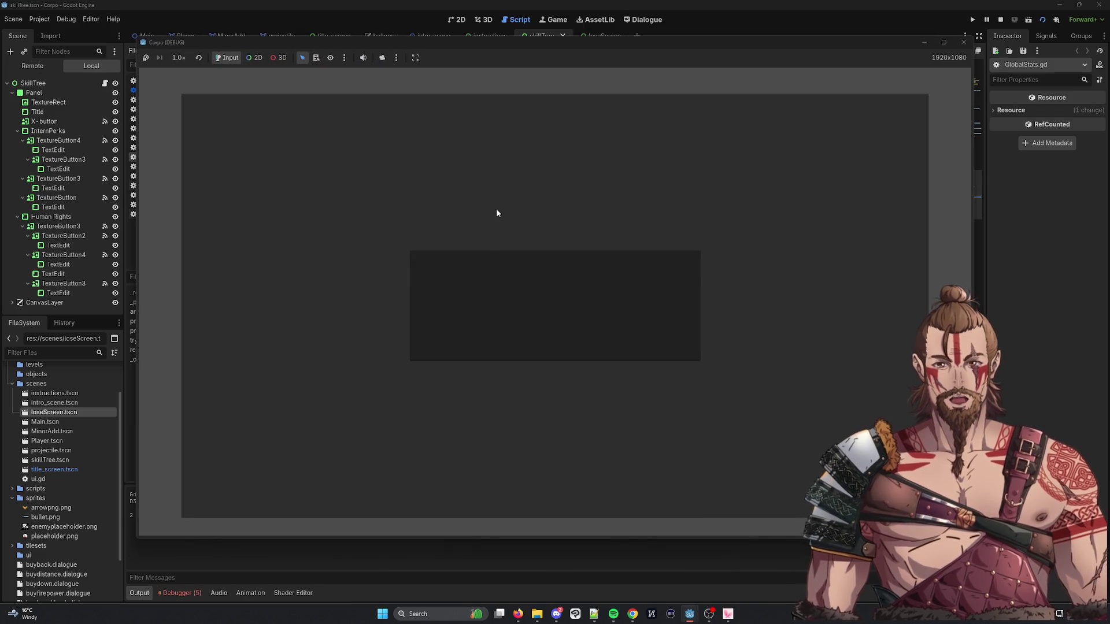
pyautogui.click(642, 252)
pyautogui.write('zdfgasdfasdfasdfasdfasdfasdfasdf')
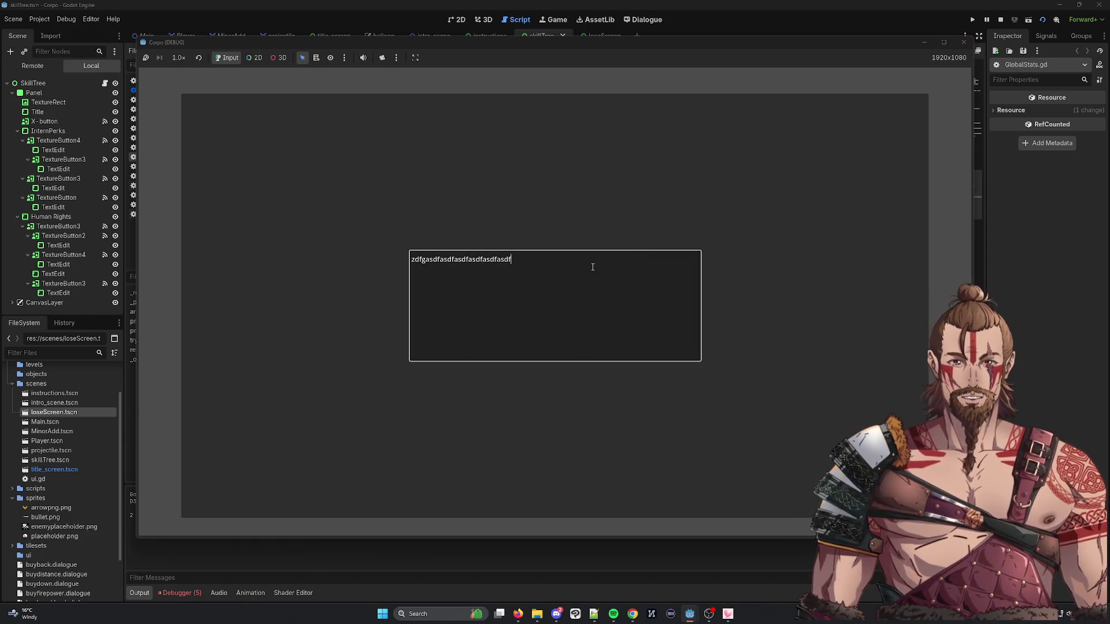
pyautogui.write('adsfasdf')
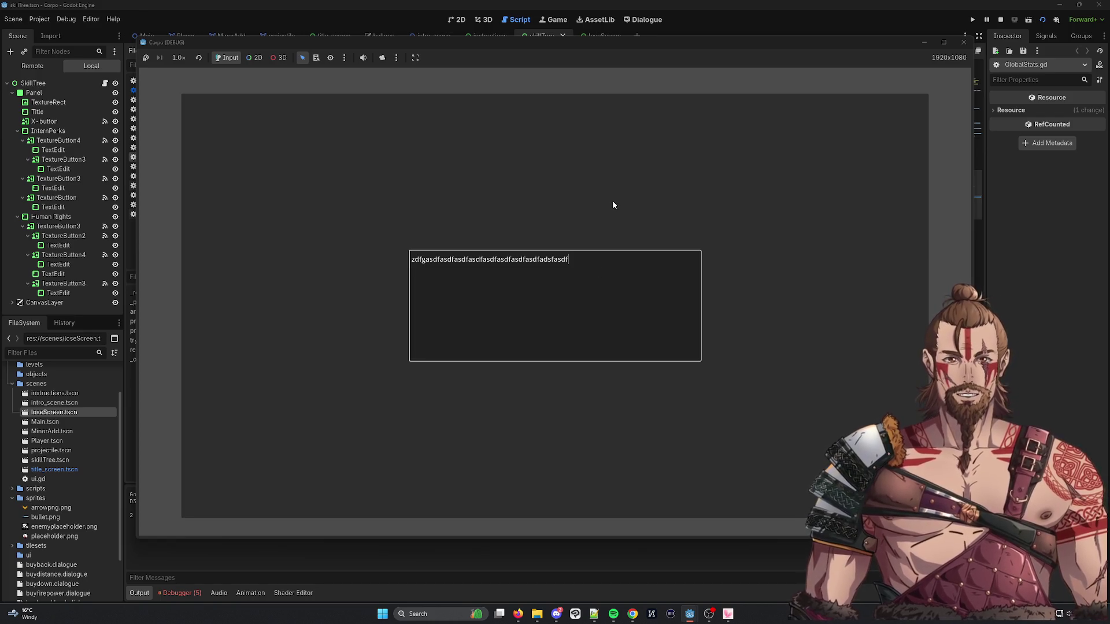
pyautogui.click(969, 41)
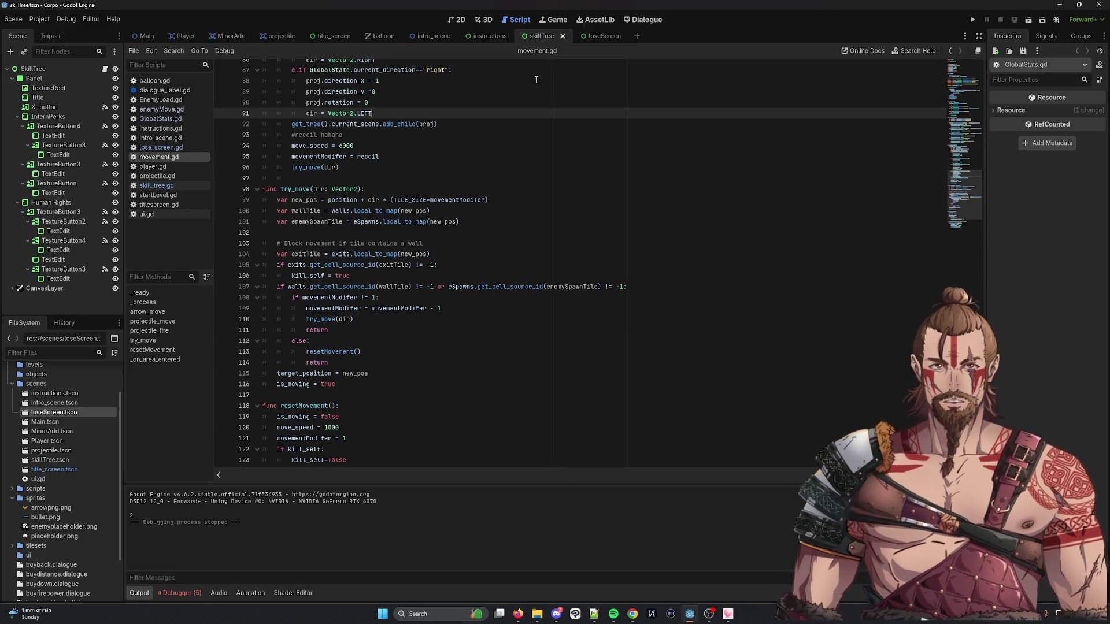
pyautogui.click(612, 36)
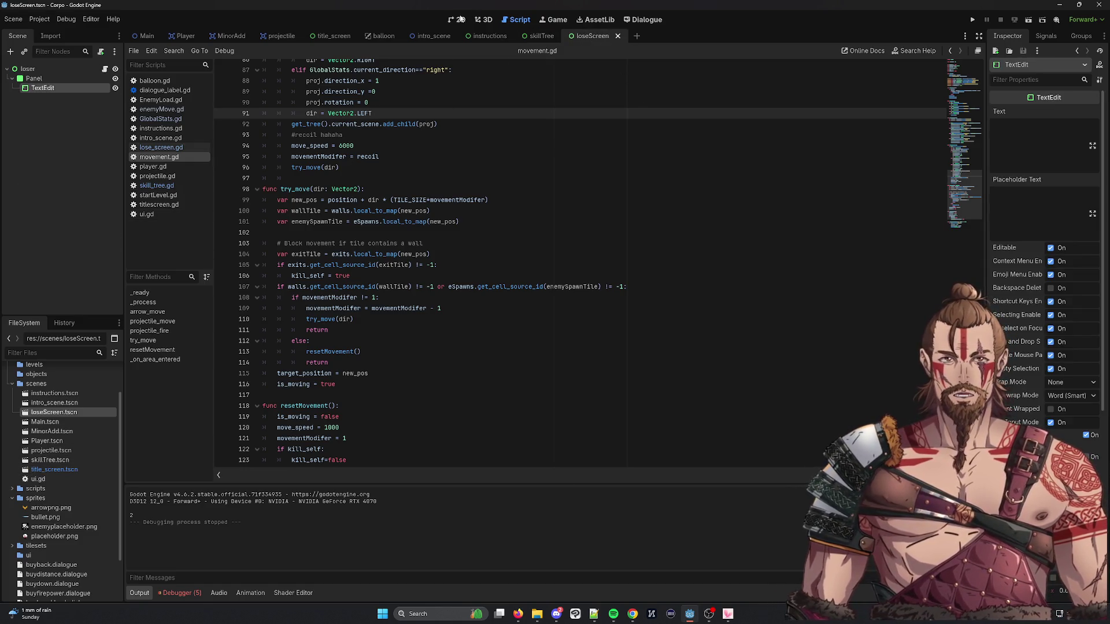
# Cut the TextEdit node out of the loseScreen Panel.
pyautogui.click(460, 19)
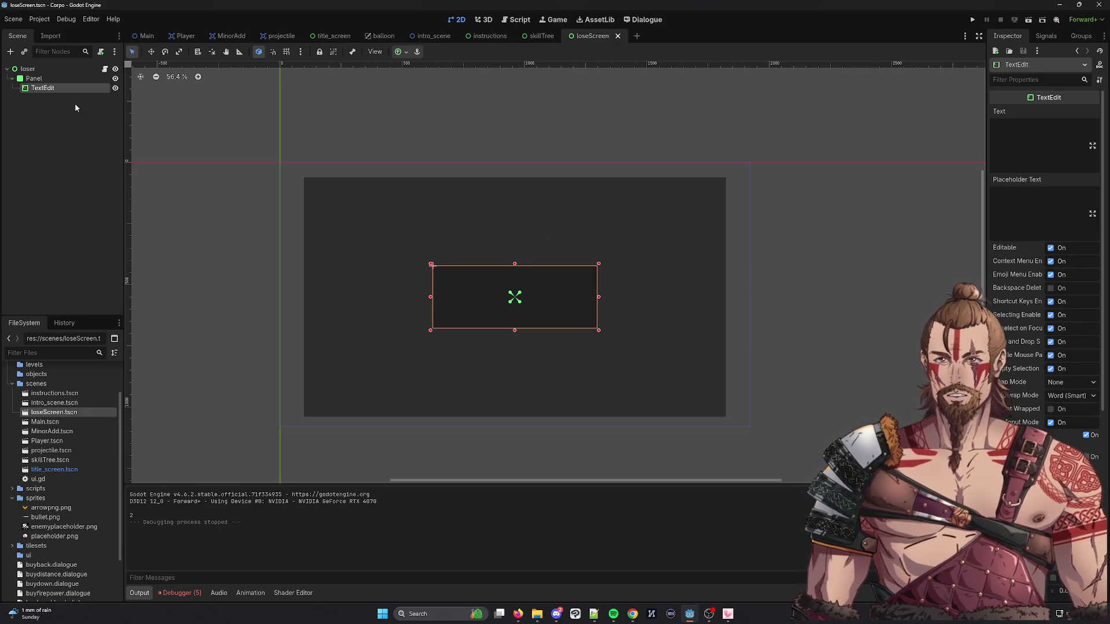
pyautogui.rightClick(64, 87)
pyautogui.click(121, 124)
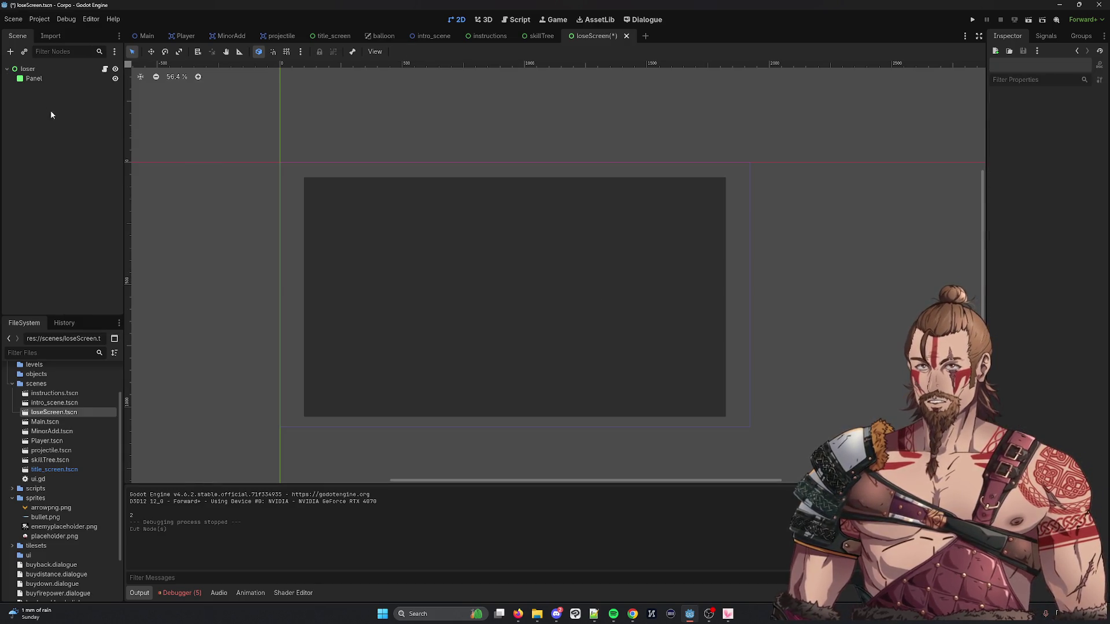
pyautogui.click(34, 79)
# Add a RichTextLabel node as a child of the Panel.
pyautogui.rightClick(66, 78)
pyautogui.click(92, 84)
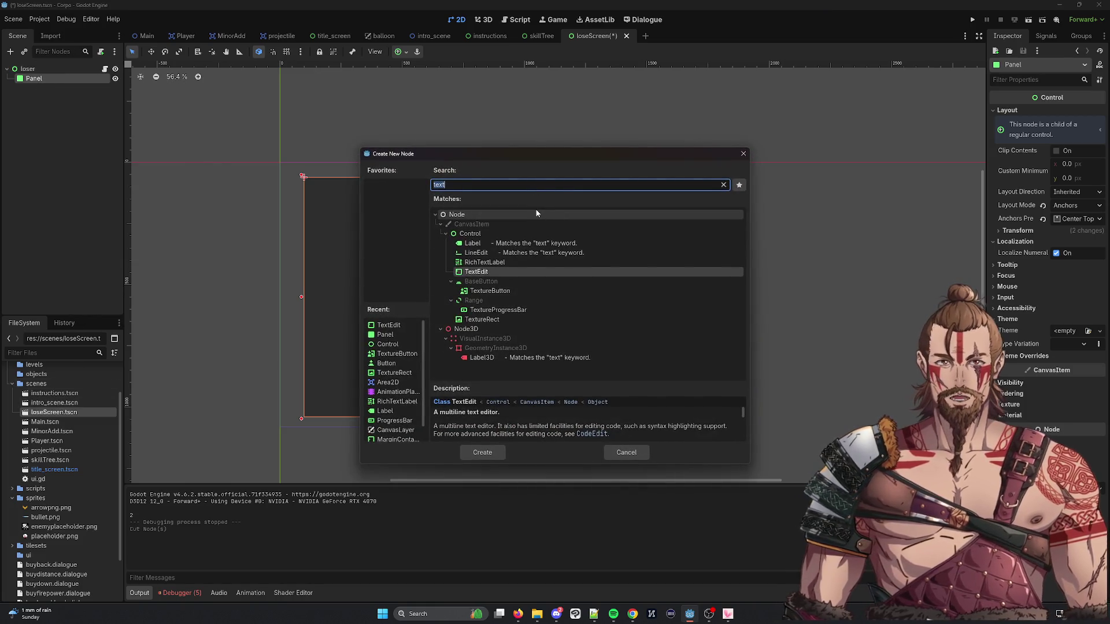
pyautogui.write('text')
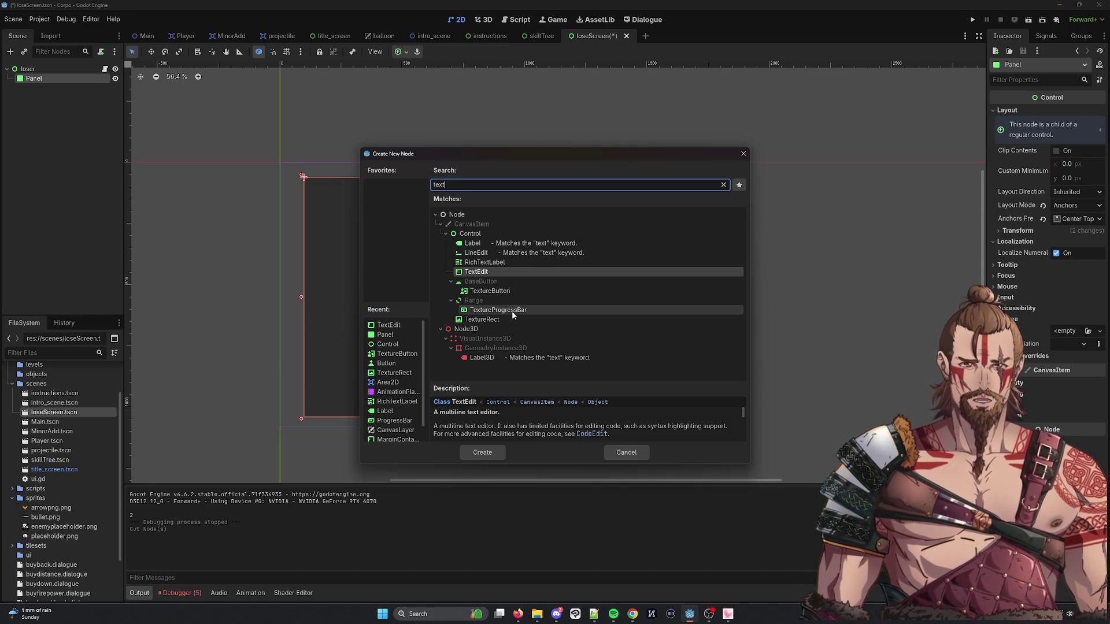
pyautogui.click(507, 261)
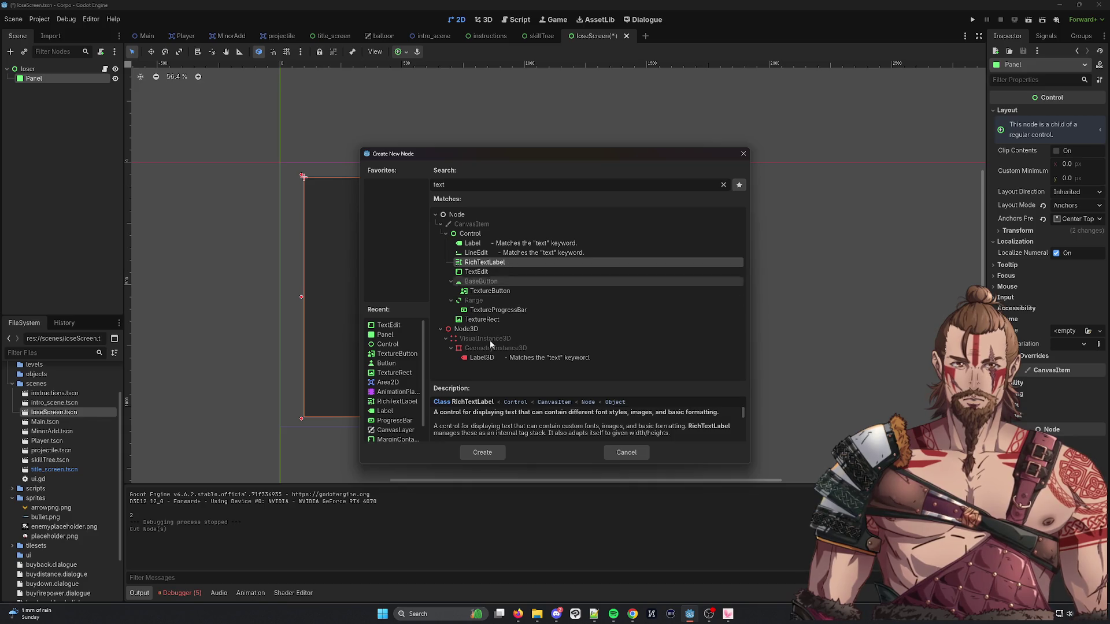
pyautogui.click(482, 453)
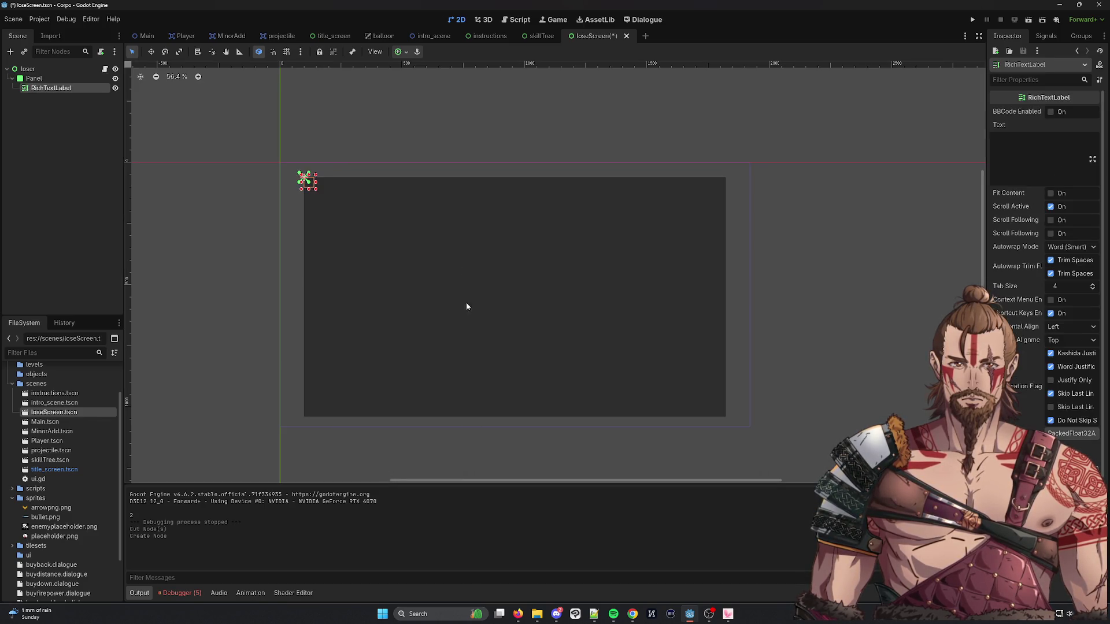
pyautogui.click(1042, 21)
# Test-run a scene, stop it, then enlarge the RichTextLabel and drag it into the panel.
pyautogui.doubleClick(458, 230)
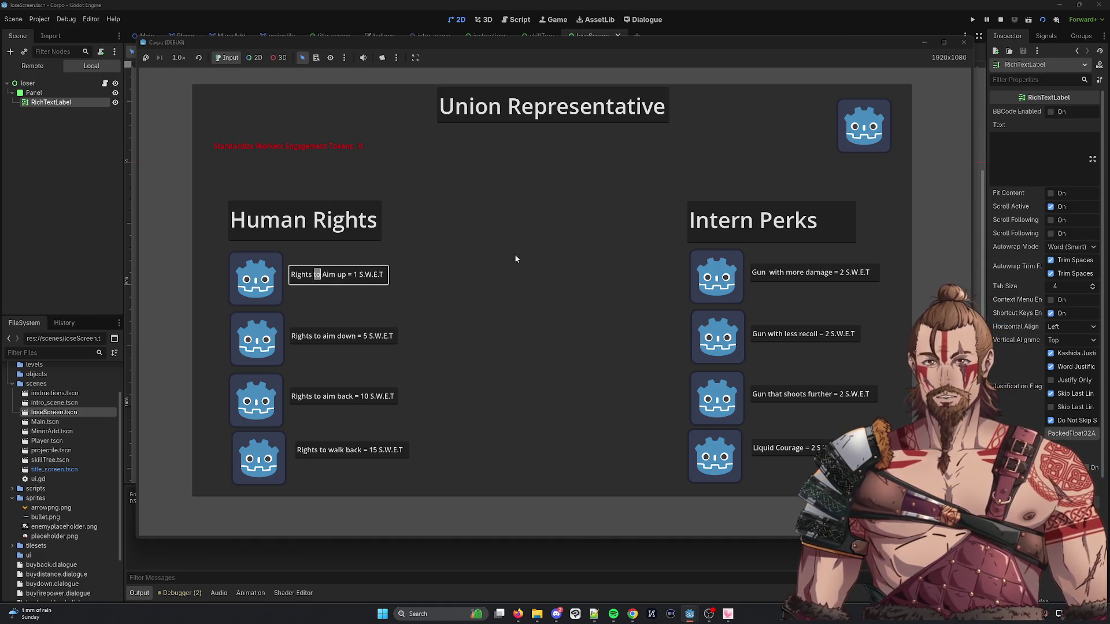
pyautogui.click(965, 43)
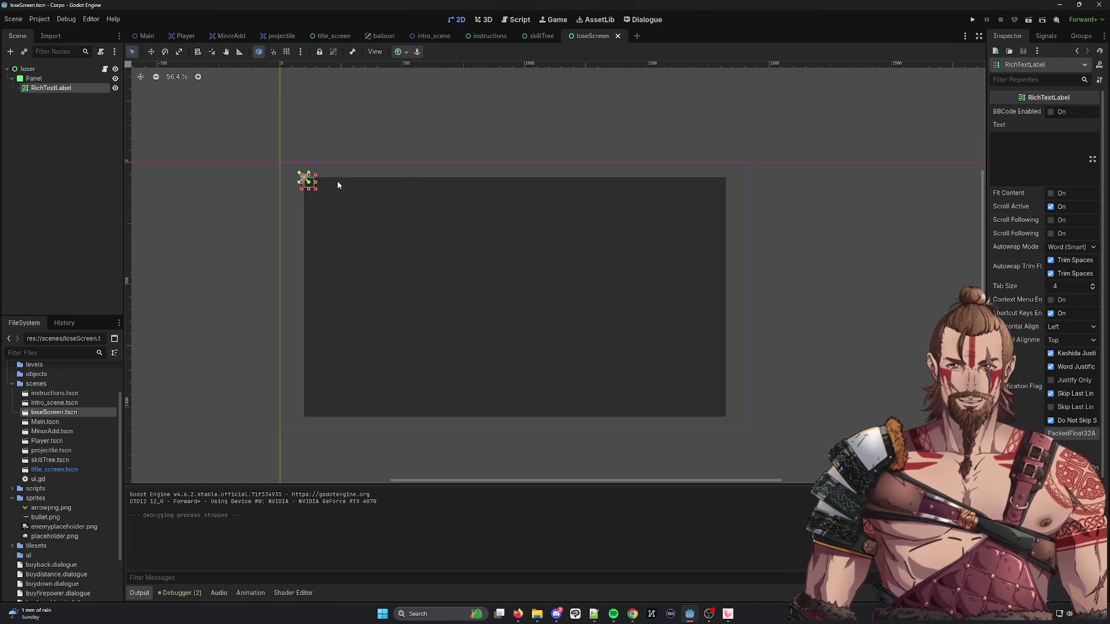
pyautogui.moveTo(326, 194)
pyautogui.mouseDown()
pyautogui.moveTo(492, 219)
pyautogui.moveTo(549, 213)
pyautogui.moveTo(496, 206)
pyautogui.moveTo(505, 201)
pyautogui.mouseUp()
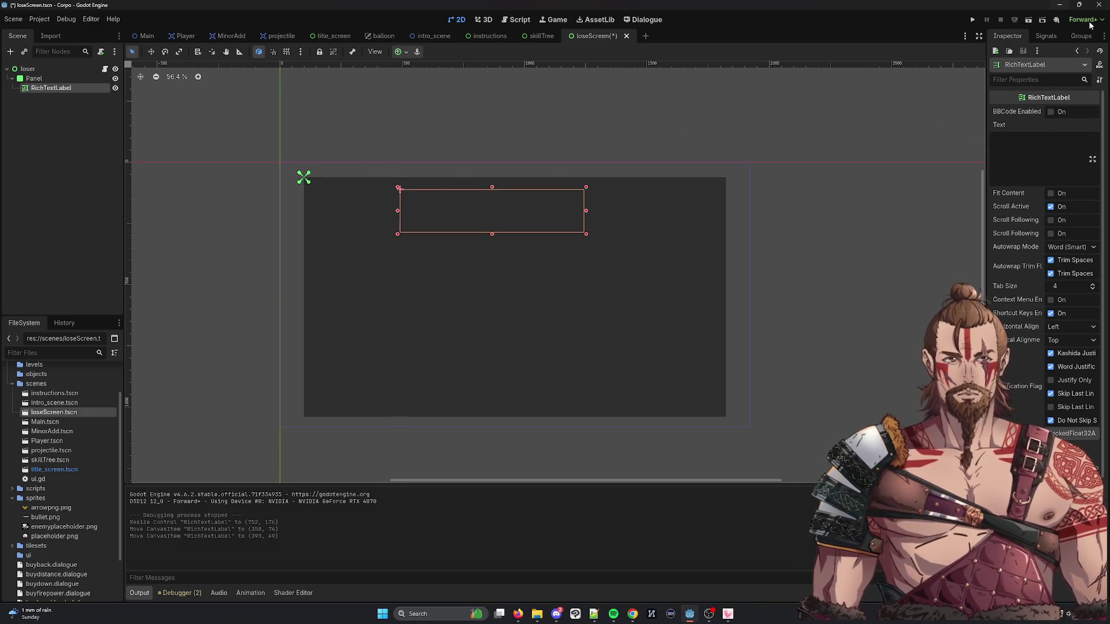
# Run loseScreen.tscn to check the label, then nudge it to position (464, 93).
pyautogui.click(1044, 21)
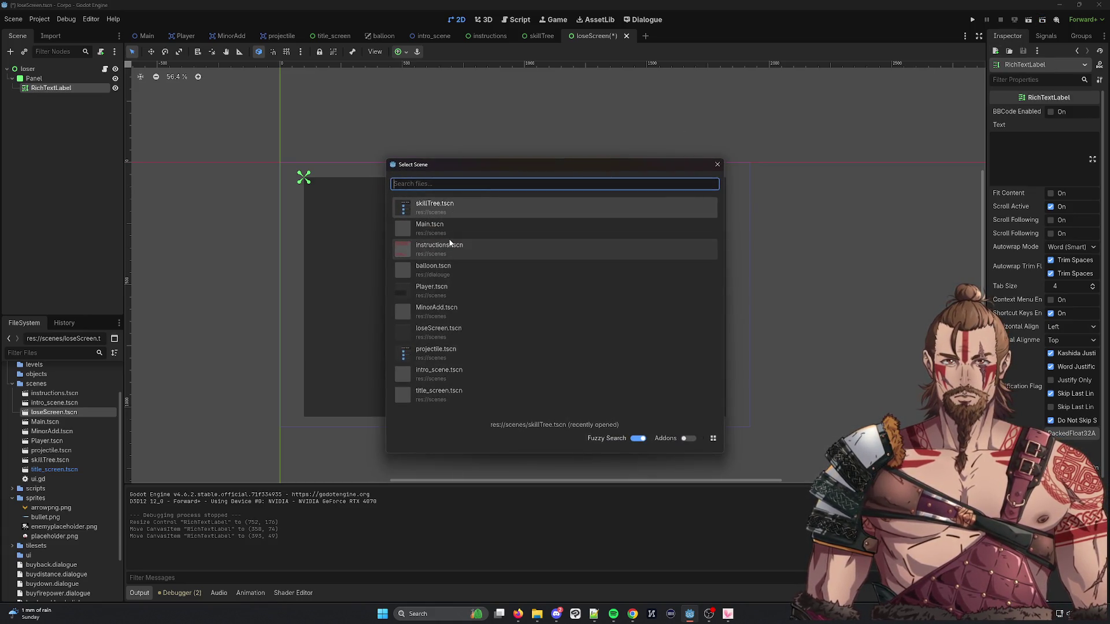
pyautogui.click(449, 336)
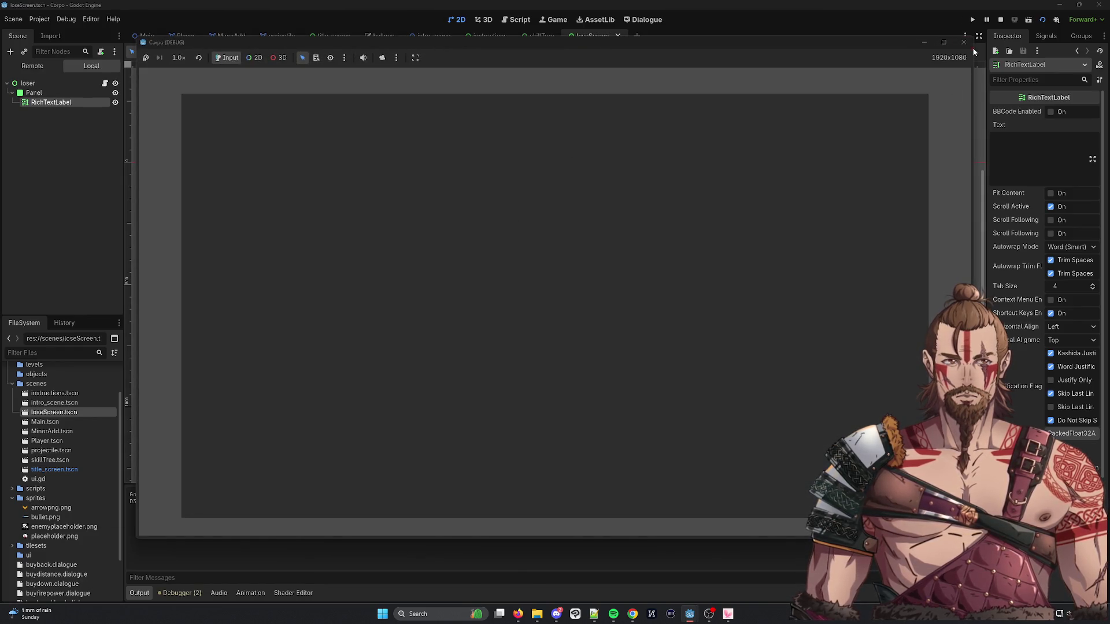
pyautogui.click(1001, 20)
pyautogui.moveTo(514, 231); pyautogui.dragTo(531, 242)
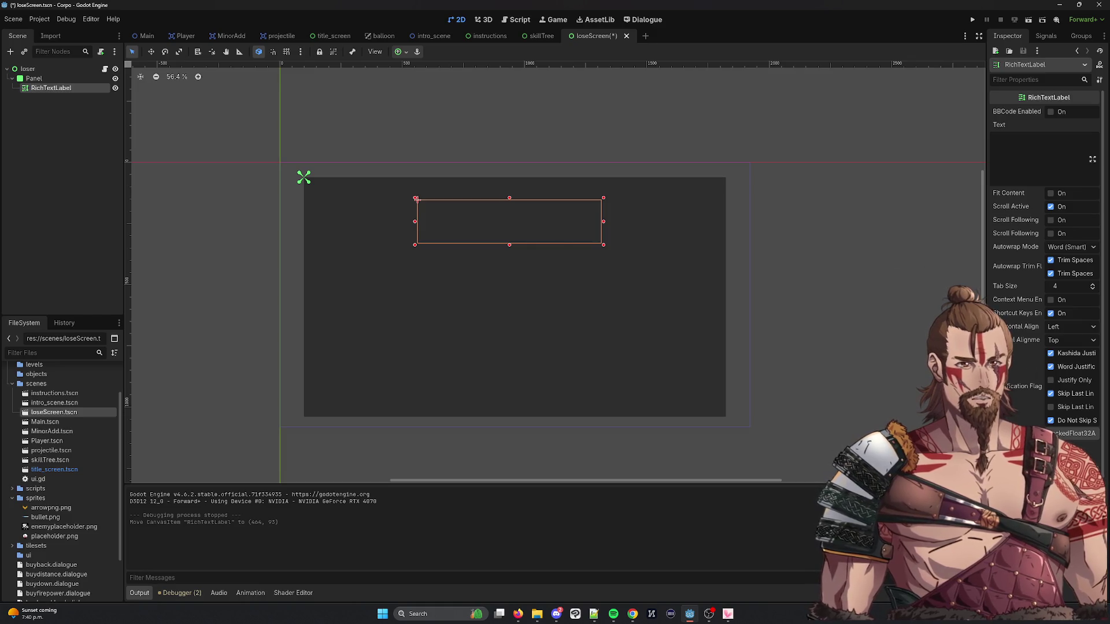
pyautogui.scroll(-3, 1040, 231)
# Apply the Center anchors preset so the RichTextLabel sits centred in the Panel.
pyautogui.click(417, 199)
pyautogui.click(1020, 354)
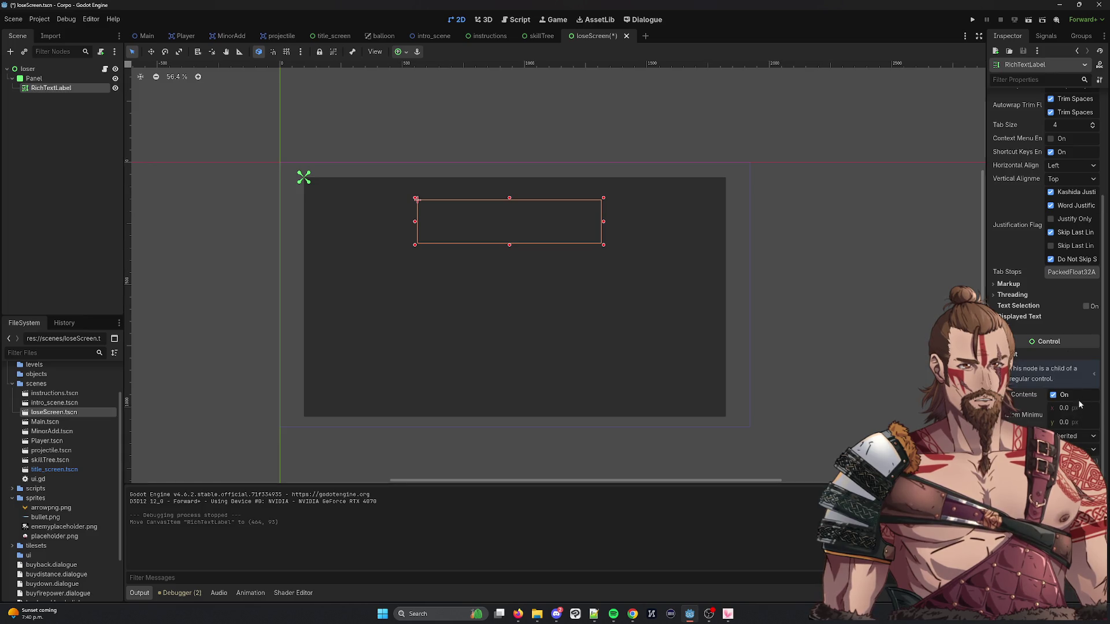
pyautogui.click(1070, 462)
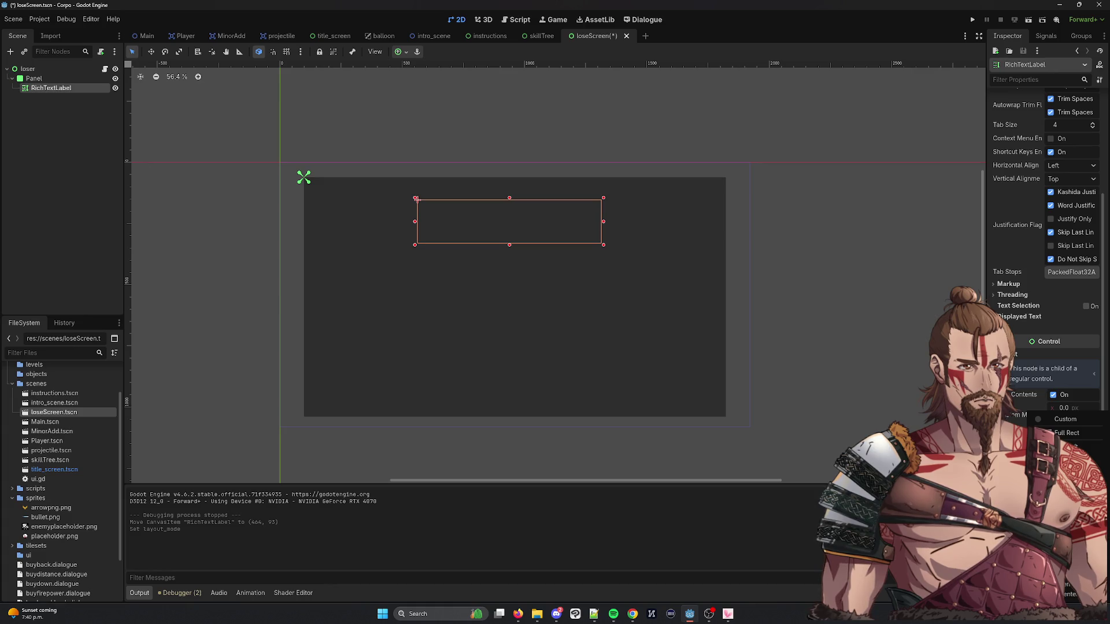
pyautogui.click(1064, 558)
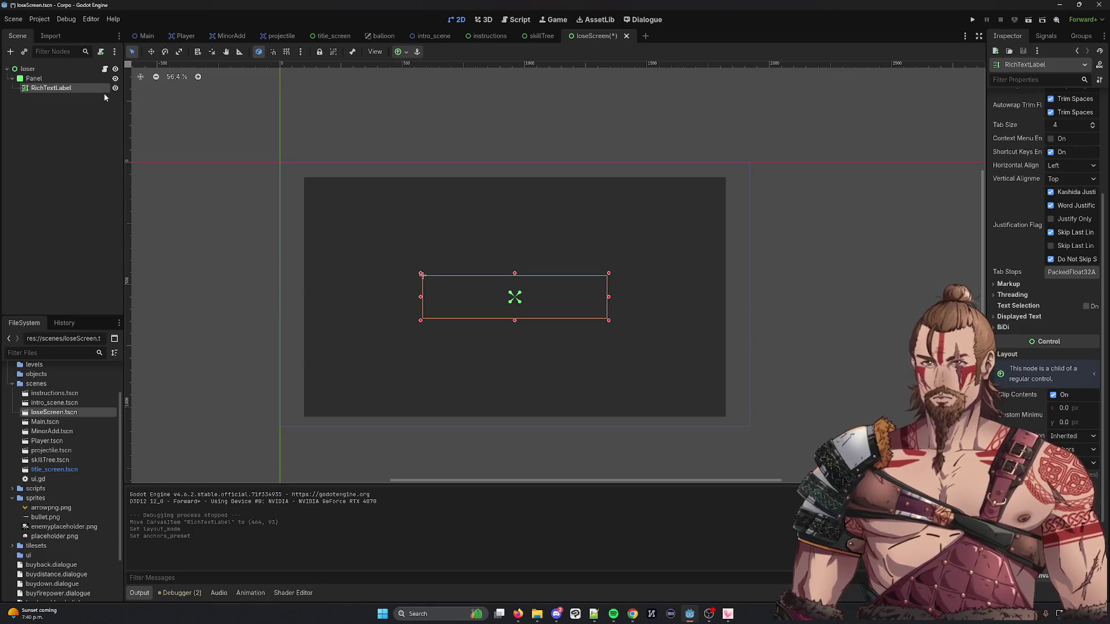
pyautogui.click(50, 77)
pyautogui.rightClick(50, 74)
# Create a TextureButton as a child of the Panel.
pyautogui.click(89, 83)
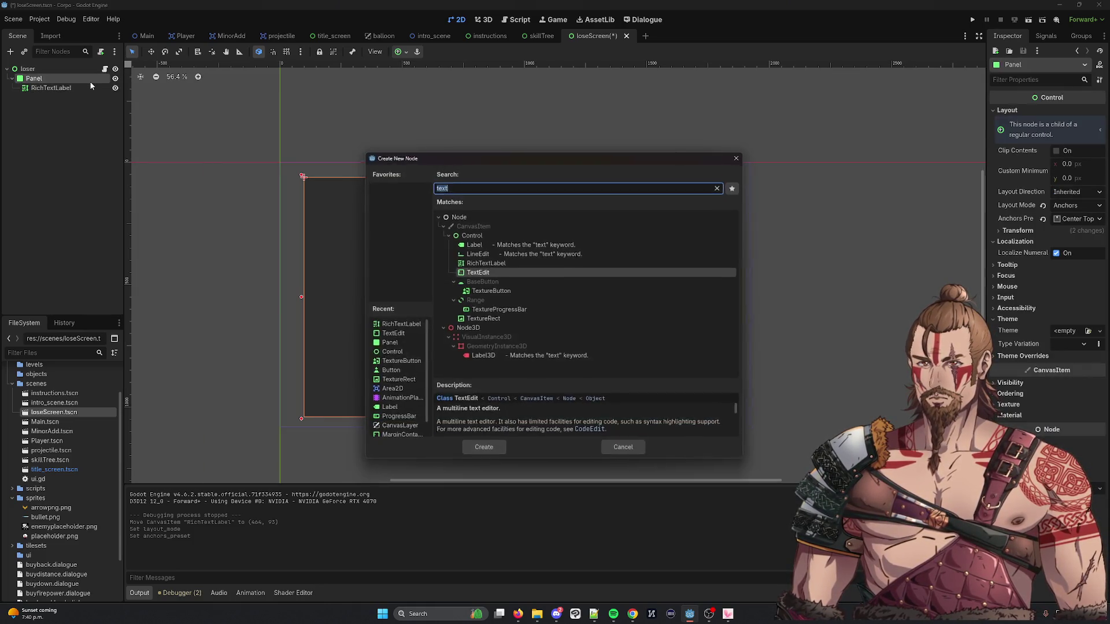
pyautogui.write('text')
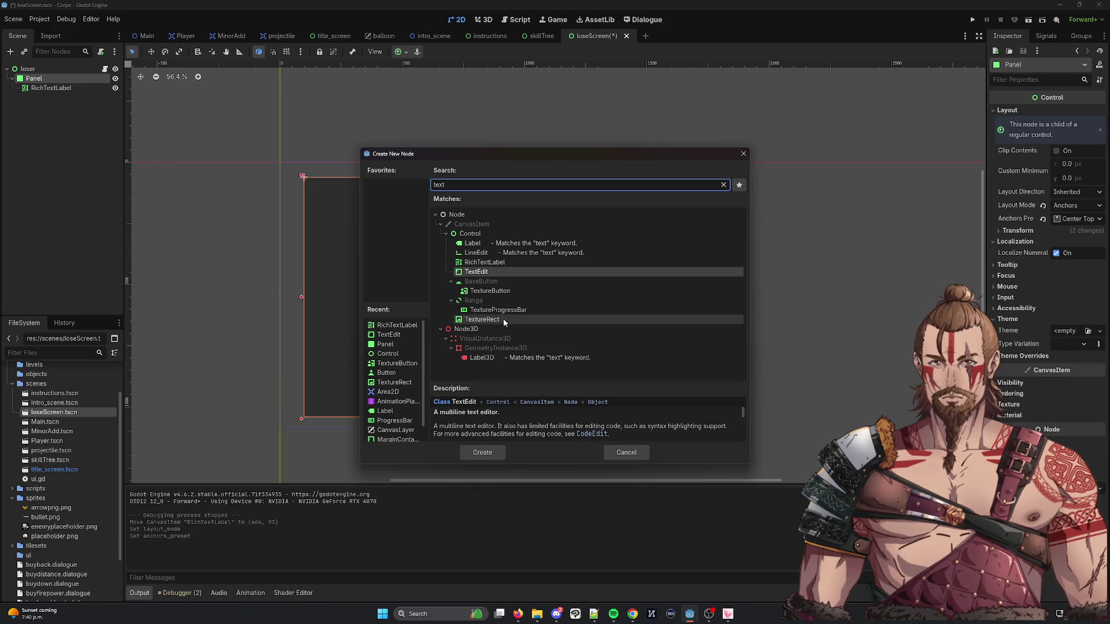
pyautogui.write('b')
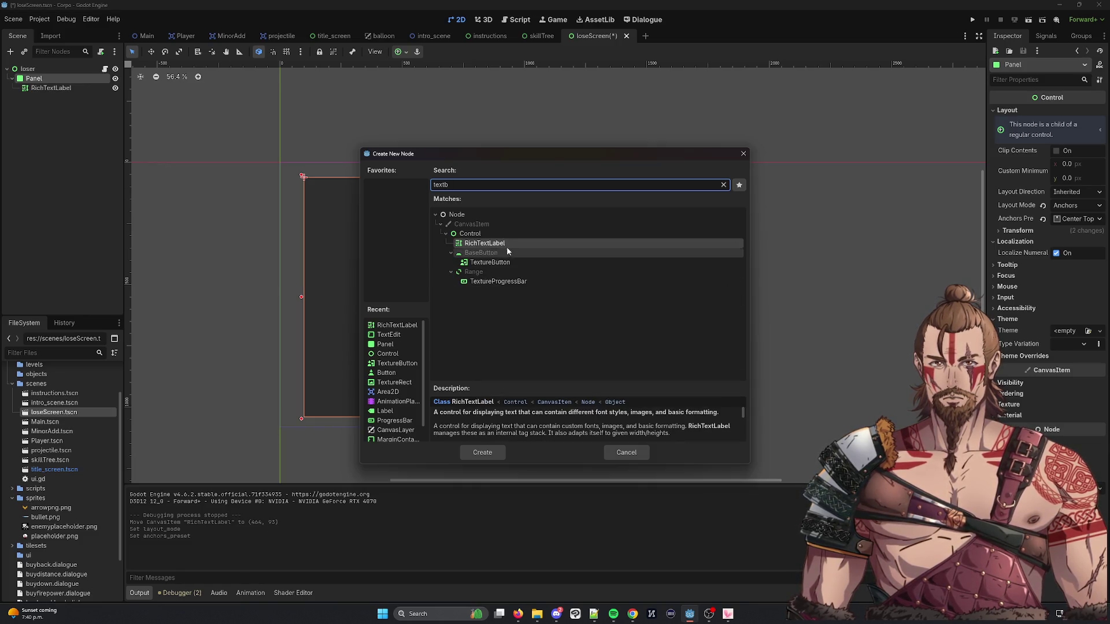
pyautogui.doubleClick(500, 262)
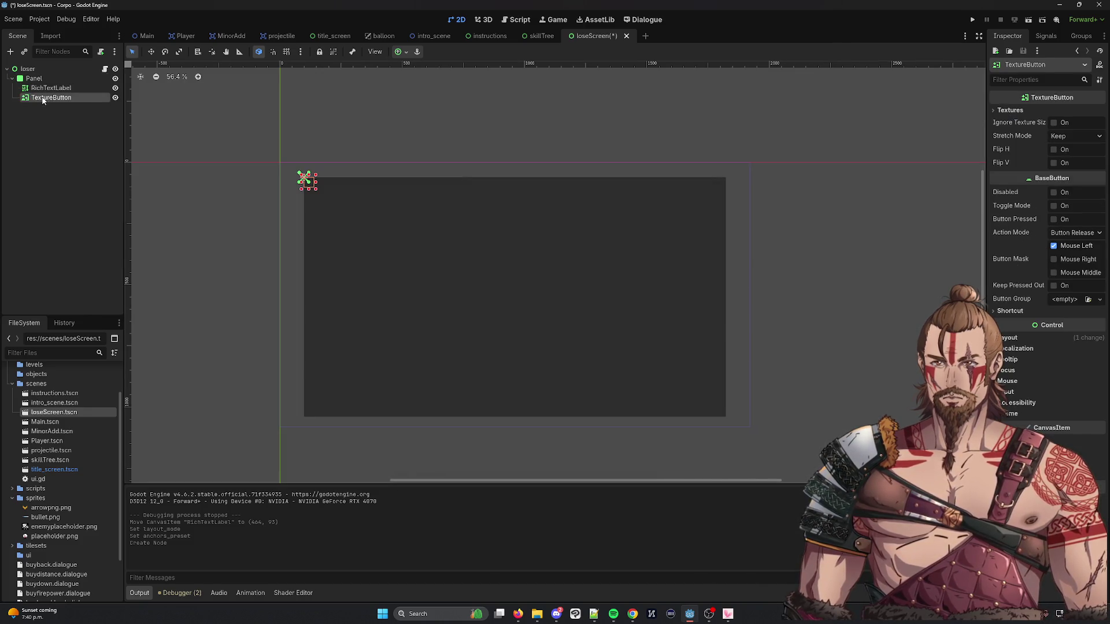
# Rename the TextureButton to 'lose button' and nest it under the RichTextLabel.
pyautogui.rightClick(49, 99)
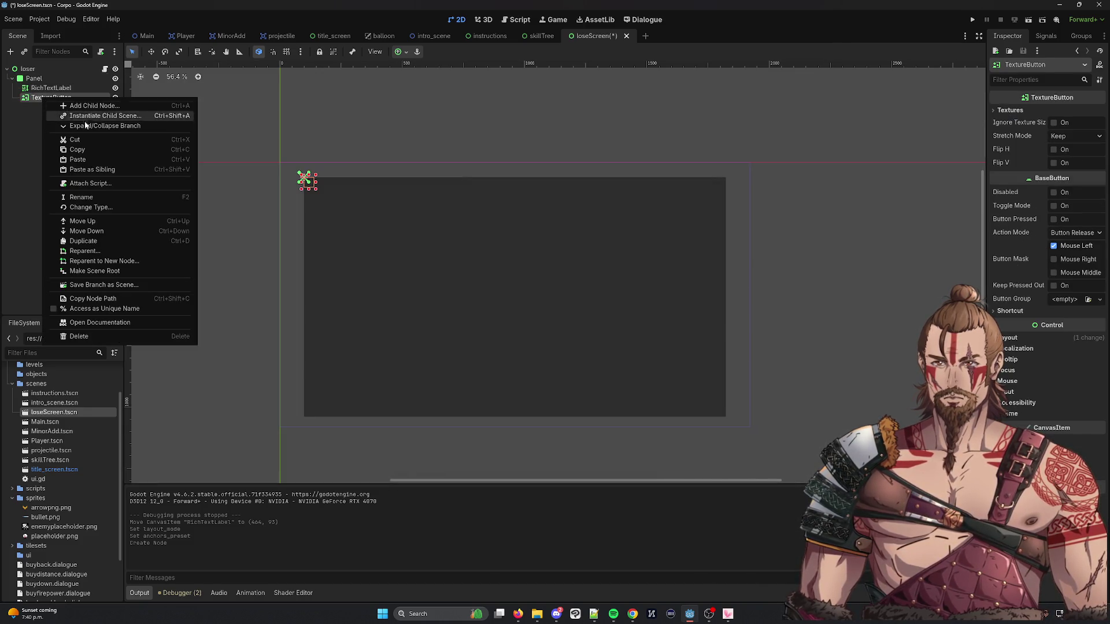
pyautogui.click(102, 197)
pyautogui.write('lose button')
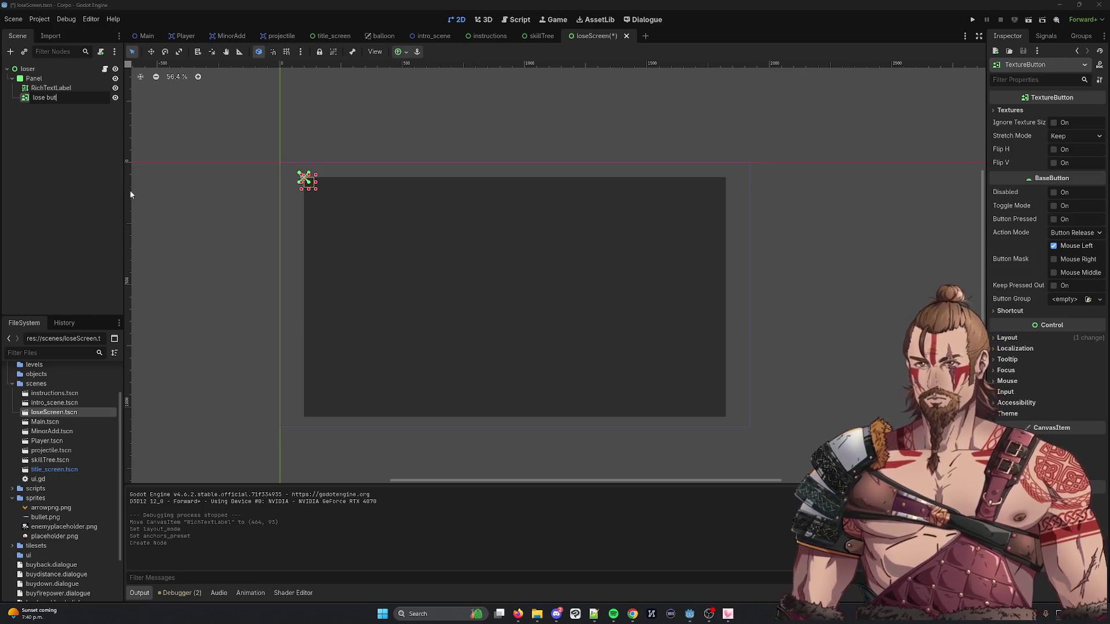
pyautogui.press('Return')
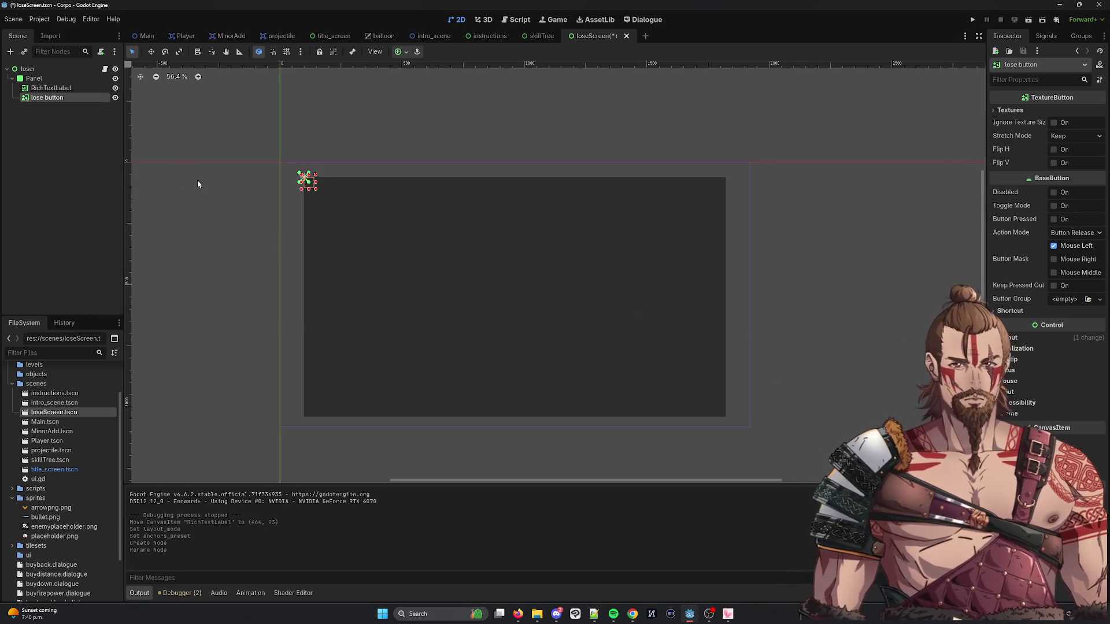
pyautogui.moveTo(46, 97); pyautogui.dragTo(67, 91)
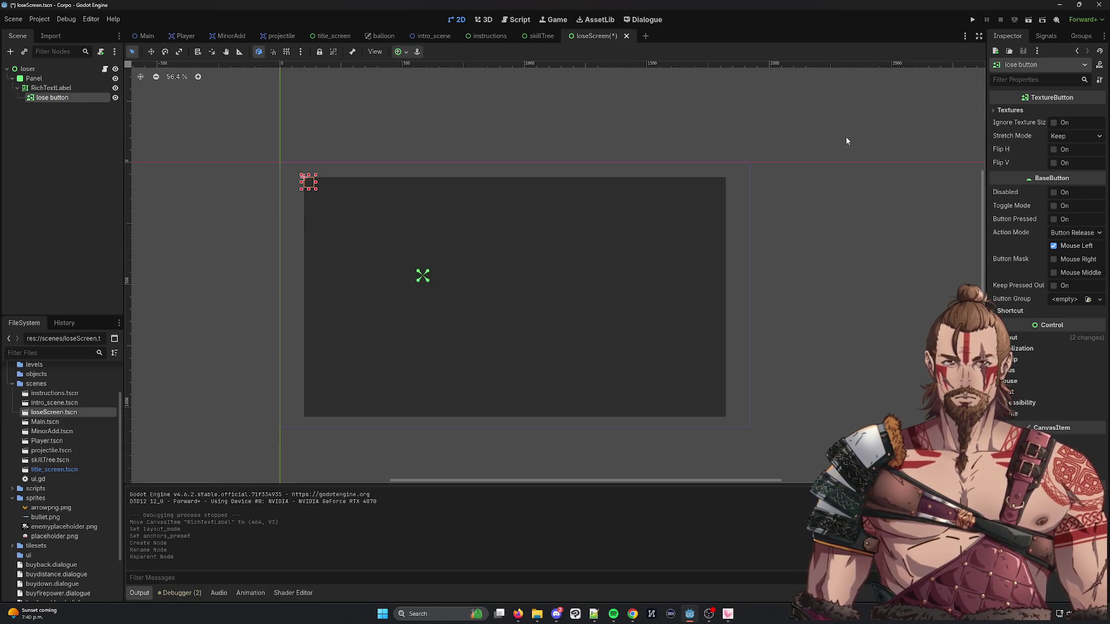
# Set the RichTextLabel's text to 'this is a test'.
pyautogui.click(57, 88)
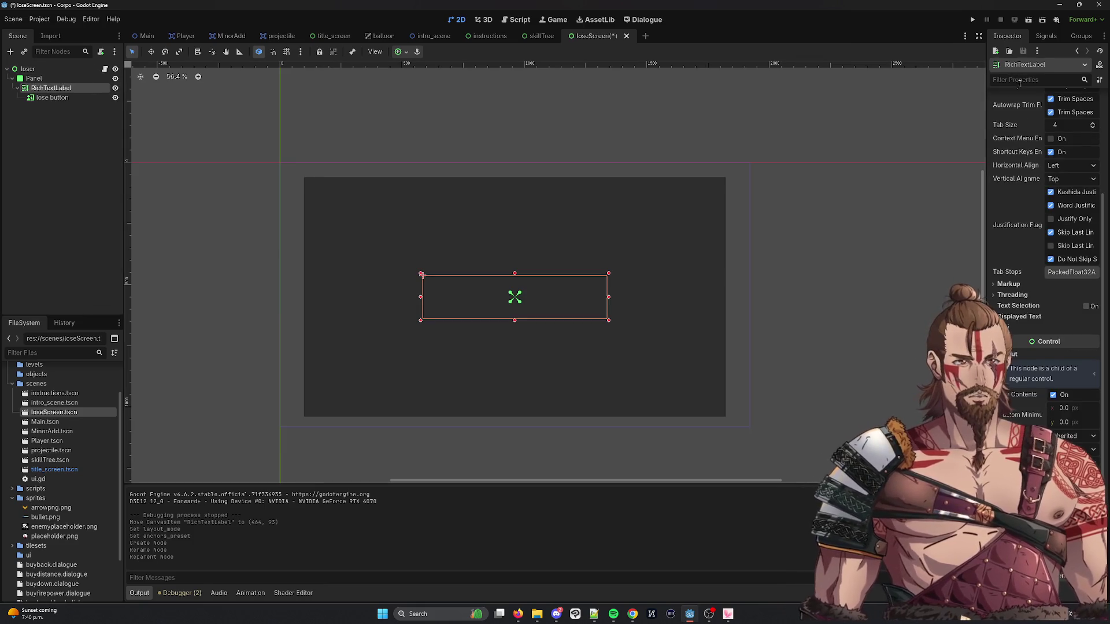
pyautogui.scroll(10, 1018, 109)
pyautogui.click(994, 142)
pyautogui.write('this is a test')
pyautogui.hotkey('ctrl', 'a')
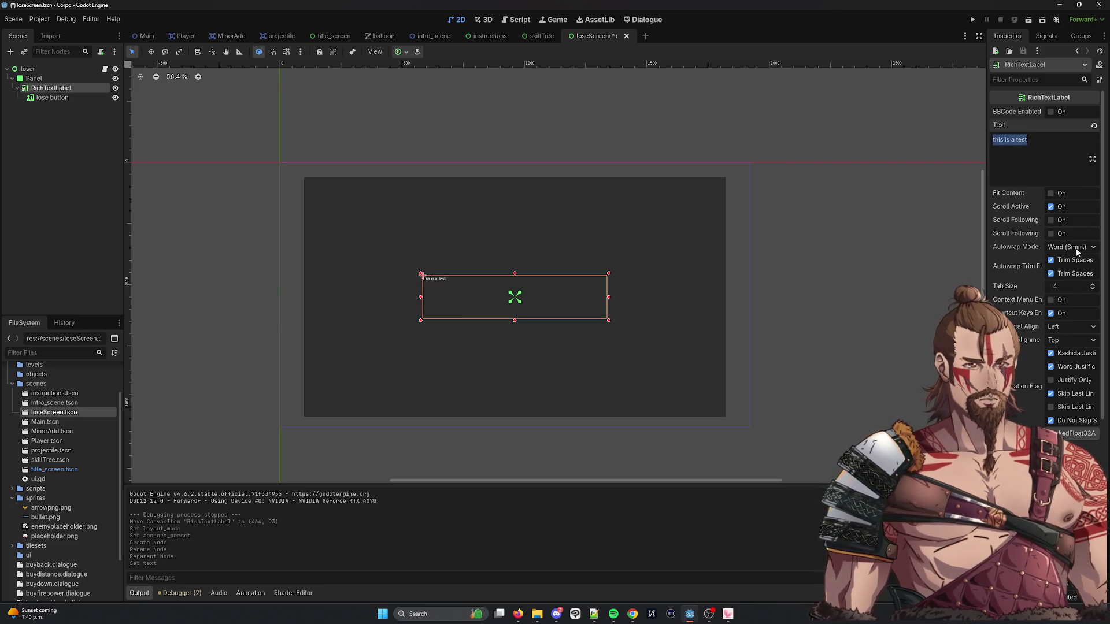
pyautogui.click(1077, 251)
pyautogui.click(1077, 251)
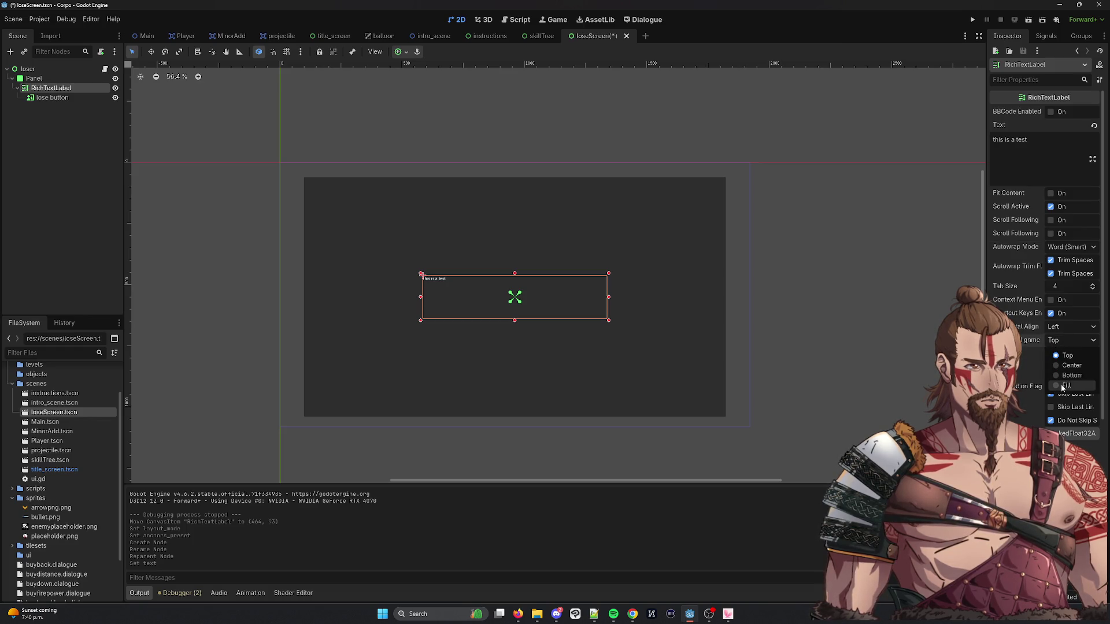
# Keep the label's vertical alignment at Top and set horizontal alignment to Center.
pyautogui.click(1063, 386)
pyautogui.click(1074, 342)
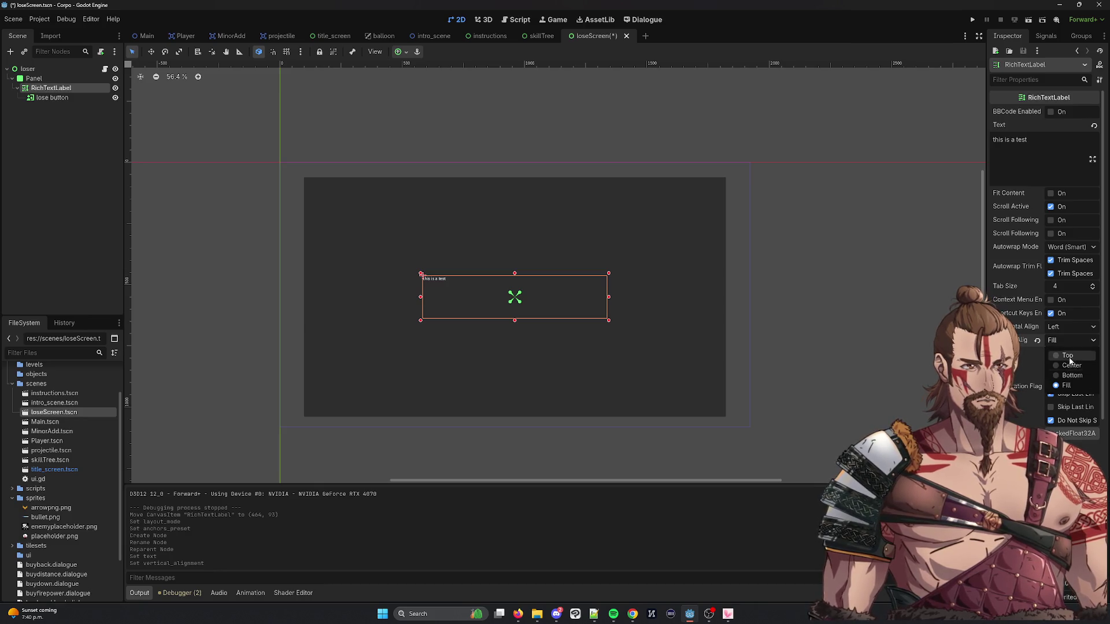
pyautogui.click(1068, 355)
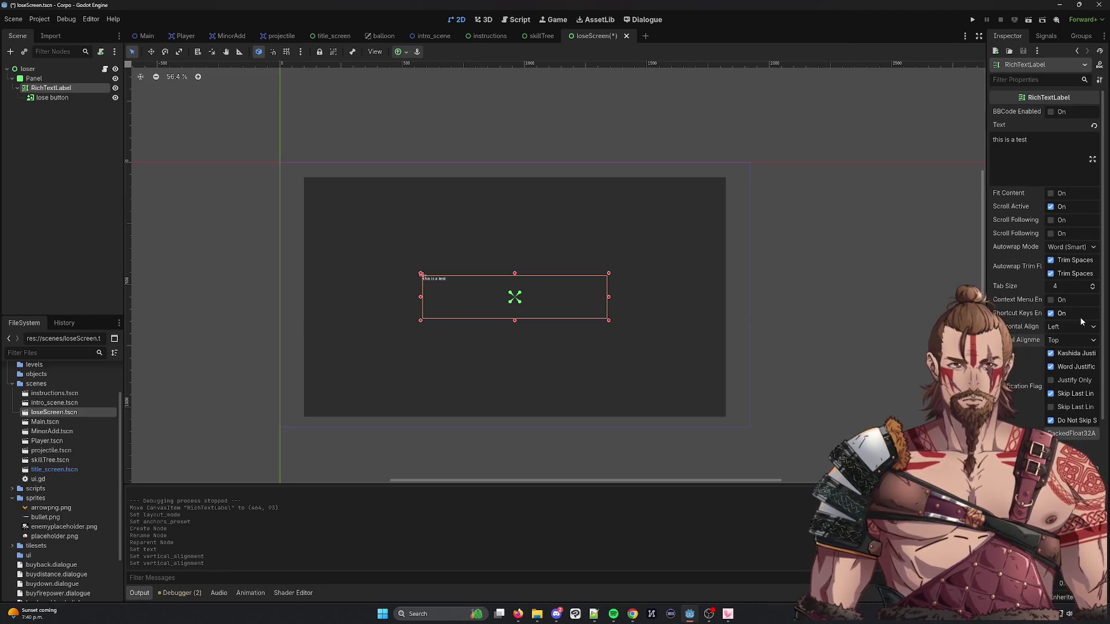
pyautogui.click(1067, 332)
pyautogui.click(1063, 371)
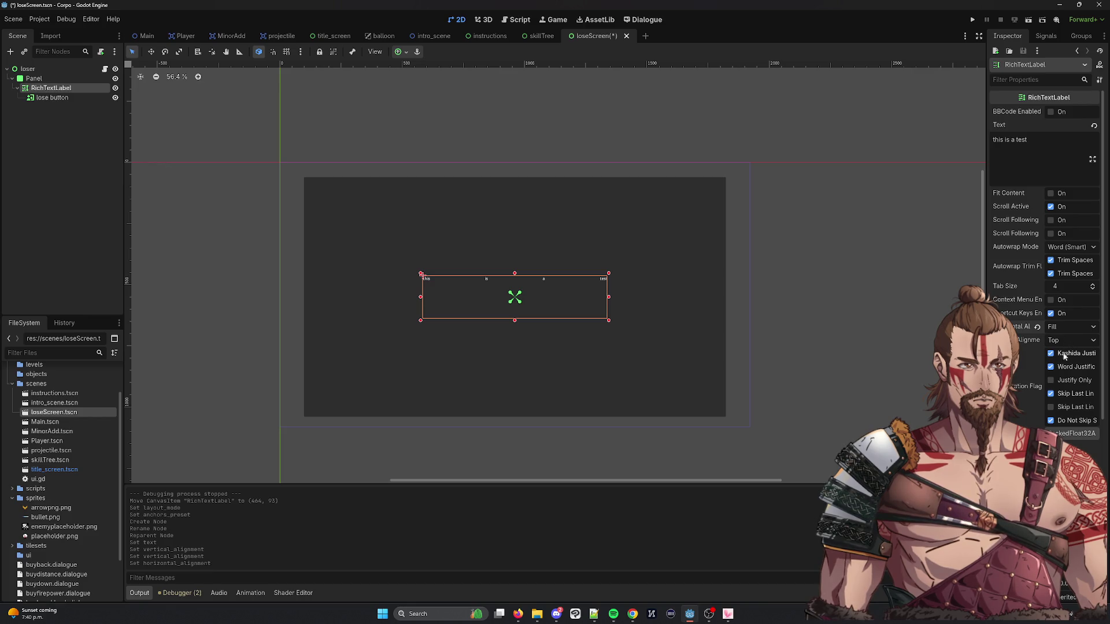
pyautogui.click(1052, 354)
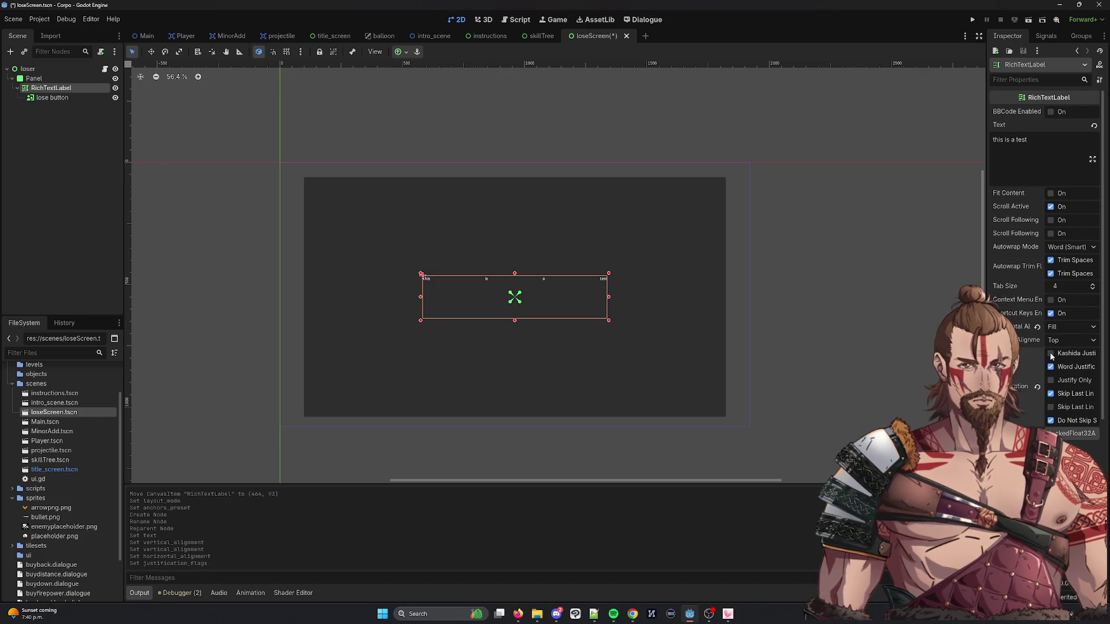
pyautogui.click(1066, 327)
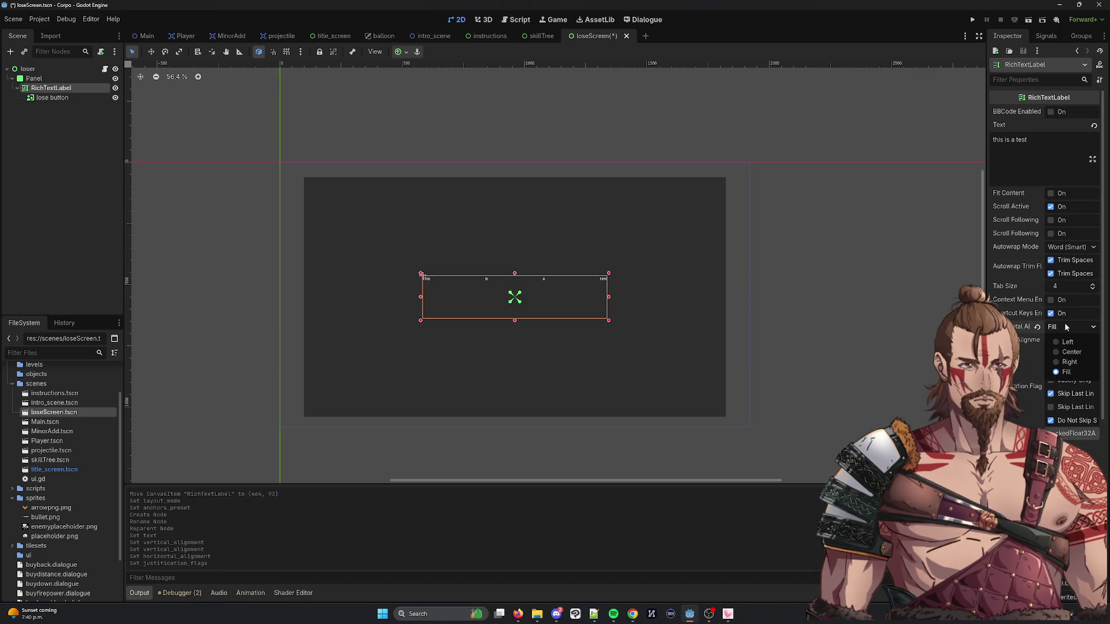
pyautogui.click(1068, 353)
pyautogui.press('Escape')
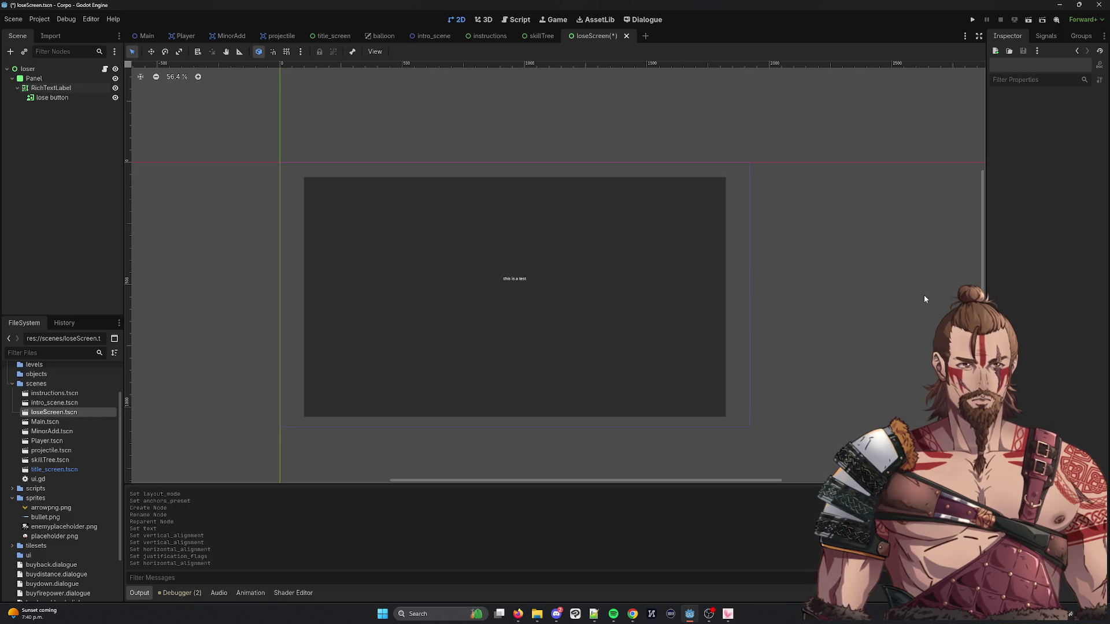
pyautogui.click(520, 278)
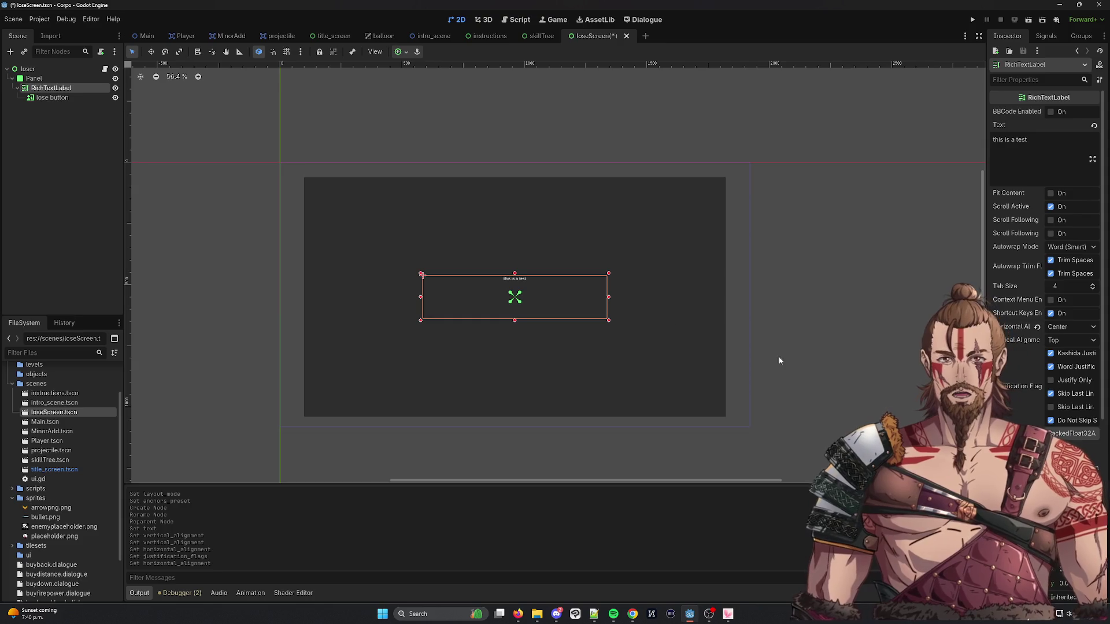
pyautogui.click(52, 97)
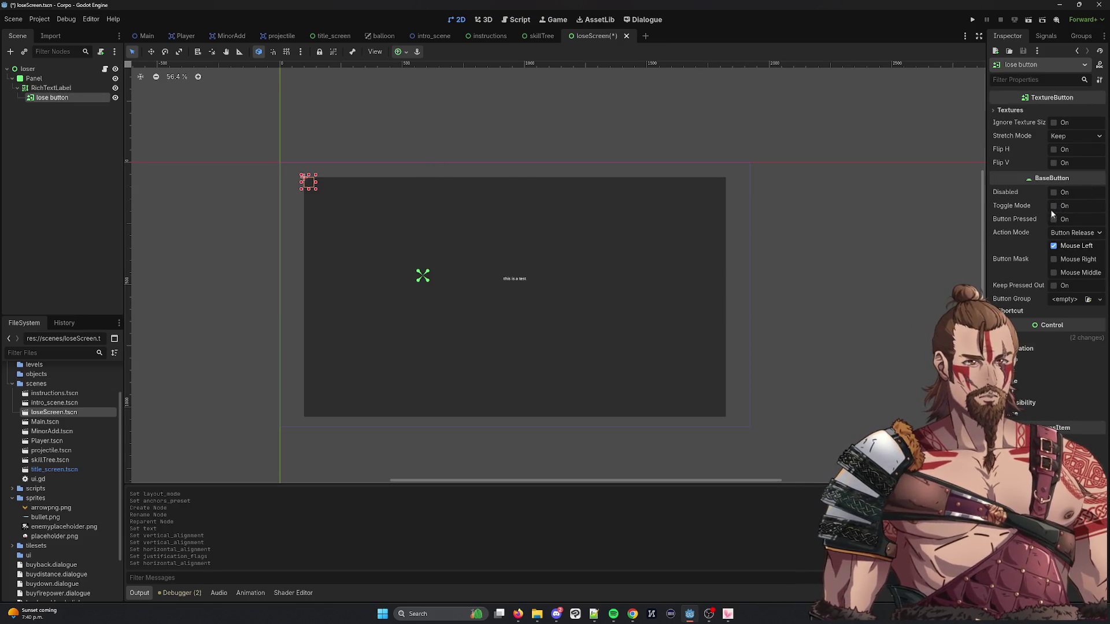
# Set icon.svg as the lose button's Normal texture.
pyautogui.click(995, 111)
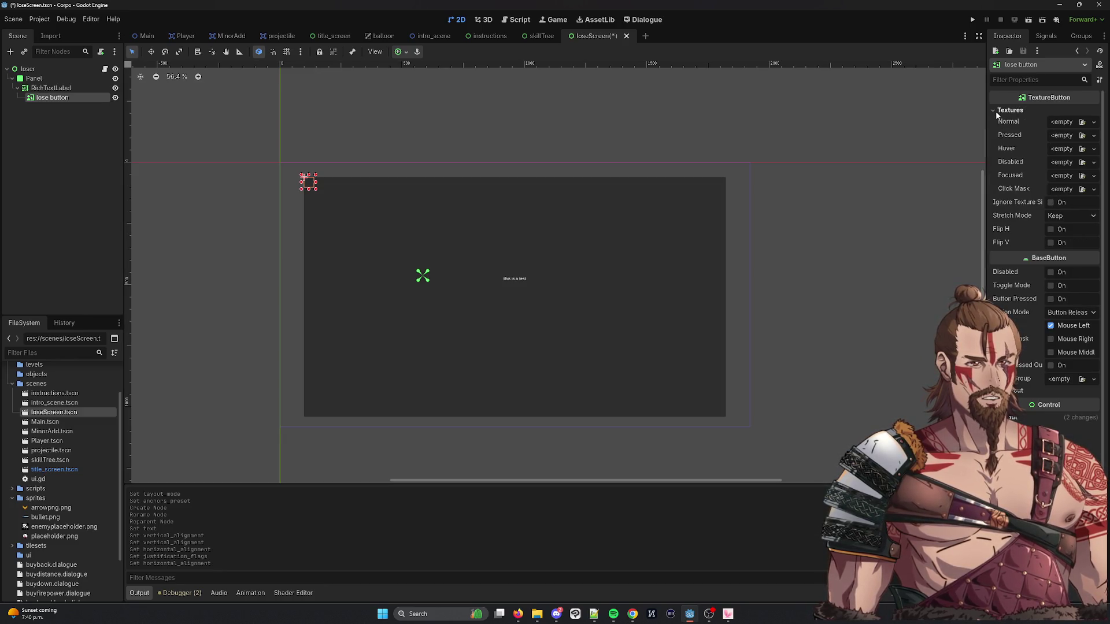
pyautogui.scroll(-2, 35, 555)
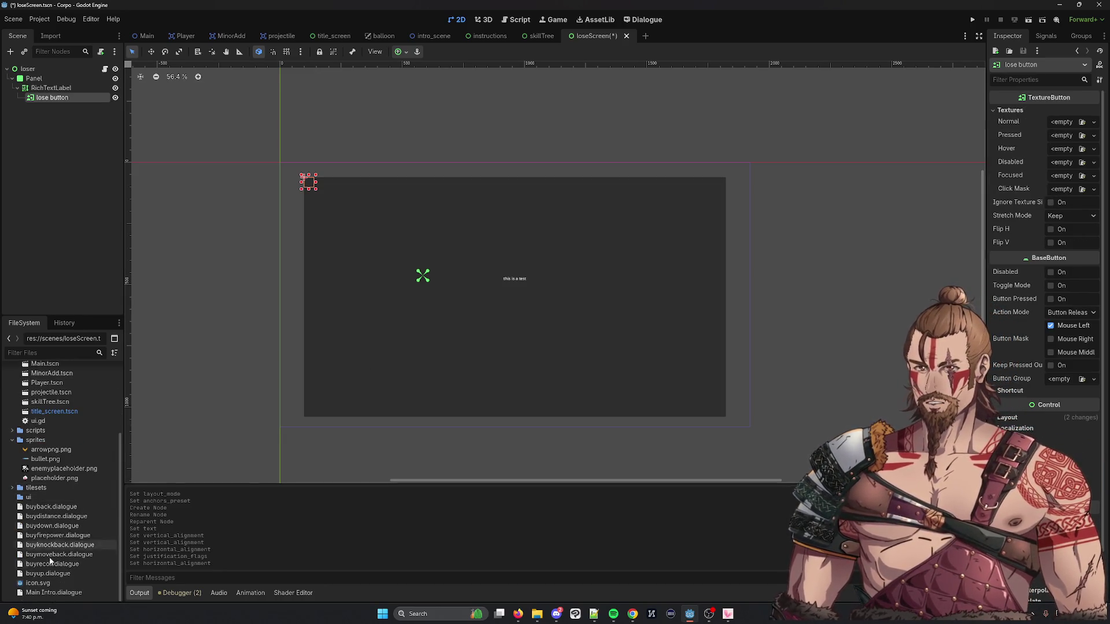
pyautogui.moveTo(30, 583)
pyautogui.mouseDown()
pyautogui.moveTo(315, 550)
pyautogui.moveTo(1067, 125)
pyautogui.mouseUp()
pyautogui.moveTo(328, 205)
pyautogui.mouseDown()
pyautogui.moveTo(500, 353)
pyautogui.moveTo(530, 281)
pyautogui.moveTo(514, 393)
pyautogui.moveTo(366, 409)
pyautogui.moveTo(578, 382)
pyautogui.moveTo(513, 434)
pyautogui.moveTo(534, 397)
pyautogui.moveTo(530, 414)
pyautogui.mouseUp()
pyautogui.scroll(4, 503, 337)
pyautogui.scroll(-4, 513, 434)
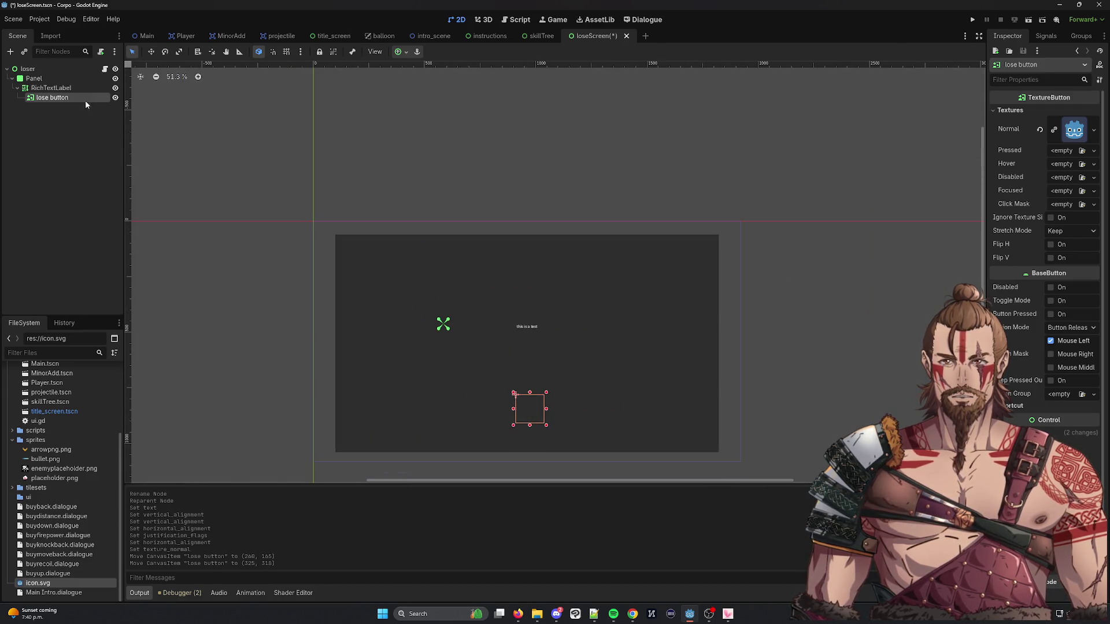
# Reparent the lose button under Panel above RichTextLabel and position it at (802, 532).
pyautogui.click(51, 88)
pyautogui.click(34, 79)
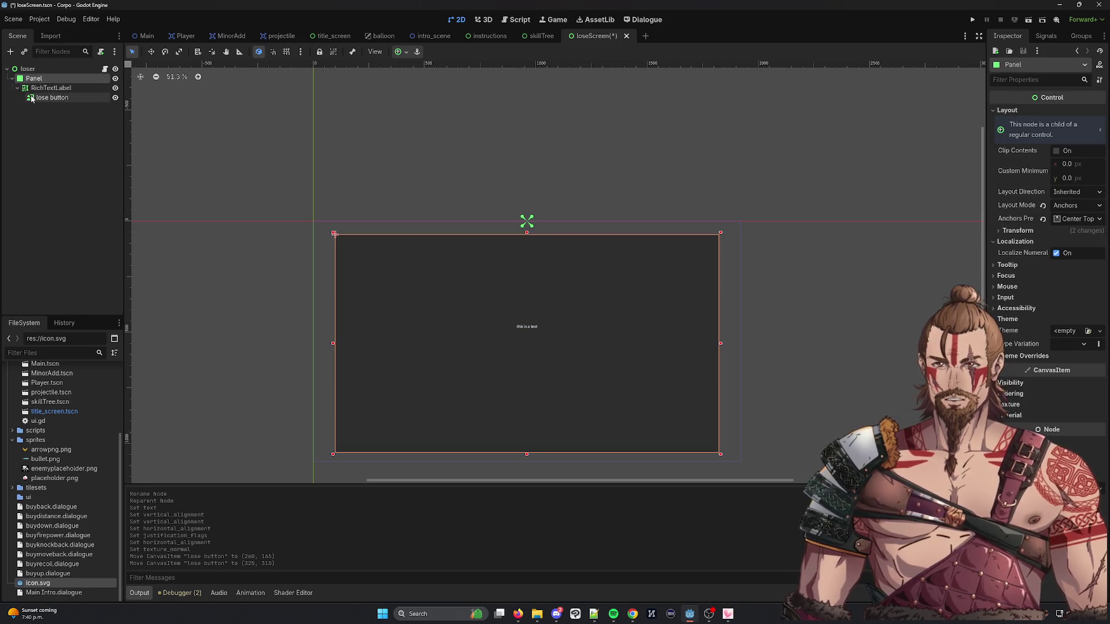
pyautogui.click(32, 98)
pyautogui.moveTo(531, 408)
pyautogui.mouseDown()
pyautogui.moveTo(448, 302)
pyautogui.moveTo(472, 335)
pyautogui.moveTo(501, 328)
pyautogui.moveTo(408, 253)
pyautogui.mouseUp()
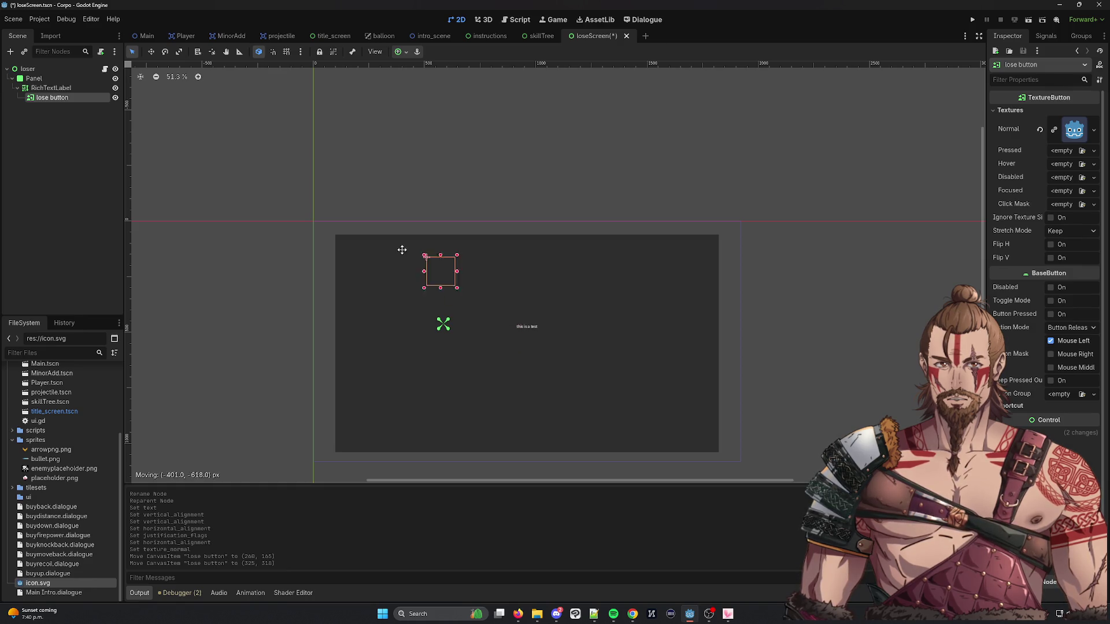
pyautogui.moveTo(291, 198); pyautogui.dragTo(491, 309)
pyautogui.moveTo(492, 375)
pyautogui.mouseDown()
pyautogui.moveTo(541, 379)
pyautogui.moveTo(539, 405)
pyautogui.mouseUp()
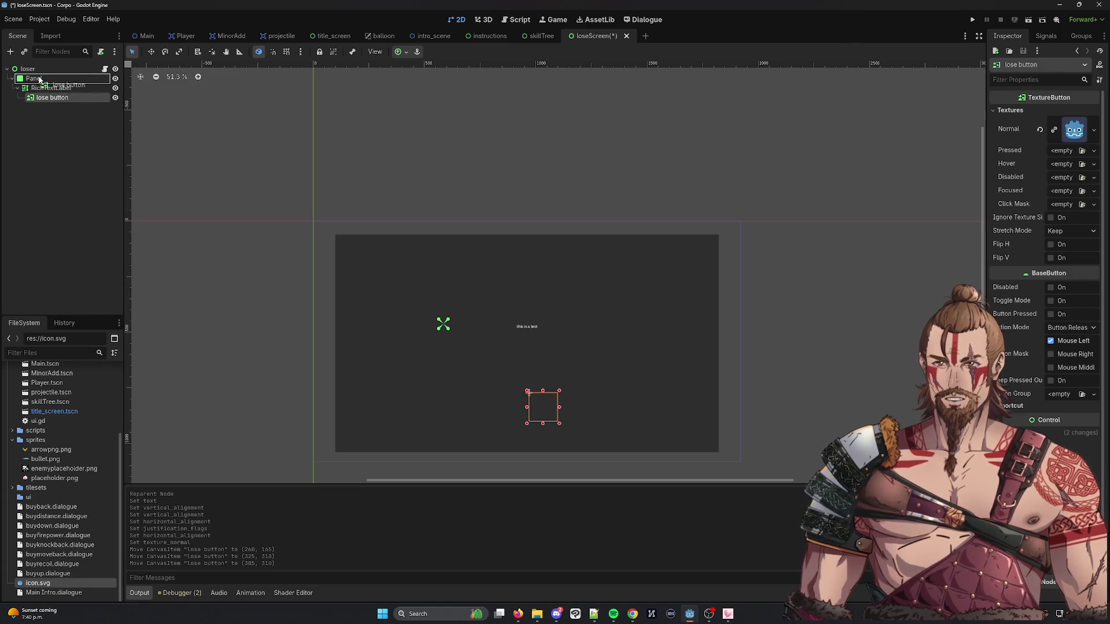
pyautogui.moveTo(36, 88); pyautogui.dragTo(36, 87)
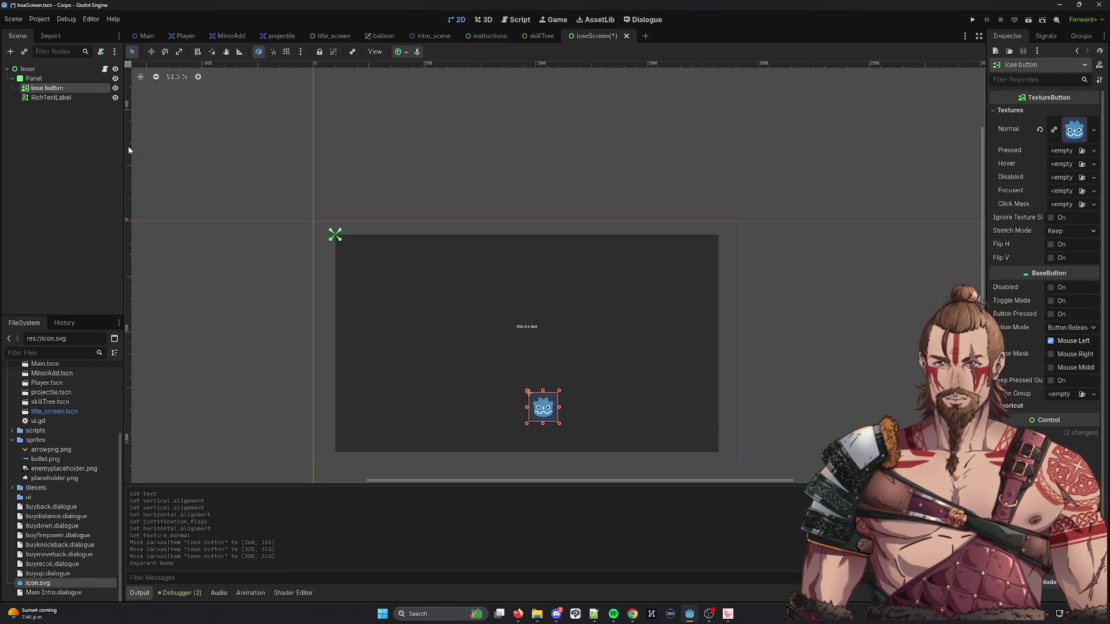
pyautogui.moveTo(539, 407)
pyautogui.mouseDown()
pyautogui.moveTo(524, 362)
pyautogui.moveTo(519, 395)
pyautogui.mouseUp()
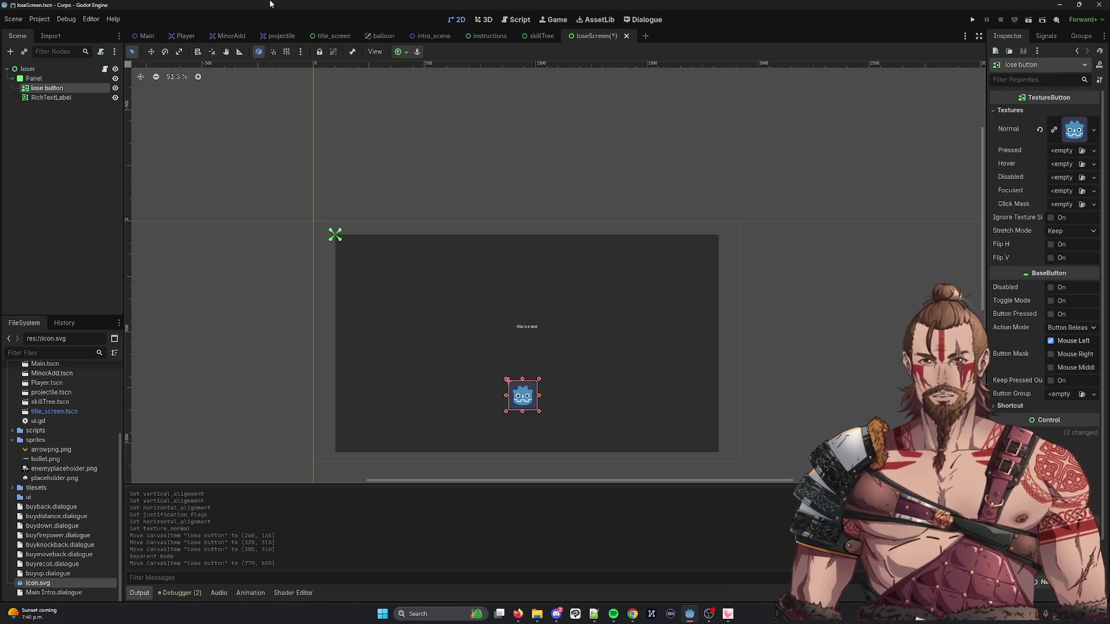
pyautogui.moveTo(526, 408); pyautogui.dragTo(530, 381)
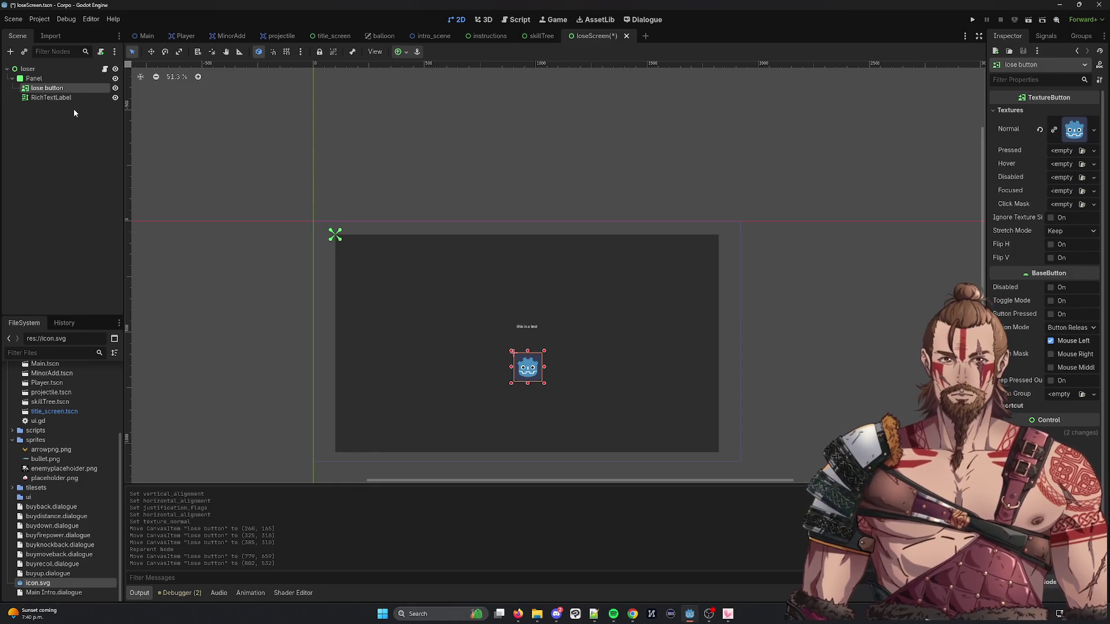
# Cut the icon lose button out of the loseScreen scene tree.
pyautogui.rightClick(532, 371)
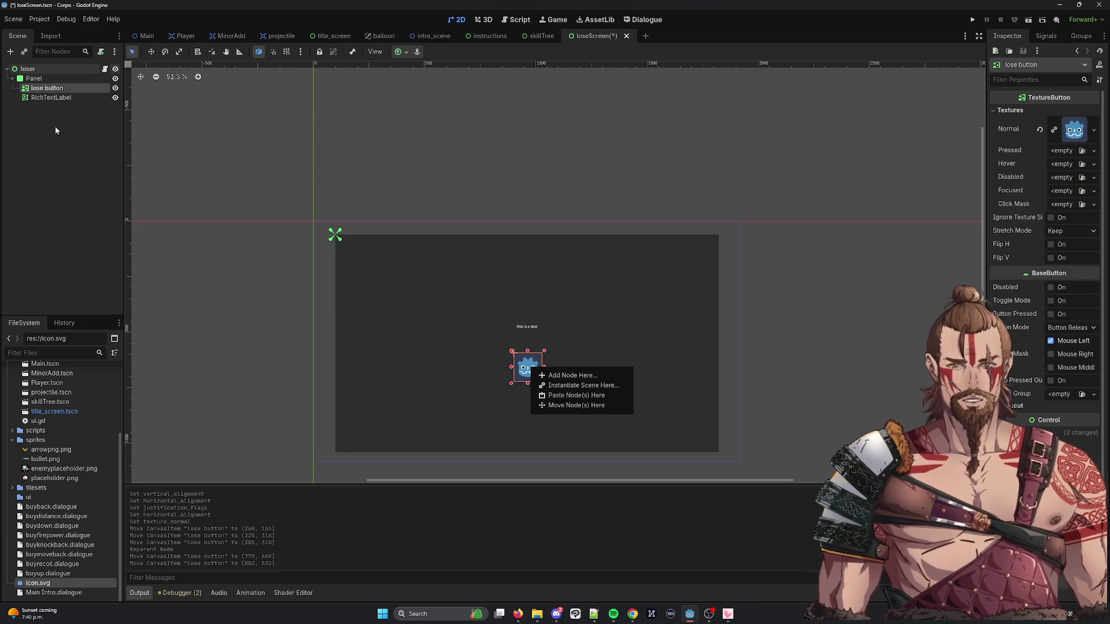
pyautogui.click(71, 99)
pyautogui.rightClick(60, 91)
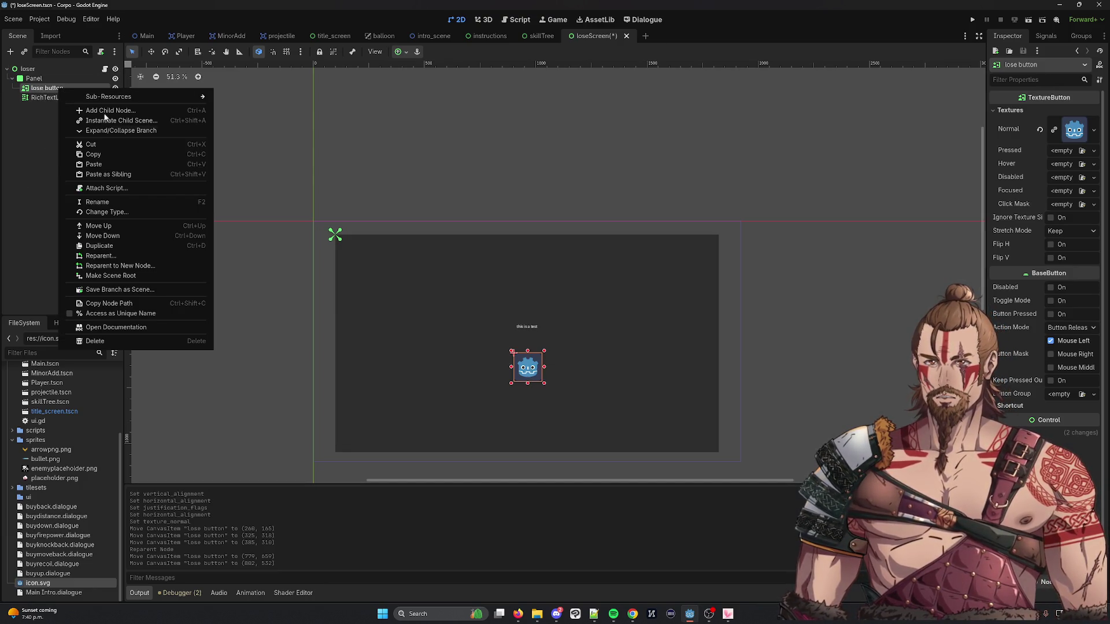
pyautogui.click(93, 145)
# Add a plain Button node as a child of the Panel, searching 'button'.
pyautogui.rightClick(34, 80)
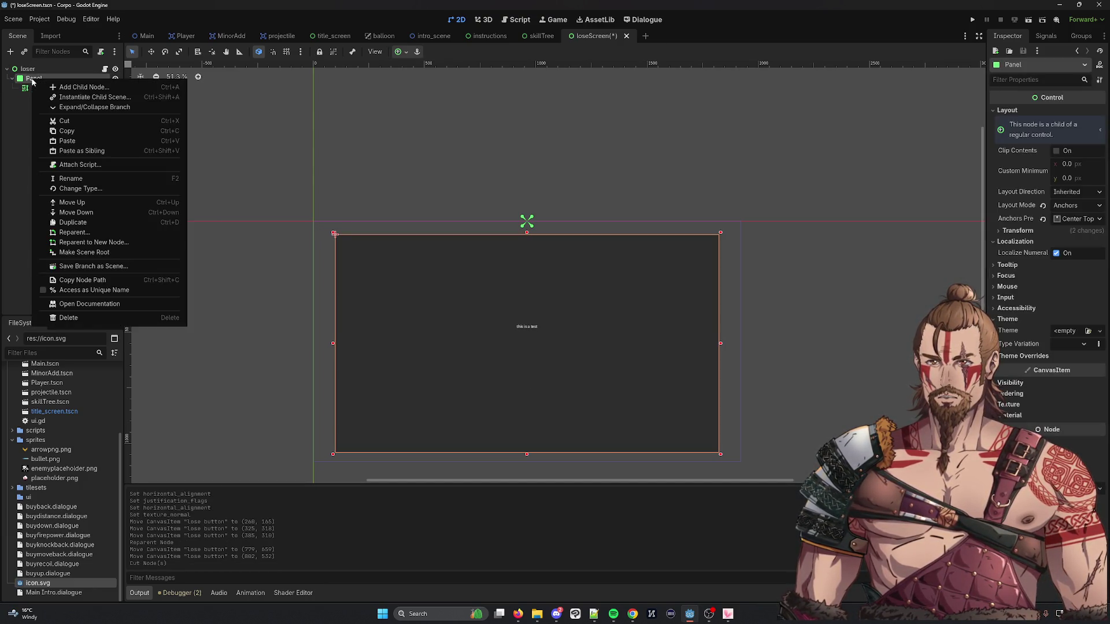
pyautogui.click(81, 87)
pyautogui.write('button')
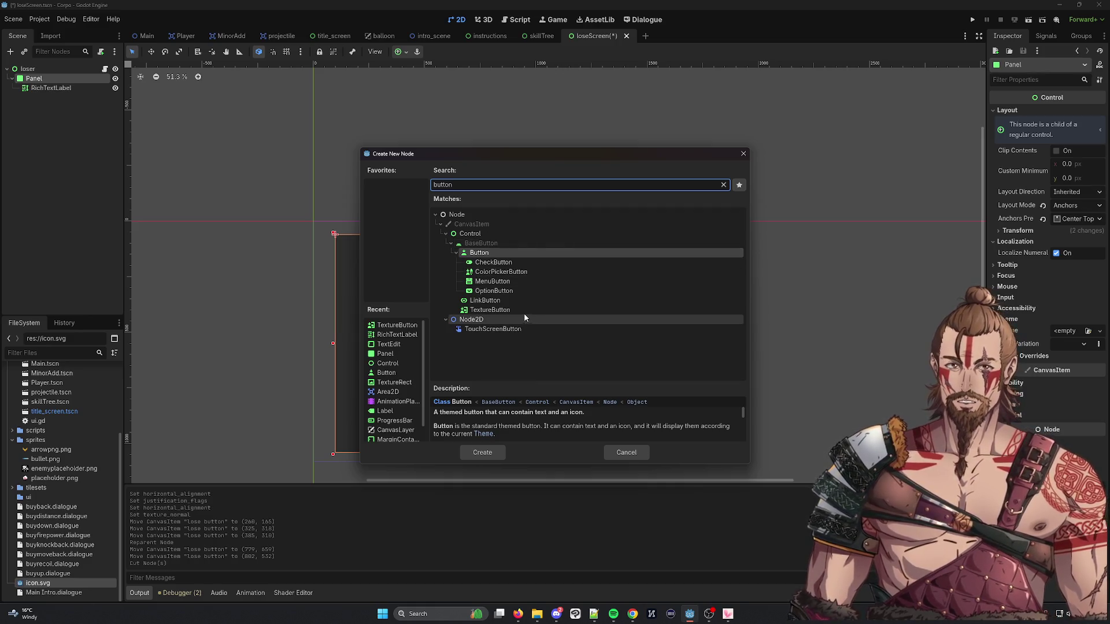
pyautogui.click(507, 282)
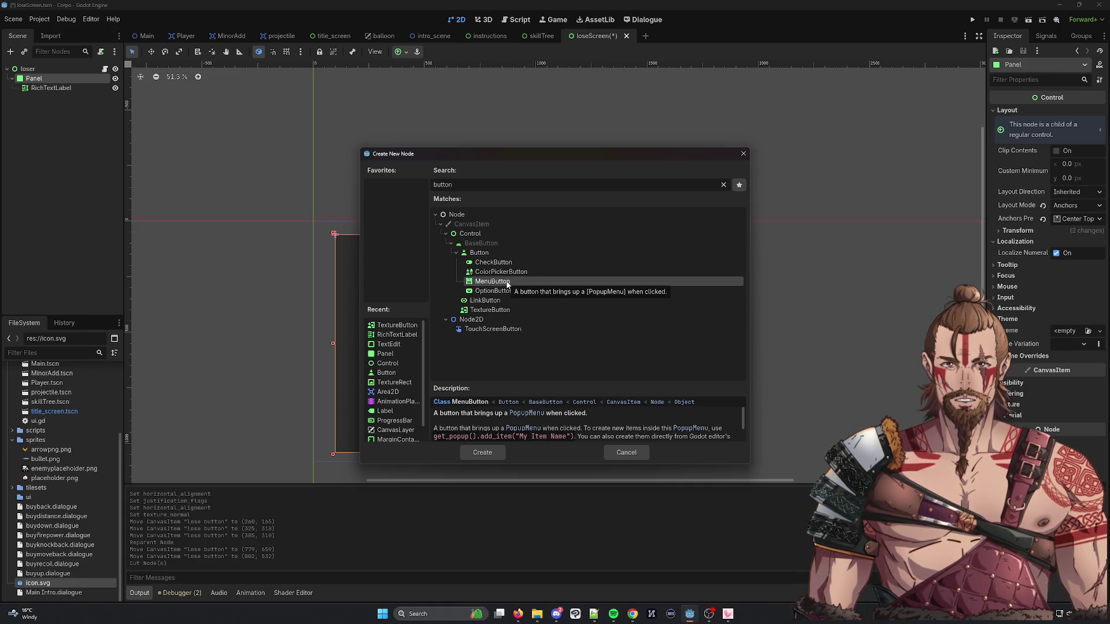
pyautogui.click(499, 263)
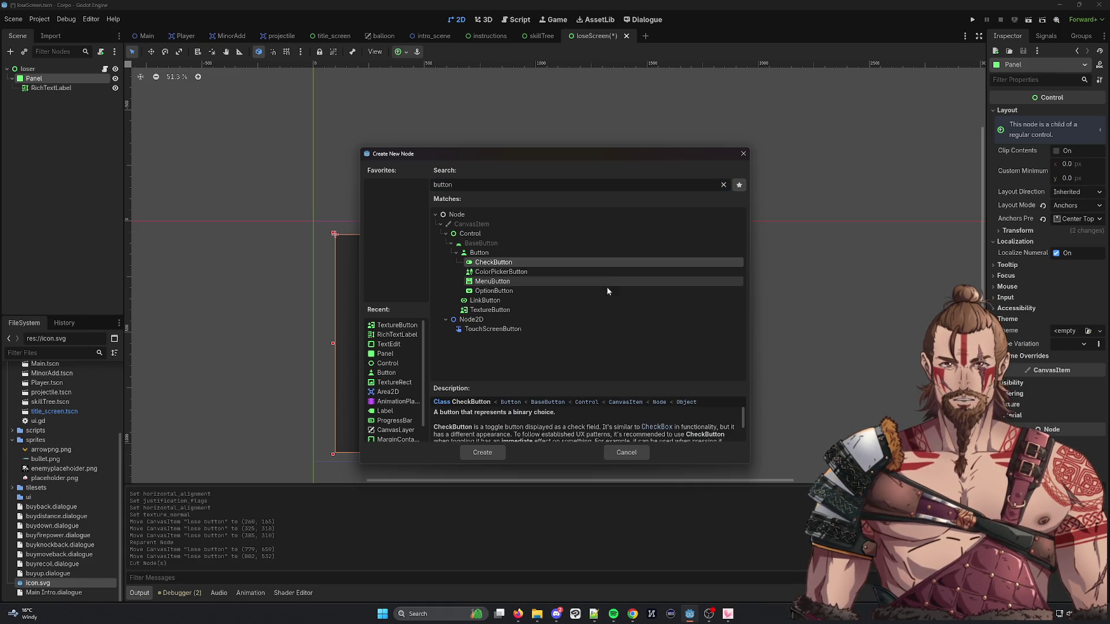
pyautogui.click(513, 251)
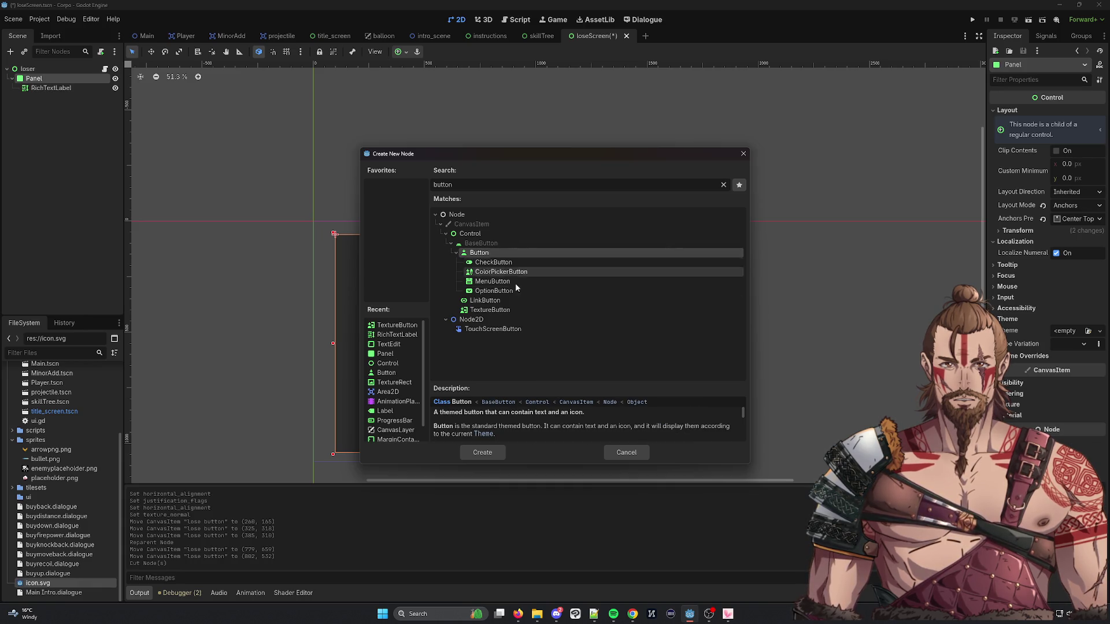
pyautogui.click(489, 455)
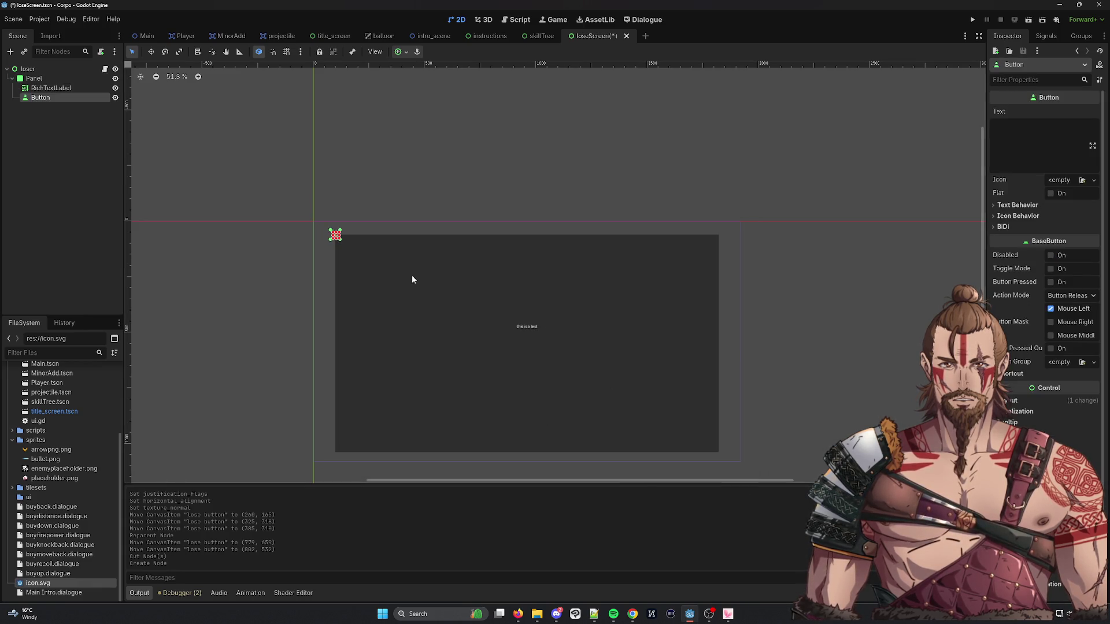
# Set the new button's text to 'Try Again?'.
pyautogui.click(1032, 157)
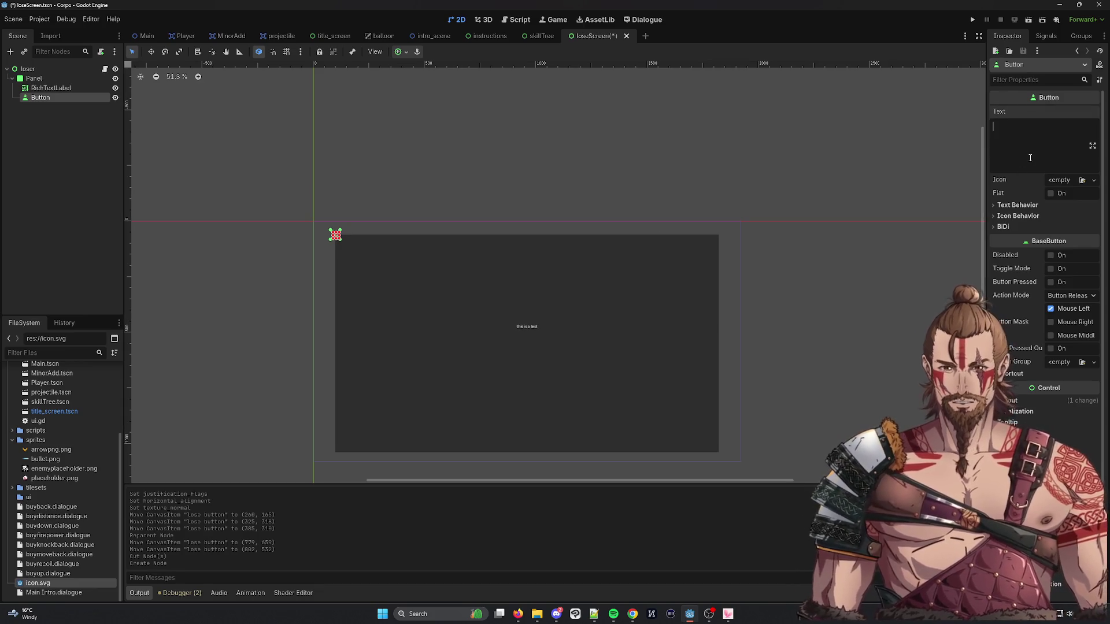
pyautogui.write('Pl')
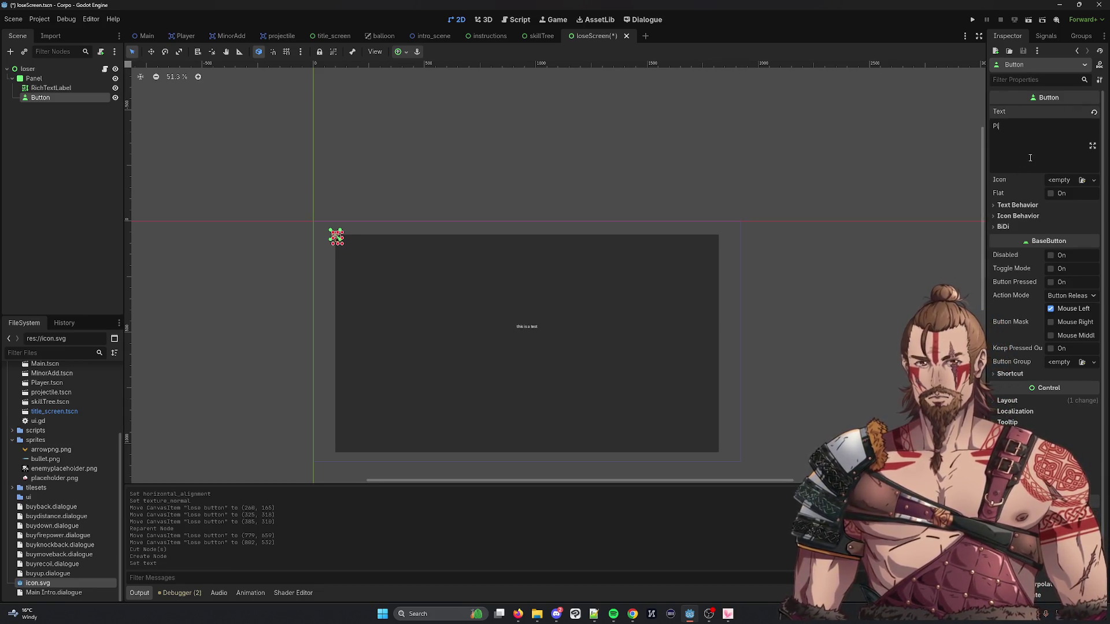
pyautogui.press('BackSpace')
pyautogui.press('BackSpace')
pyautogui.write('Try Again?')
# Anchor the Try Again? button to the panel's bottom centre, then raise, enlarge and centre it.
pyautogui.scroll(1, 405, 260)
pyautogui.moveTo(304, 301); pyautogui.dragTo(526, 444)
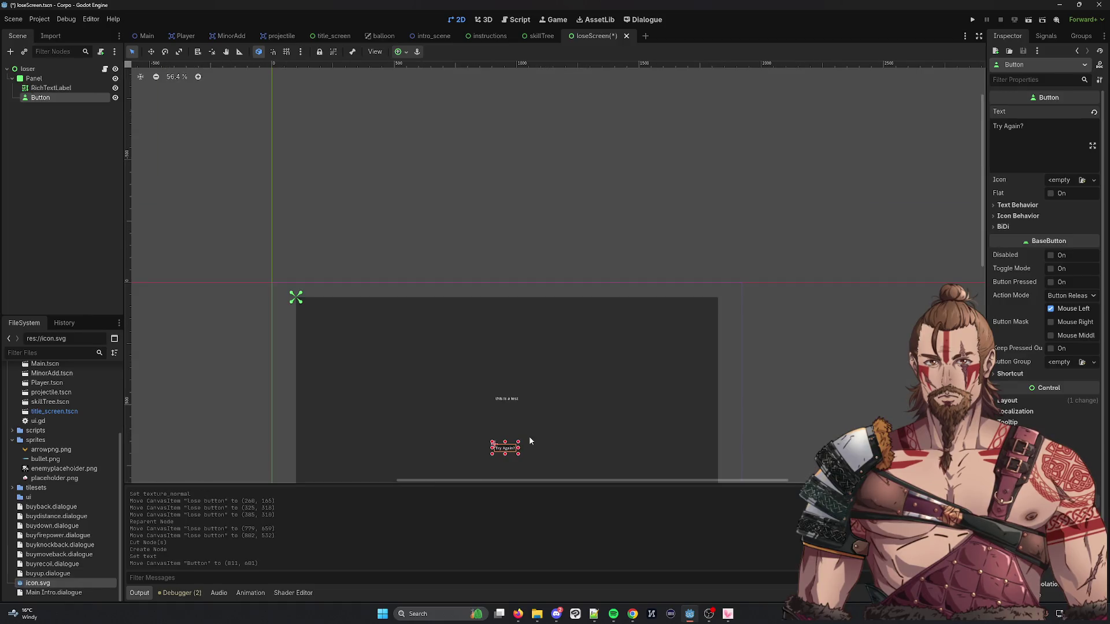
pyautogui.scroll(-3, 555, 347)
pyautogui.moveTo(507, 370); pyautogui.dragTo(522, 377)
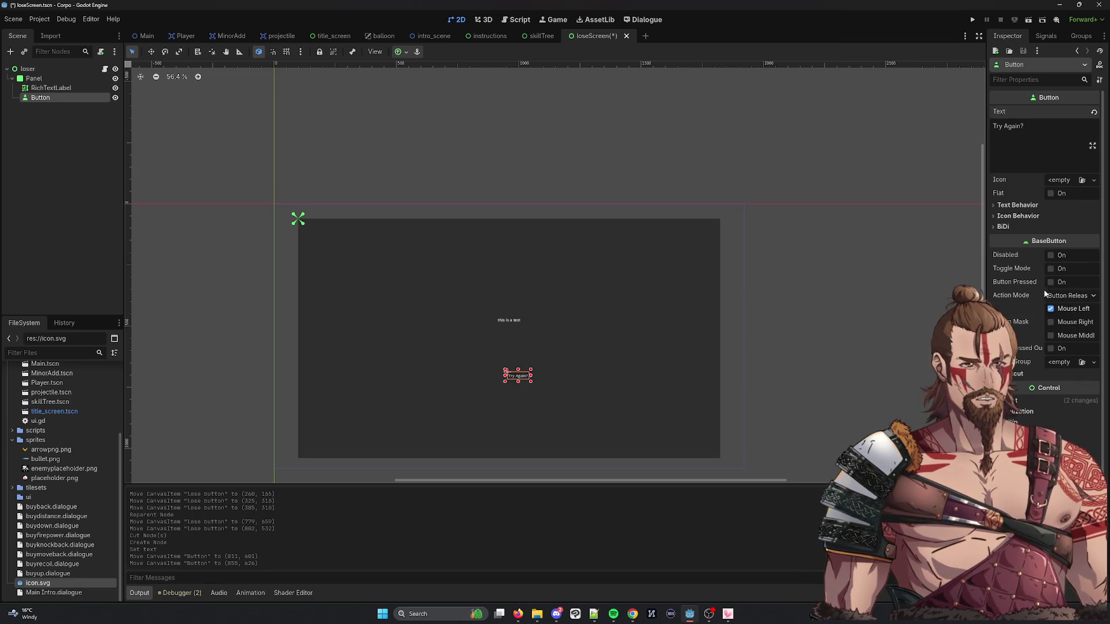
pyautogui.click(1070, 400)
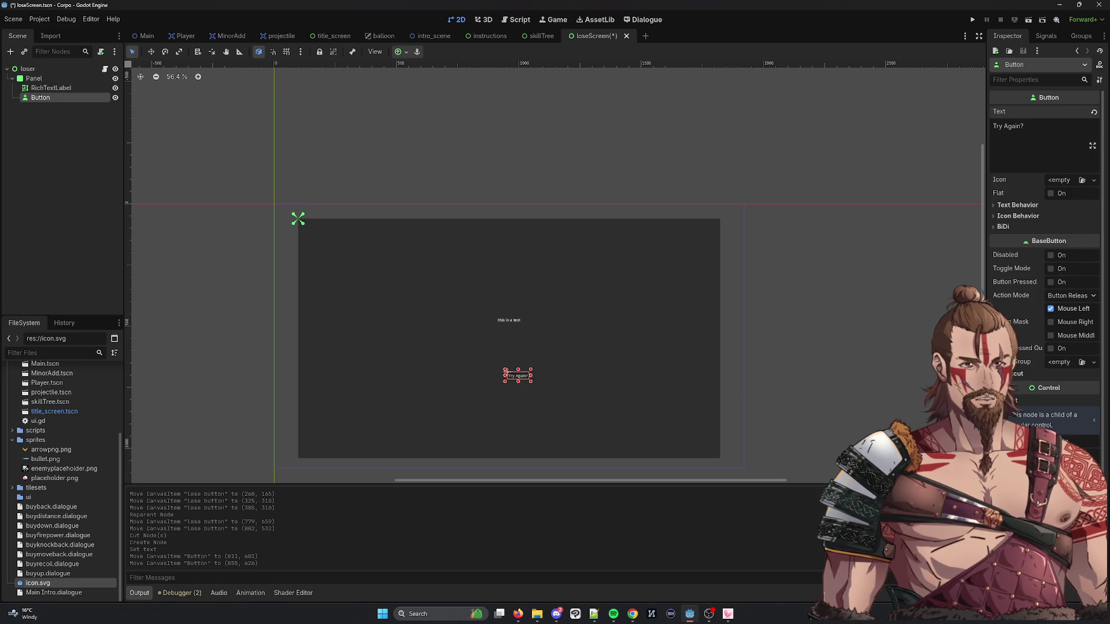
pyautogui.click(1067, 440)
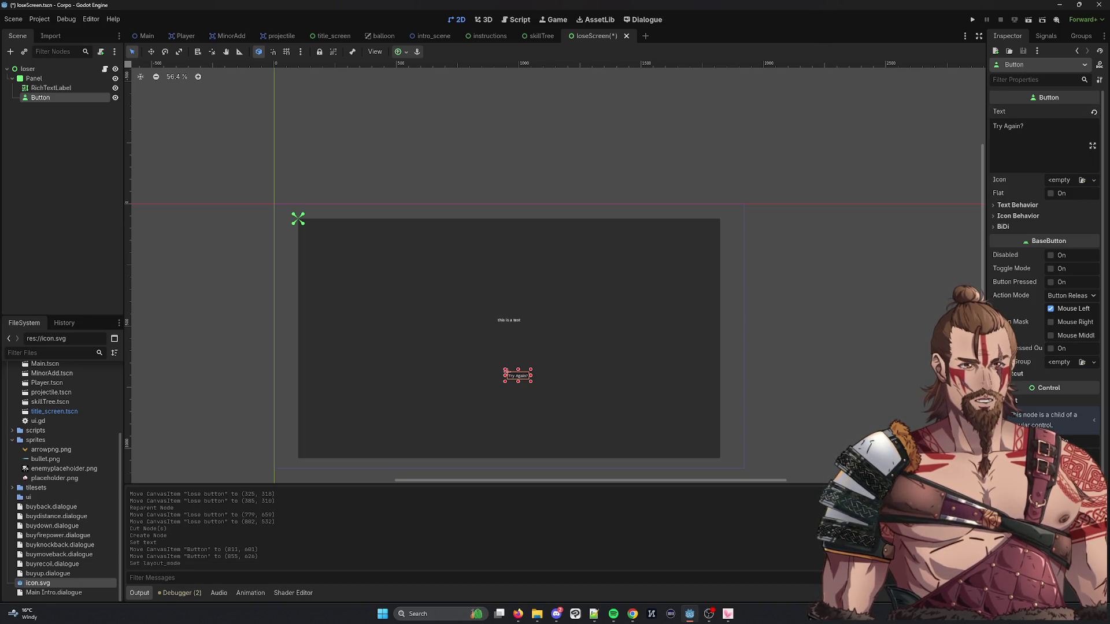
pyautogui.click(1067, 411)
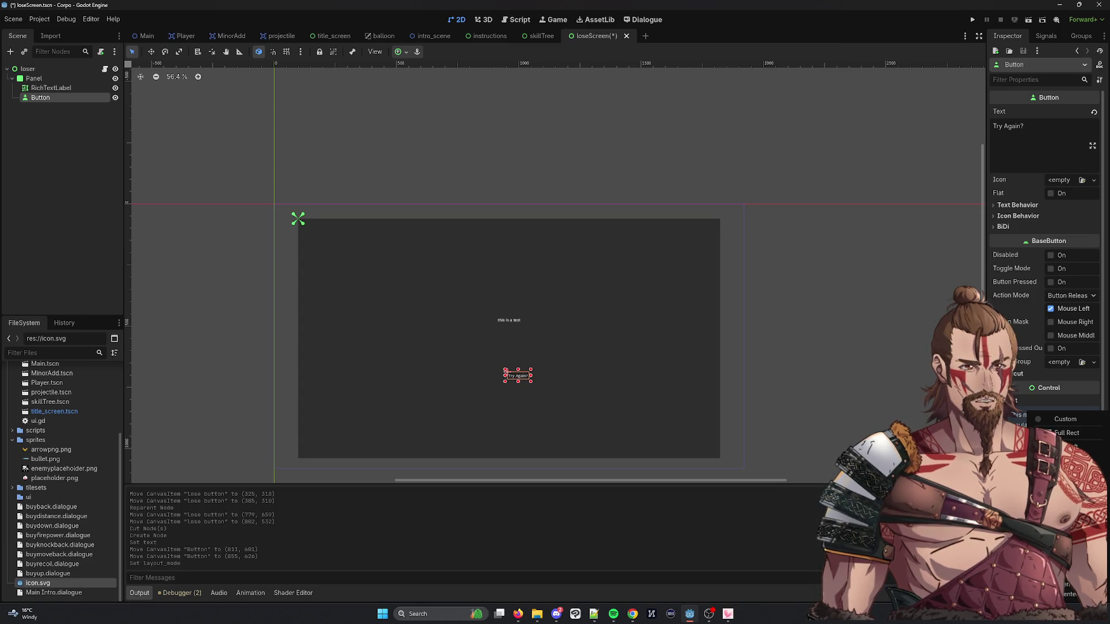
pyautogui.click(1067, 549)
pyautogui.scroll(3, 514, 445)
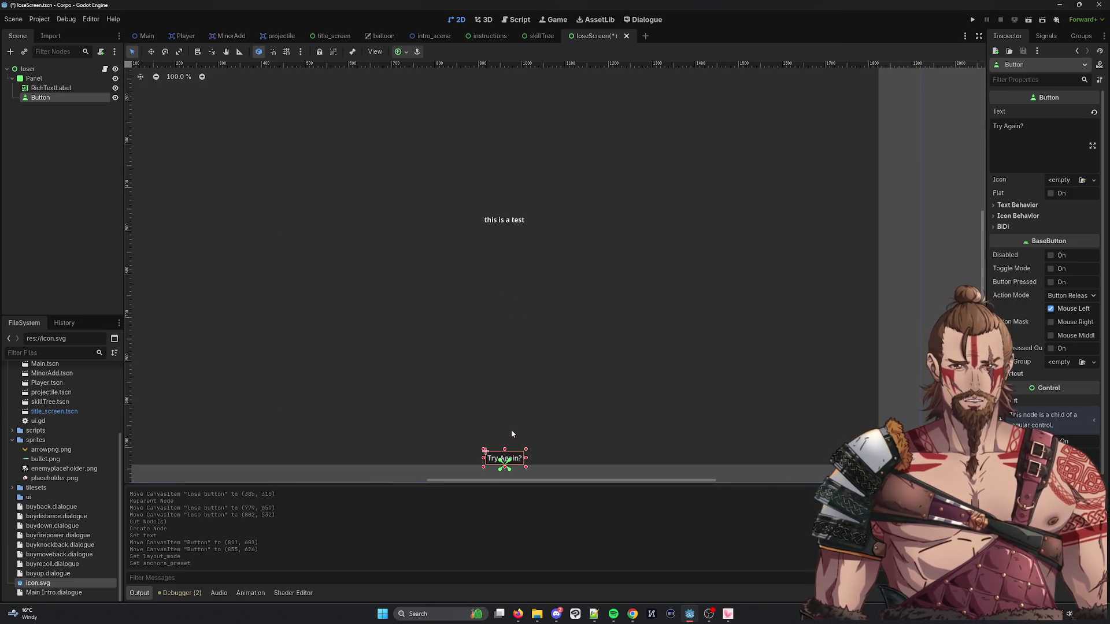
pyautogui.scroll(-2, 513, 435)
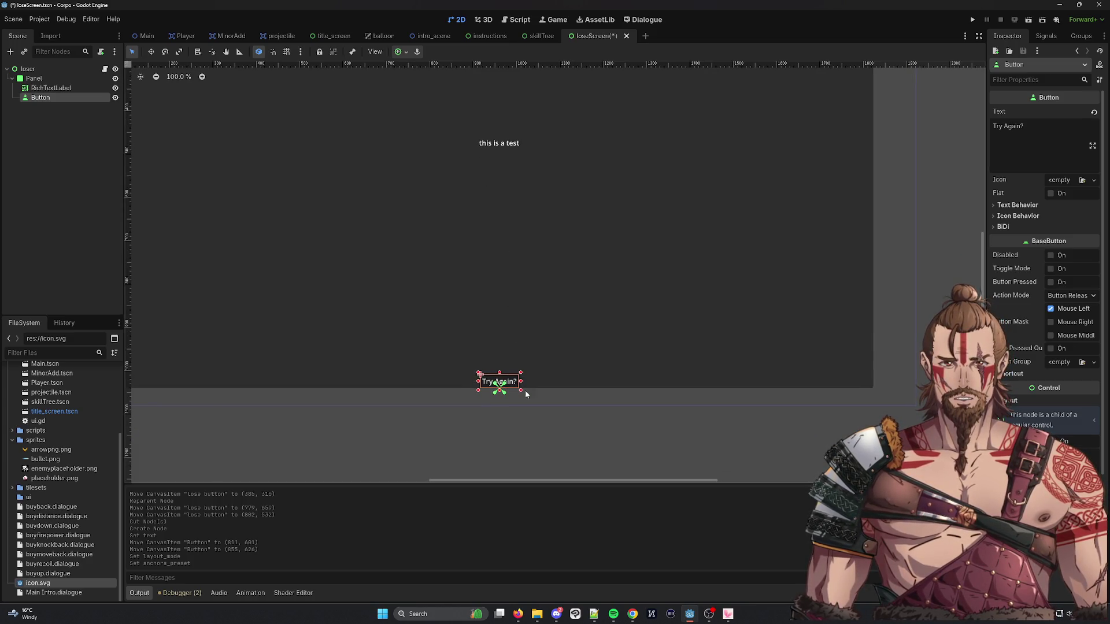
pyautogui.moveTo(510, 382)
pyautogui.mouseDown()
pyautogui.moveTo(512, 263)
pyautogui.moveTo(635, 326)
pyautogui.mouseUp()
pyautogui.moveTo(579, 310)
pyautogui.mouseDown()
pyautogui.moveTo(540, 293)
pyautogui.moveTo(545, 307)
pyautogui.moveTo(534, 293)
pyautogui.mouseUp()
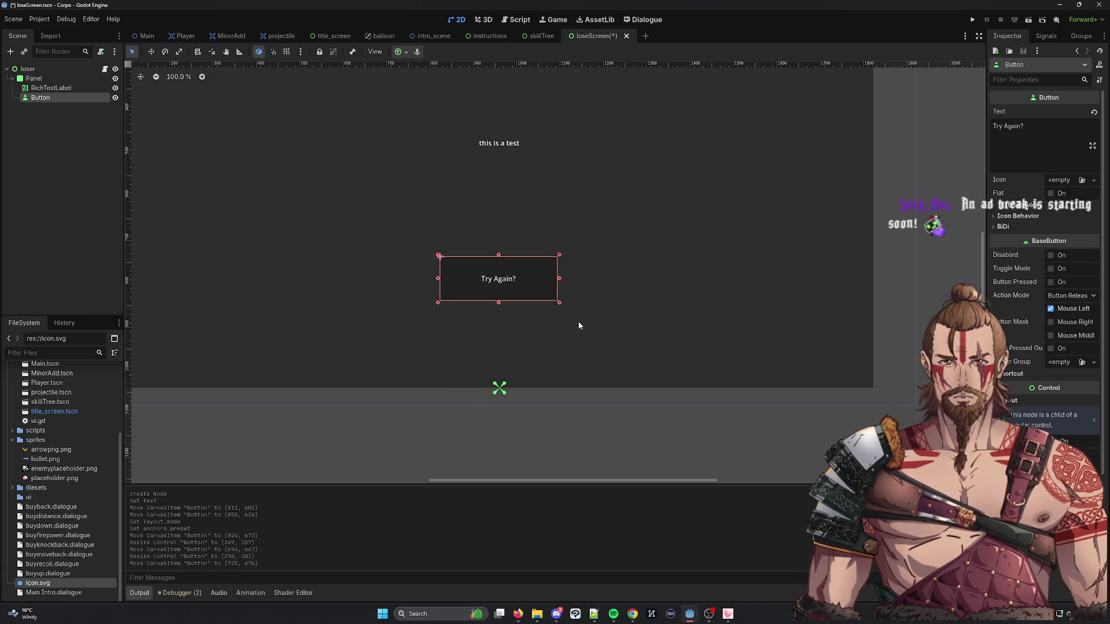
pyautogui.scroll(-3, 608, 363)
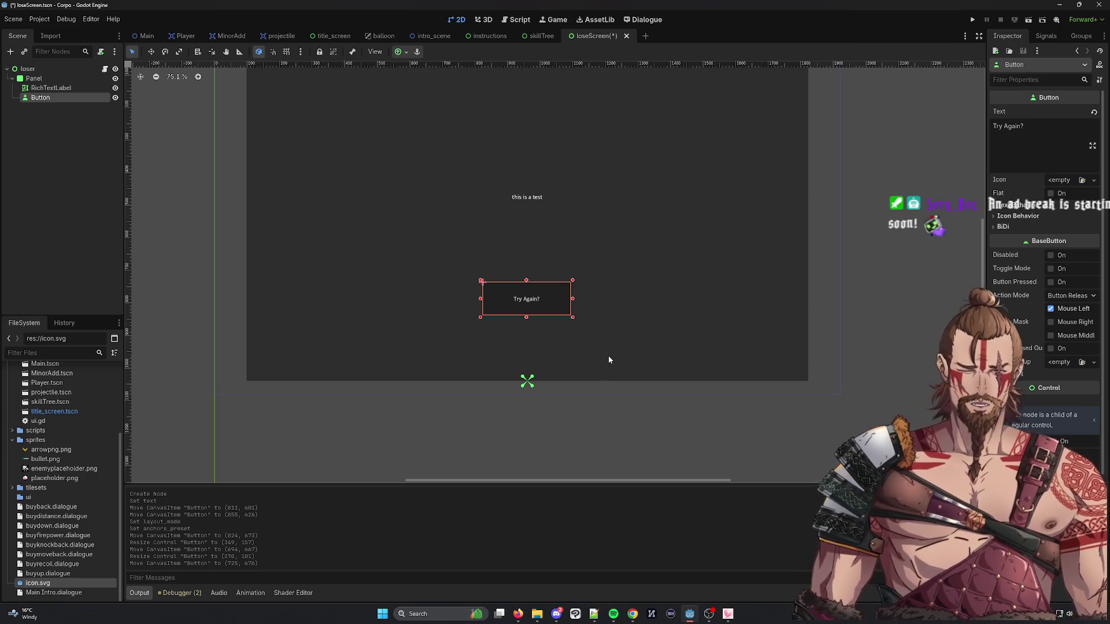
# Save the scene and connect the button's pressed signal to _on_button_pressed on the loser node.
pyautogui.hotkey('ctrl', 's')
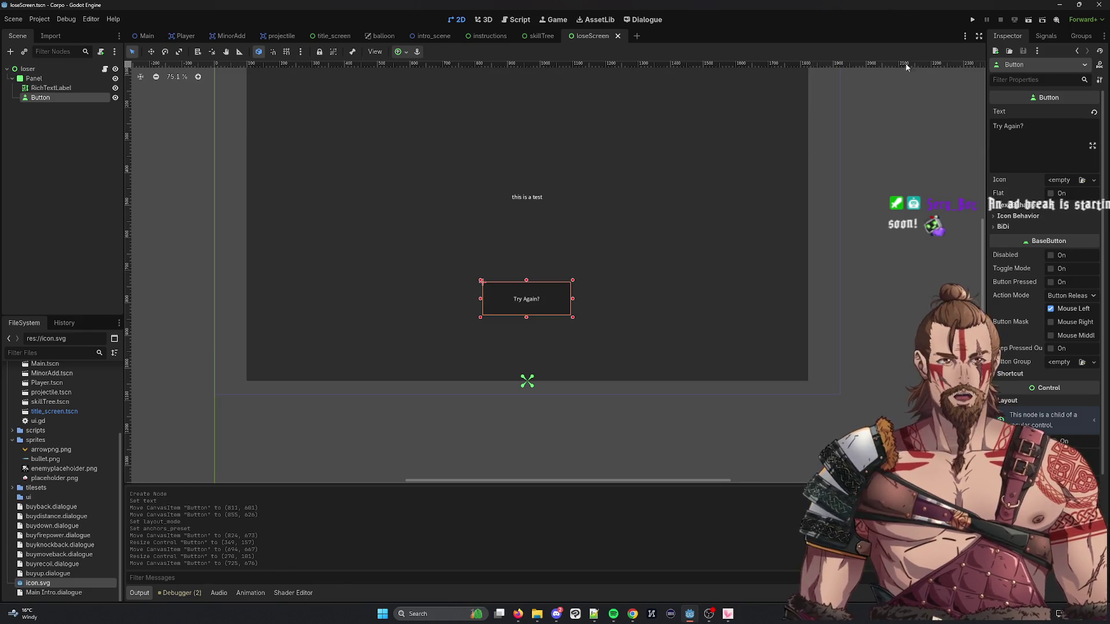
pyautogui.click(1047, 36)
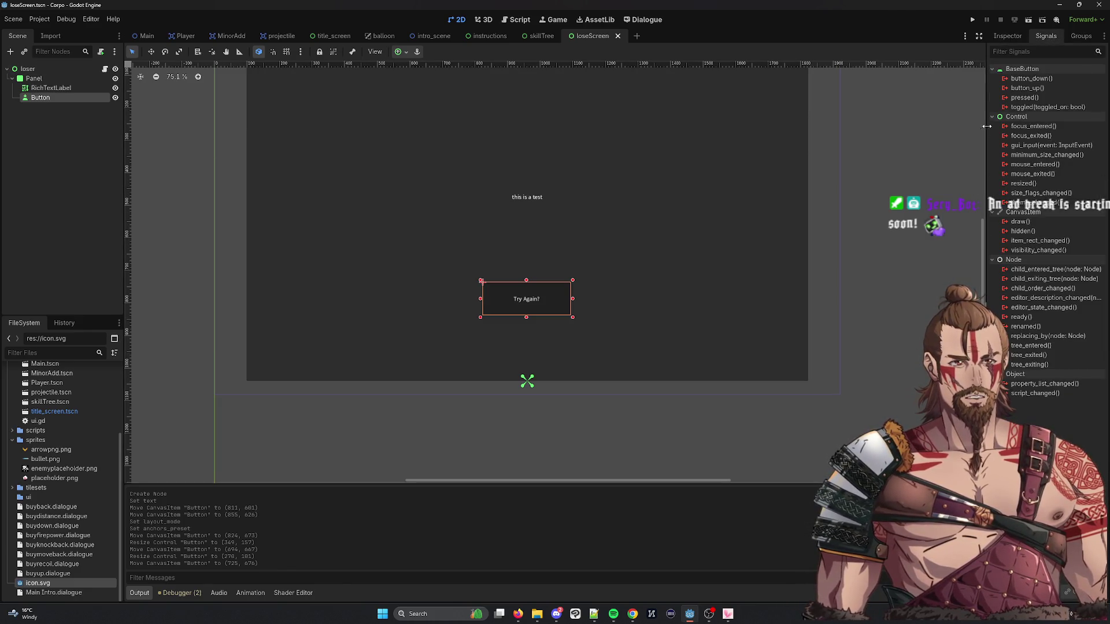
pyautogui.doubleClick(1023, 98)
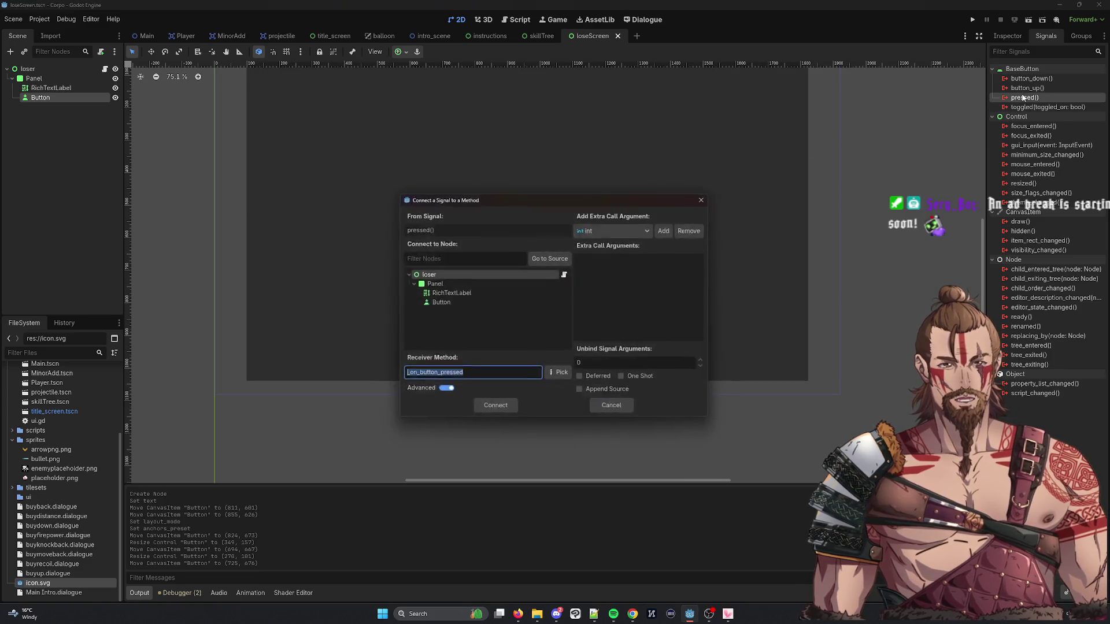
pyautogui.click(557, 274)
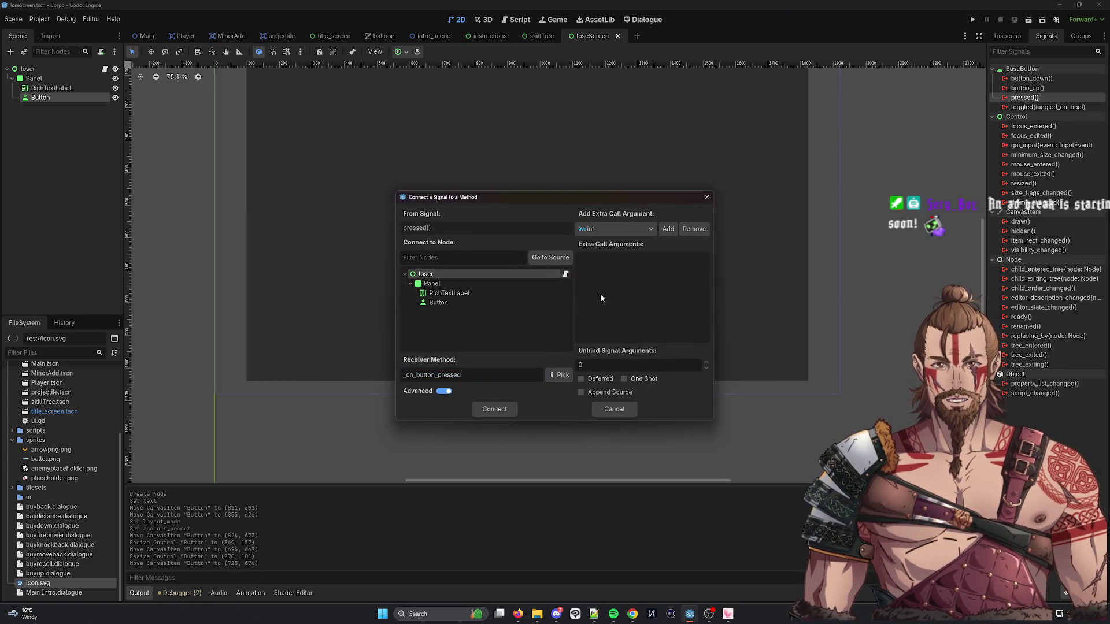
pyautogui.click(502, 409)
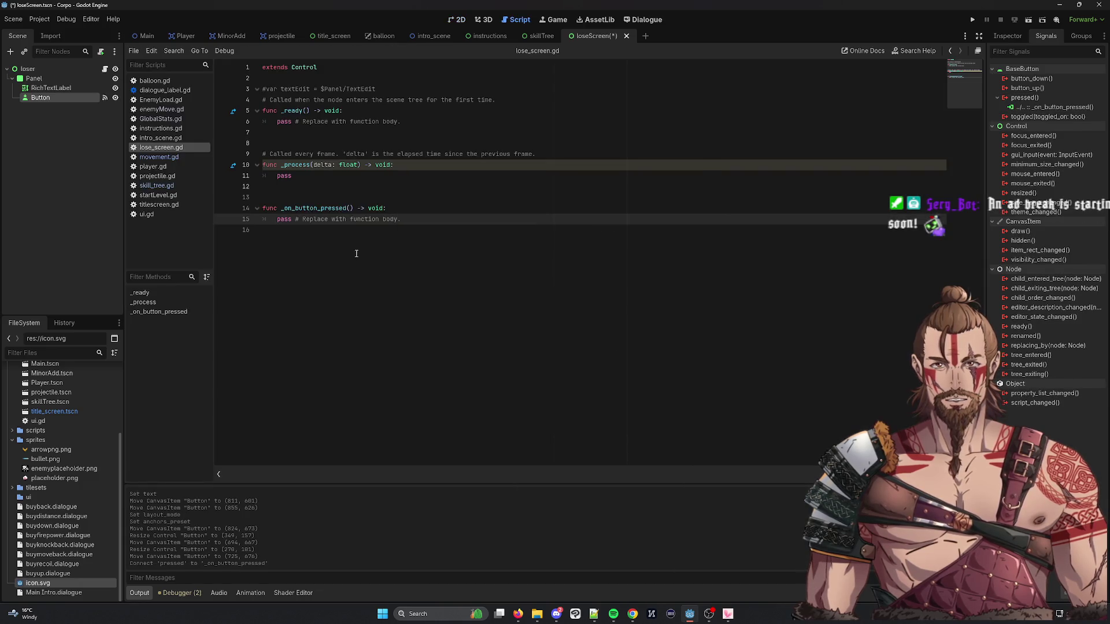
# Remove the unused _process function and leftover blank lines from lose_screen.gd.
pyautogui.press('Return')
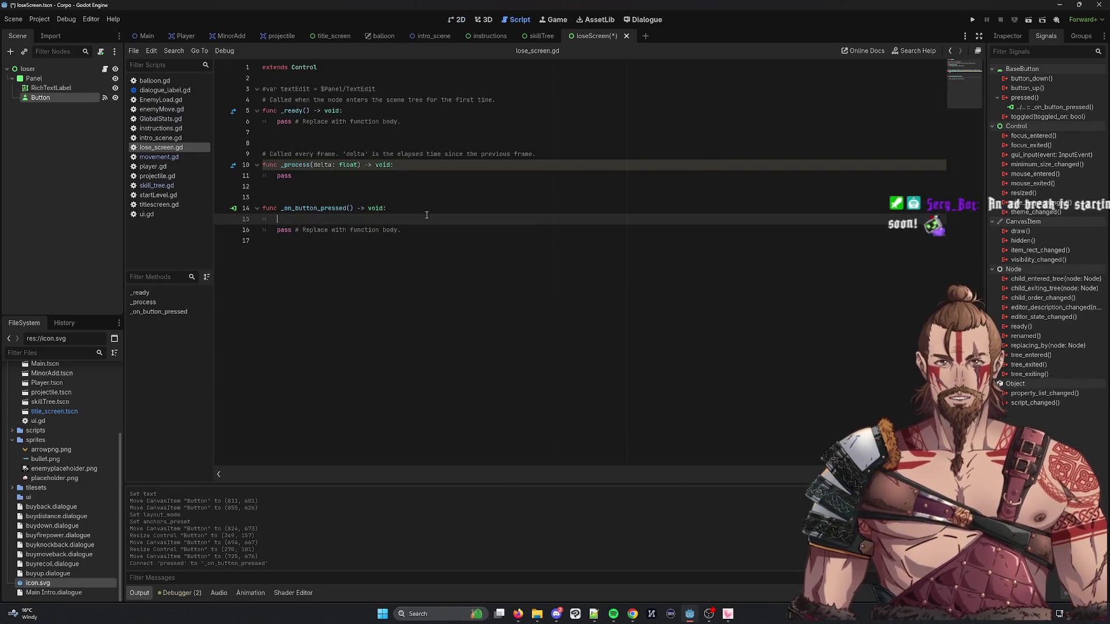
pyautogui.moveTo(272, 187); pyautogui.dragTo(222, 141)
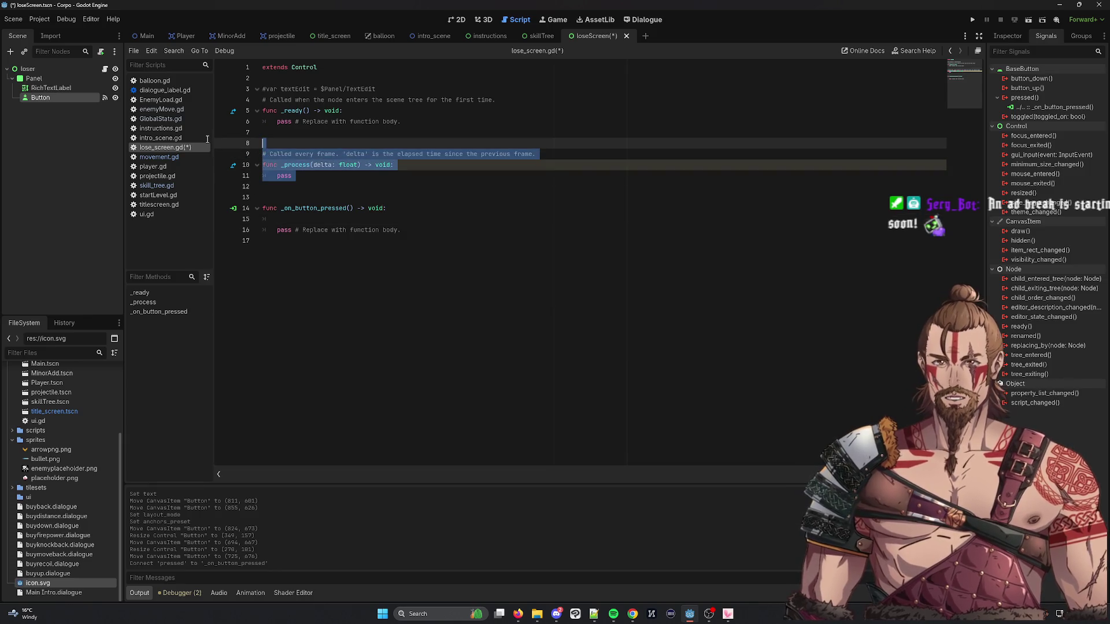
pyautogui.press('Delete')
pyautogui.press('BackSpace')
pyautogui.press('BackSpace')
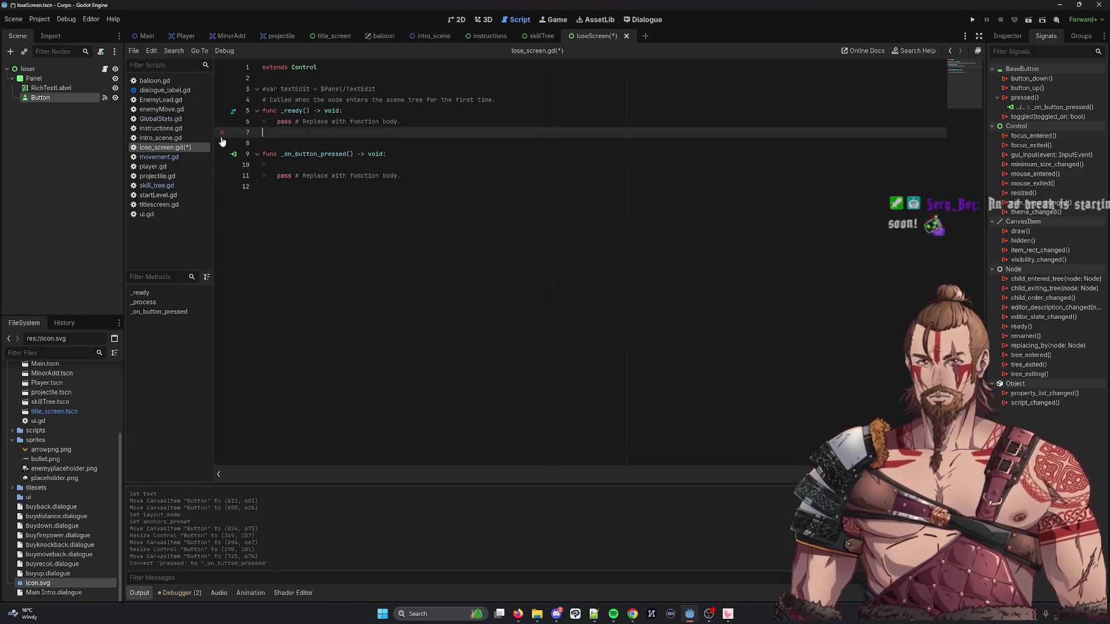
# Save lose_screen.gd and switch to the Main scene.
pyautogui.hotkey('ctrl', 's')
pyautogui.click(350, 155)
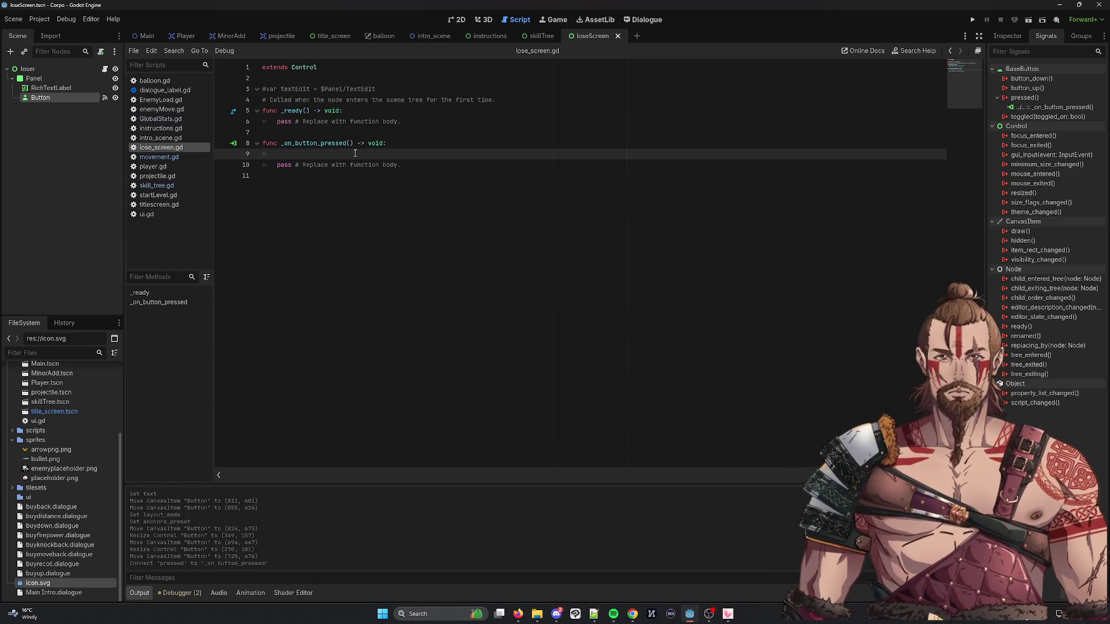
pyautogui.click(137, 37)
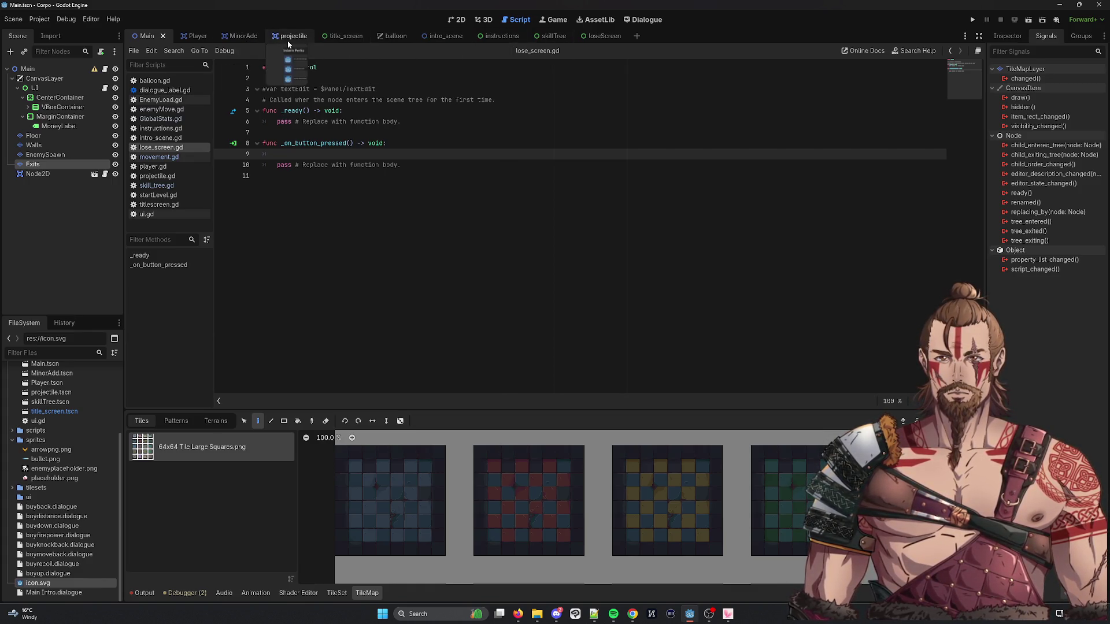
# Copy the change_scene_to_file line for res://scenes/Main.tscn from skill_tree.gd.
pyautogui.click(159, 156)
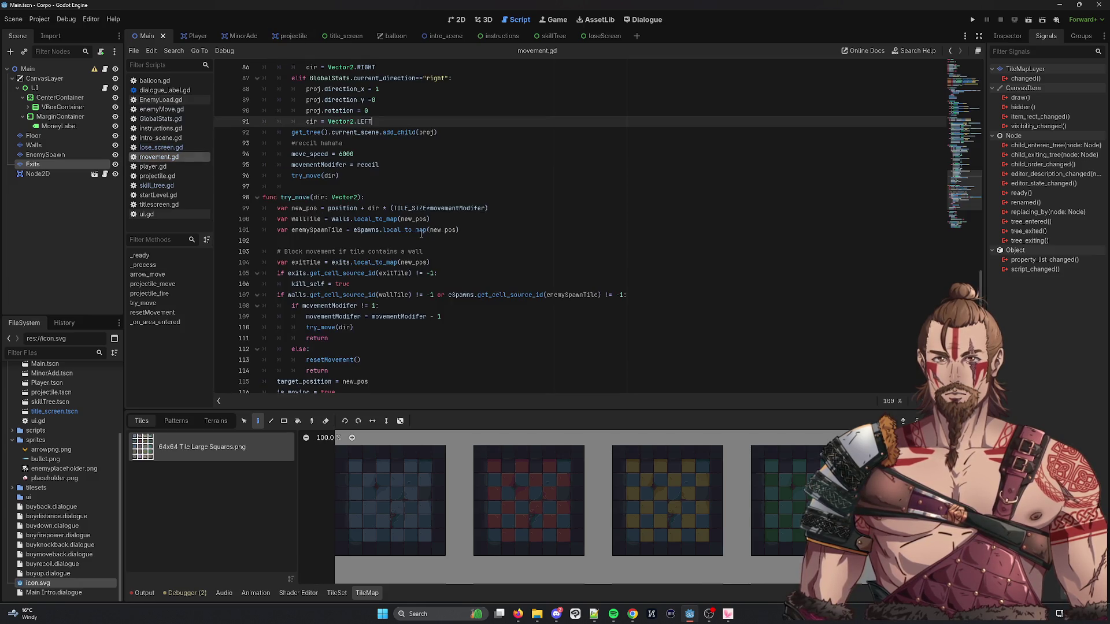
pyautogui.scroll(-10, 413, 243)
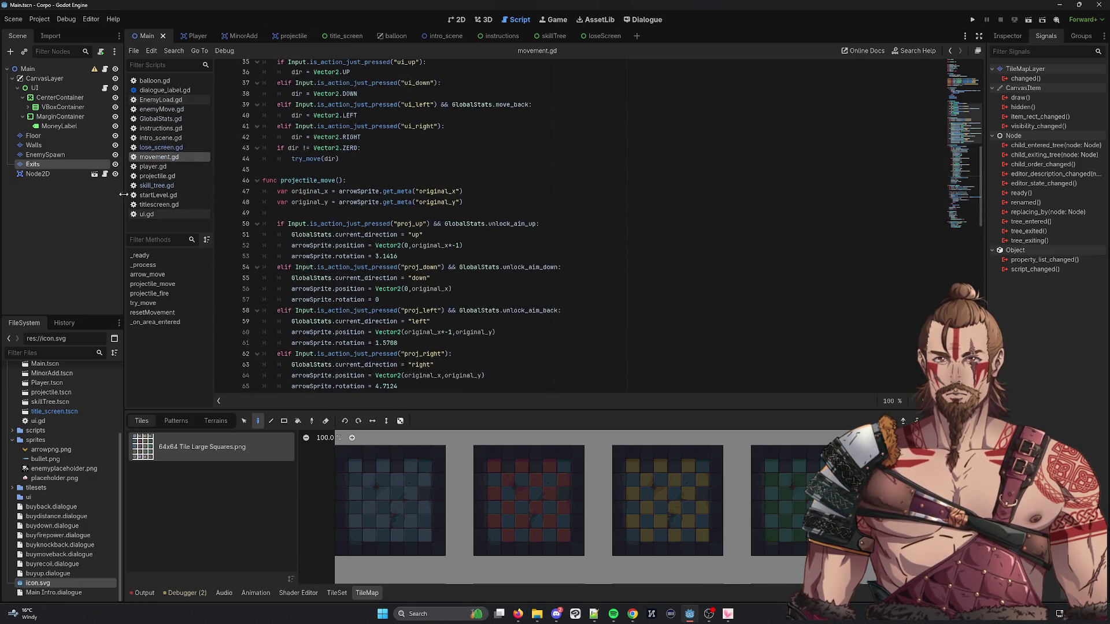
pyautogui.click(156, 187)
pyautogui.scroll(-3, 439, 313)
pyautogui.moveTo(512, 365); pyautogui.dragTo(491, 353)
pyautogui.hotkey('ctrl', 'c')
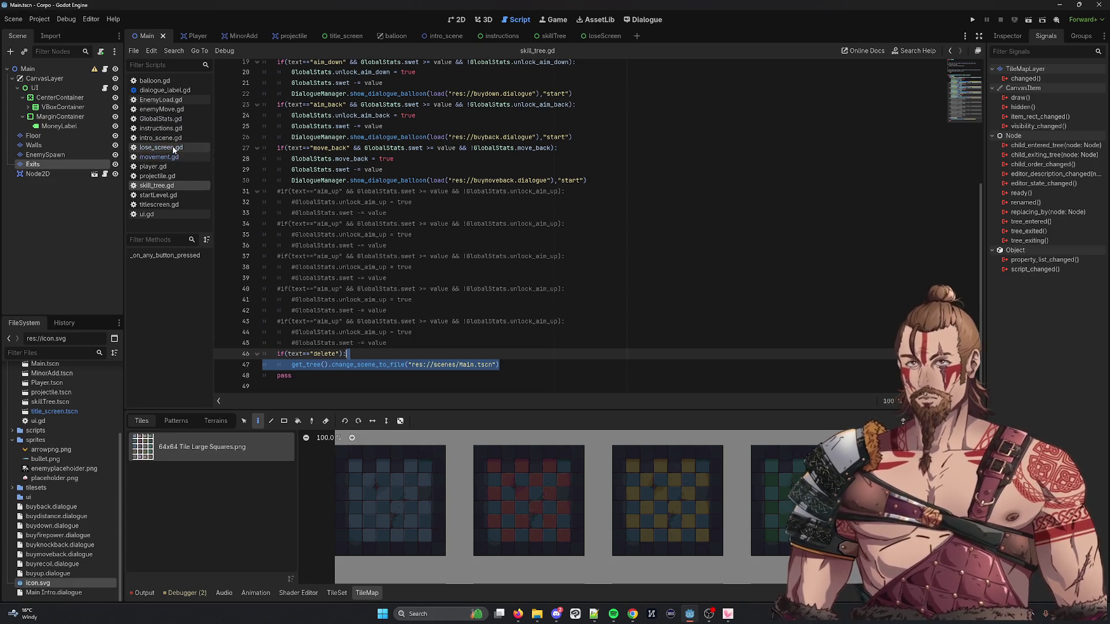
# Paste the scene change into lose_screen.gd's _on_button_pressed and fix its indentation.
pyautogui.click(174, 148)
pyautogui.hotkey('ctrl', 'v')
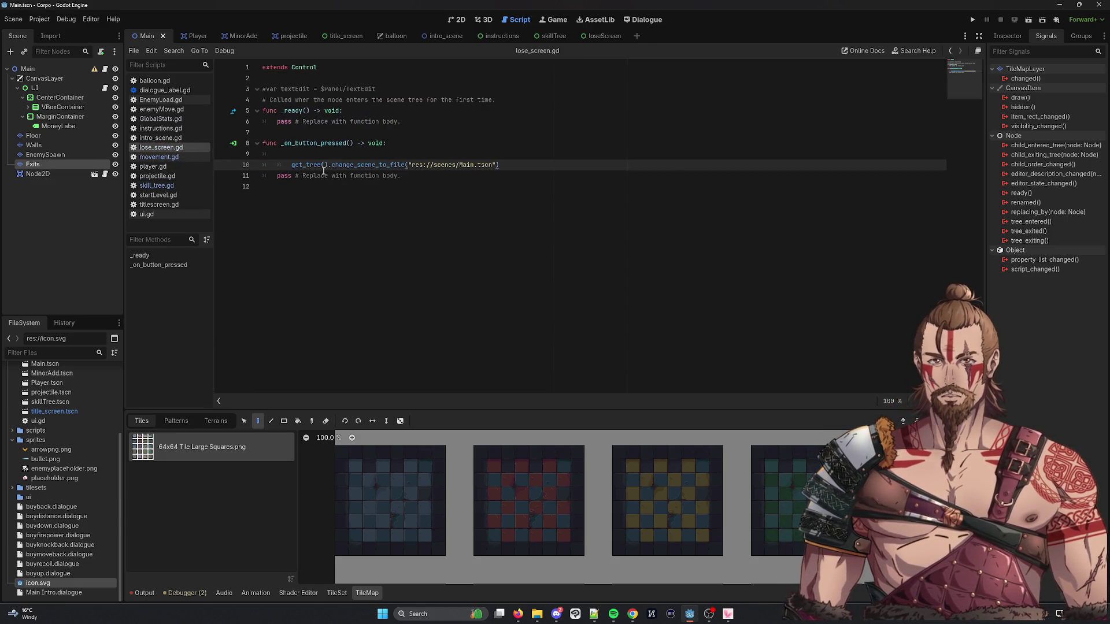
pyautogui.hotkey('shift', 'Tab')
pyautogui.press('Up')
pyautogui.press('BackSpace')
pyautogui.press('BackSpace')
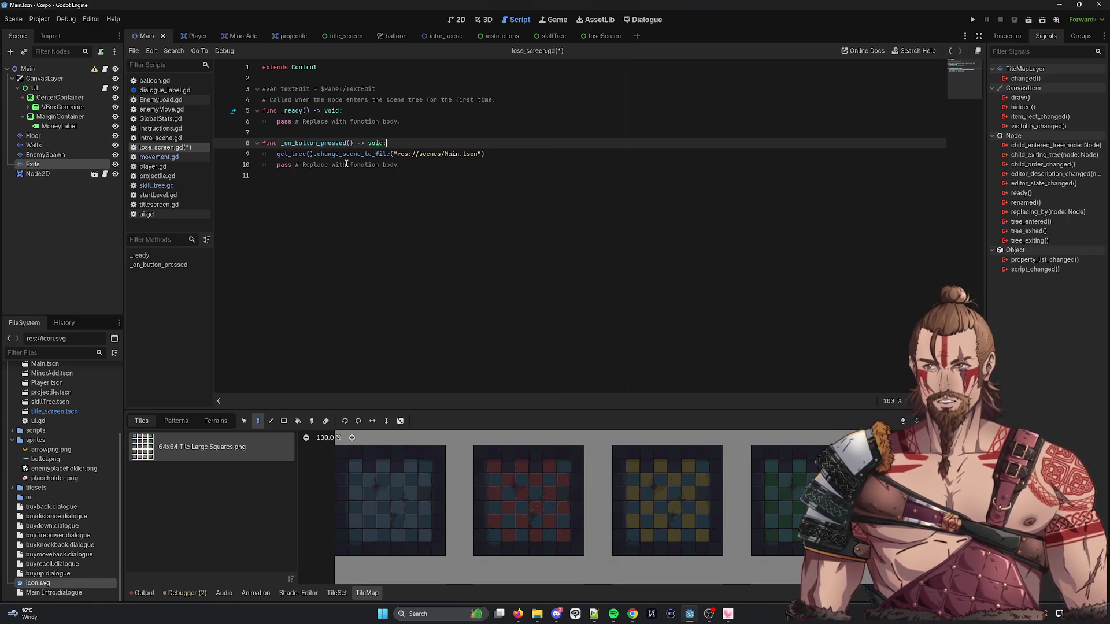
# Add a new line inside _ready and switch to the GlobalStats.gd script.
pyautogui.click(403, 114)
pyautogui.press('Return')
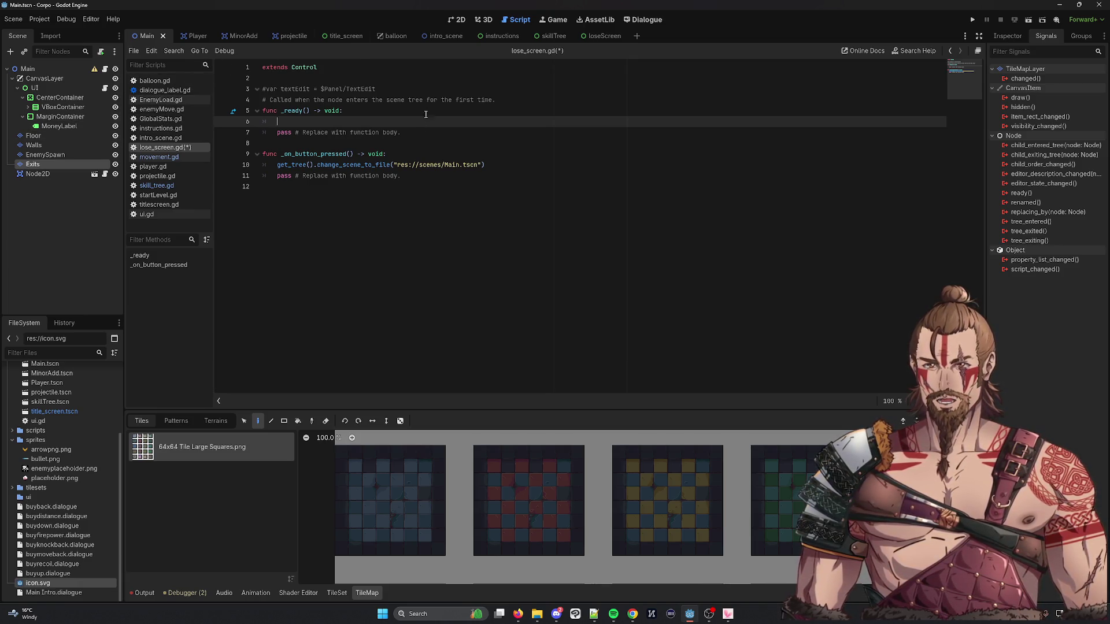
pyautogui.click(151, 120)
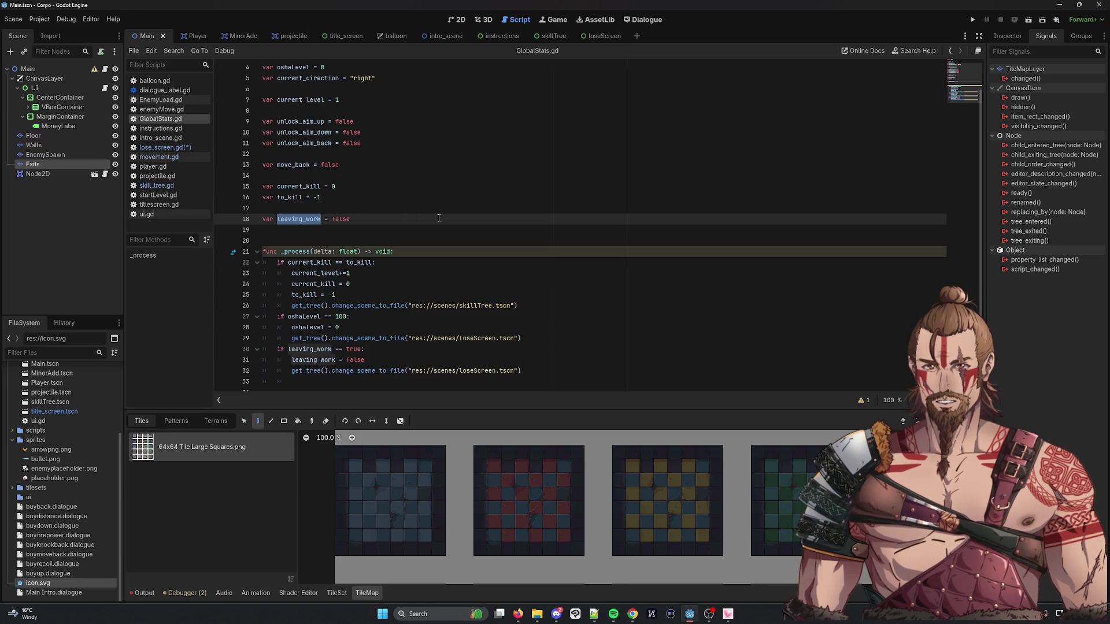
# Delete the 'leaving_work = false' statement on line 31 of GlobalStats.gd, then return to lose_screen.gd.
pyautogui.scroll(-1, 523, 285)
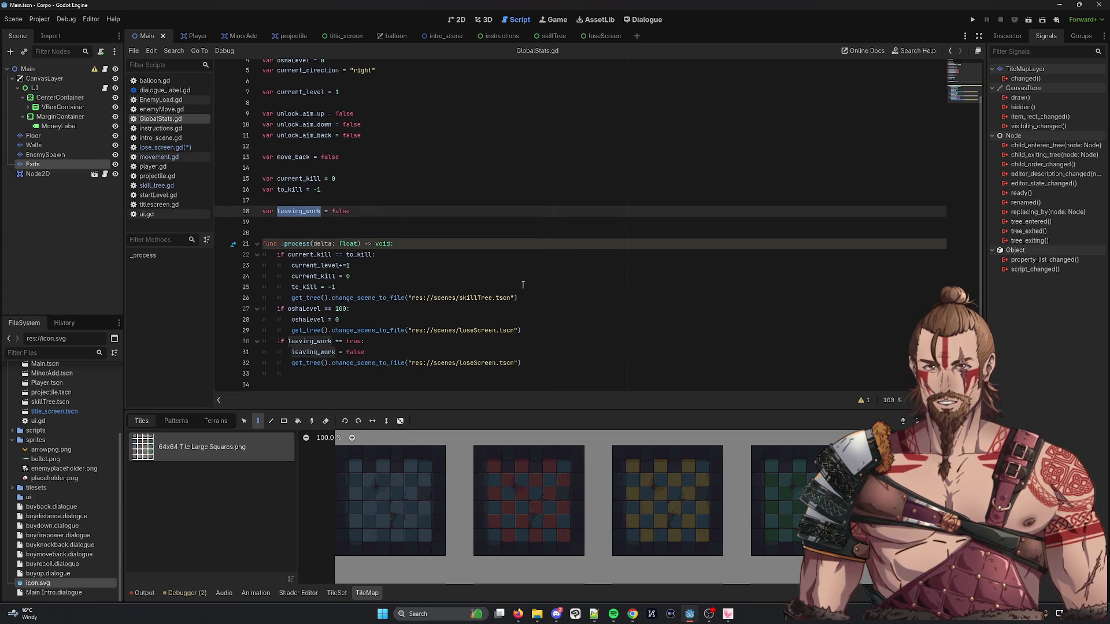
pyautogui.click(324, 352)
pyautogui.doubleClick(310, 352)
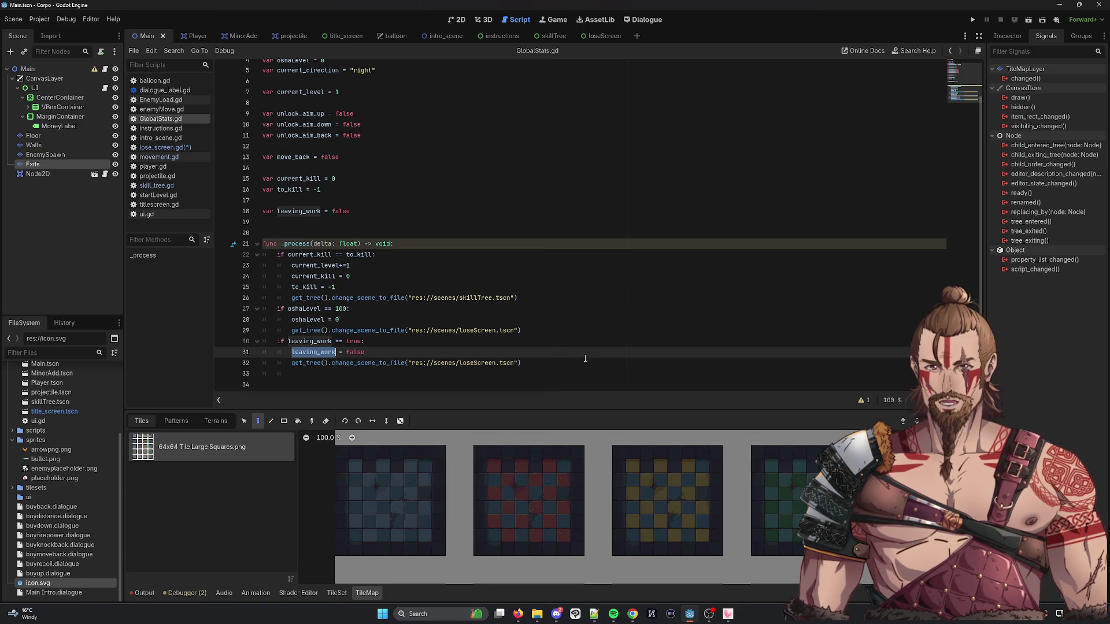
pyautogui.click(308, 342)
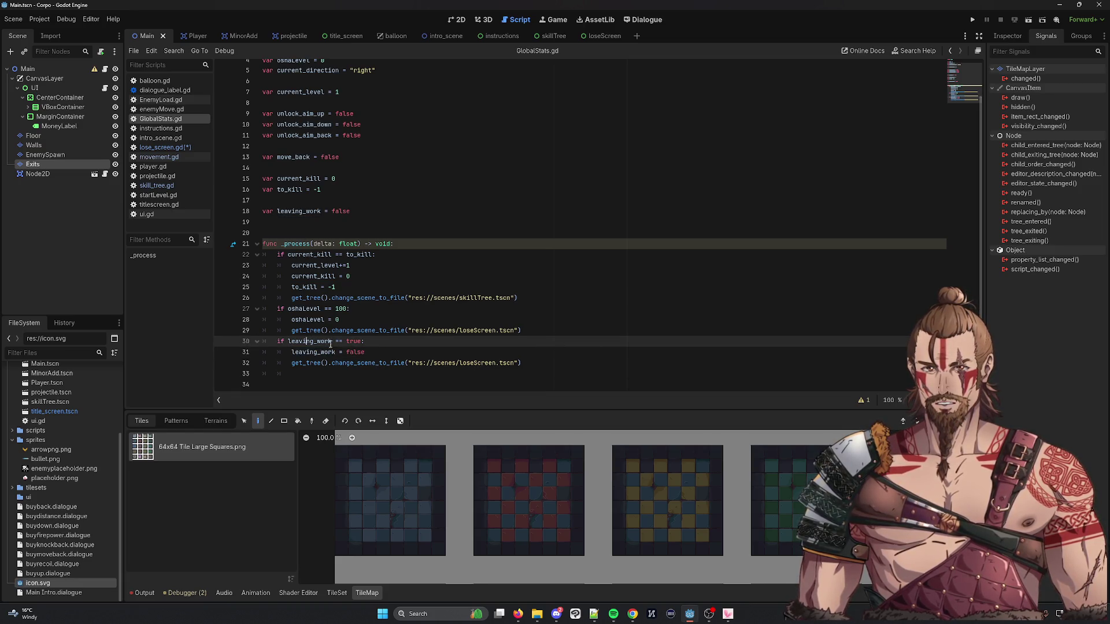
pyautogui.moveTo(380, 352)
pyautogui.mouseDown()
pyautogui.moveTo(275, 352)
pyautogui.moveTo(294, 352)
pyautogui.mouseUp()
pyautogui.hotkey('shift', 'Left')
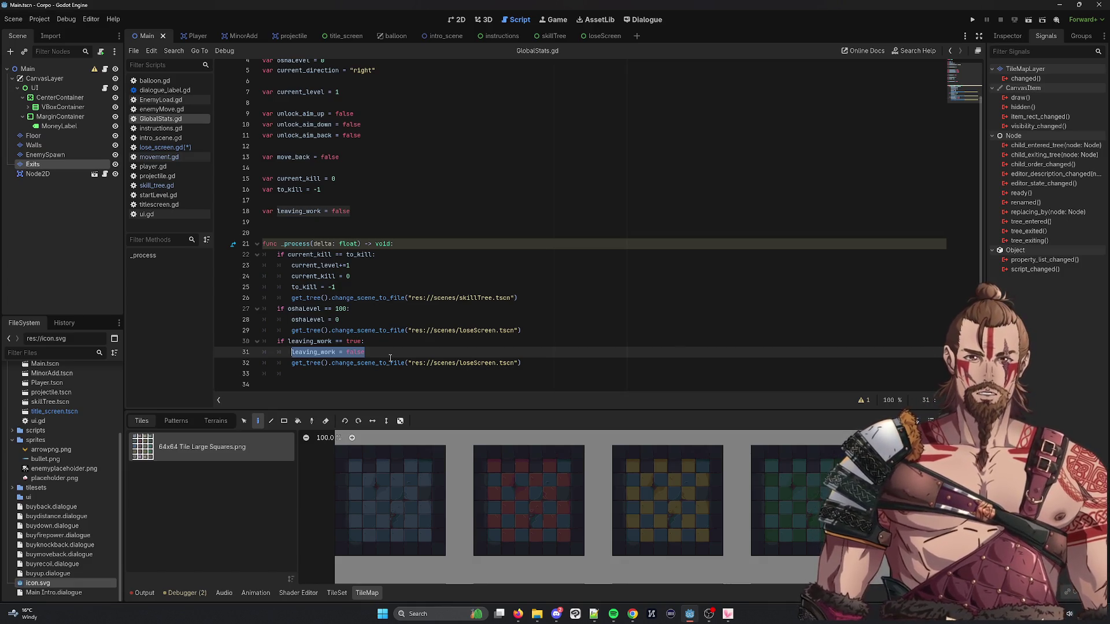
pyautogui.press('BackSpace')
pyautogui.press('BackSpace')
pyautogui.press('BackSpace')
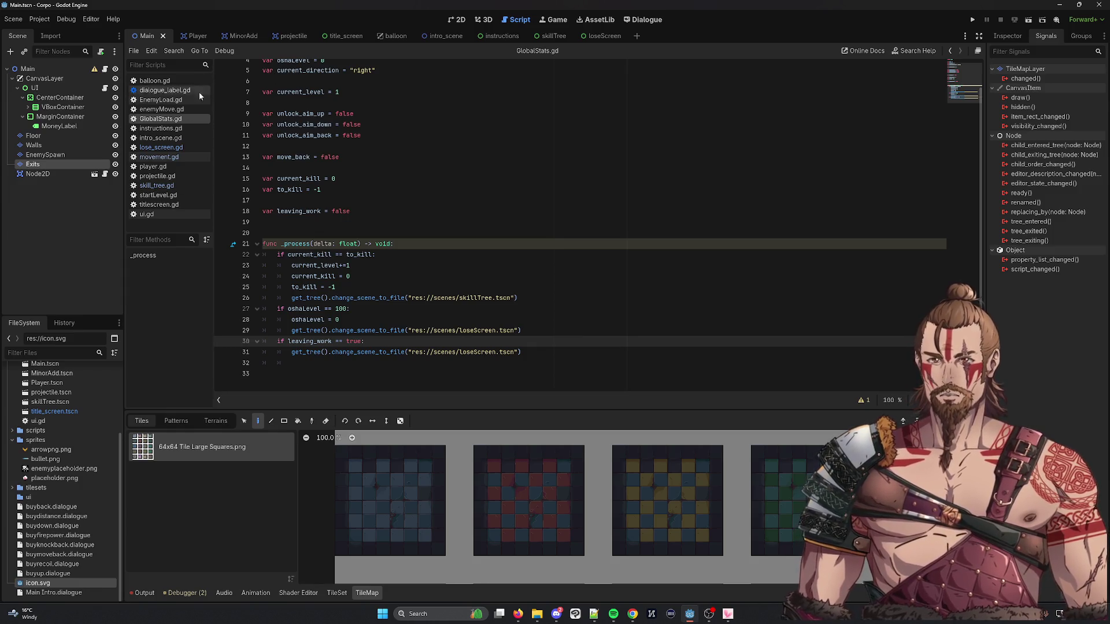
pyautogui.click(152, 148)
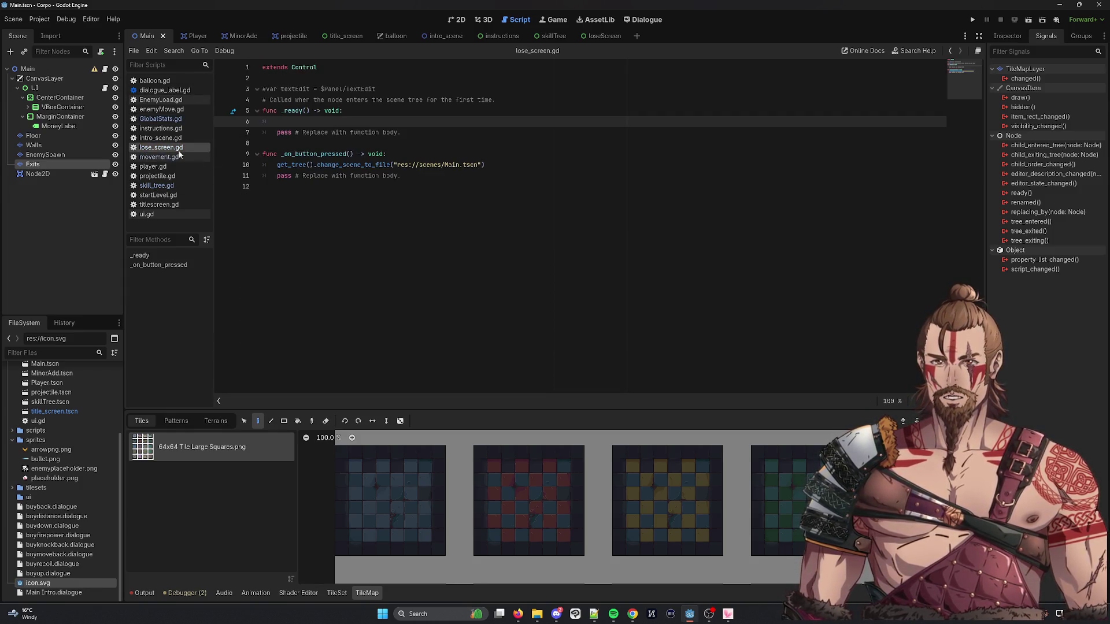
# Type a leaving_work == true condition in lose_screen.gd and run the game with F5.
pyautogui.write('if leaving_work = false')
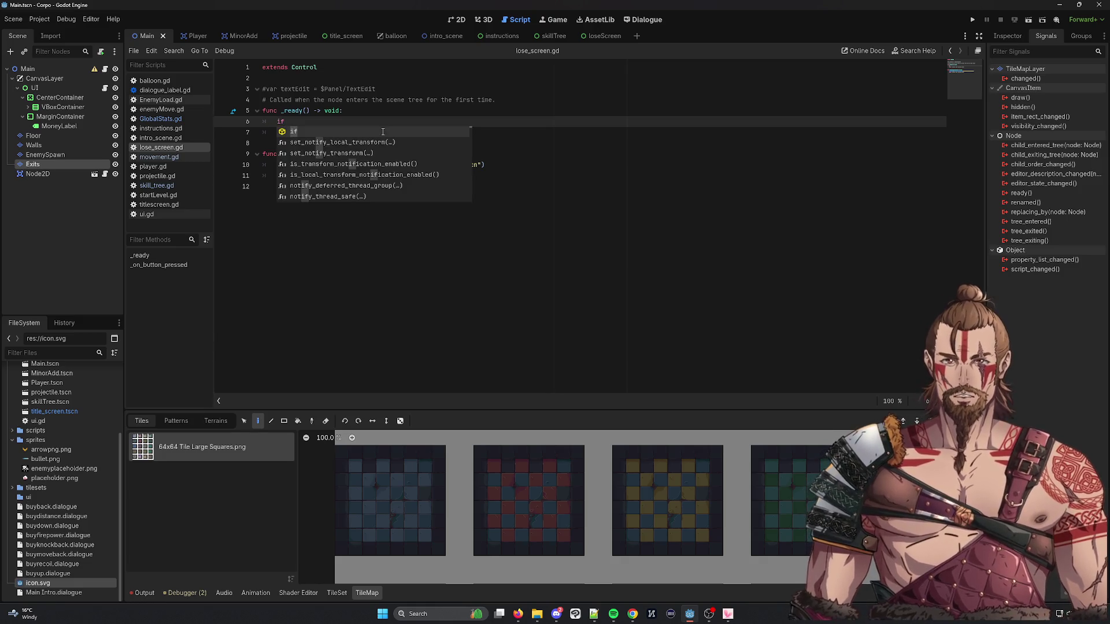
pyautogui.press('BackSpace')
pyautogui.press('BackSpace')
pyautogui.press('BackSpace')
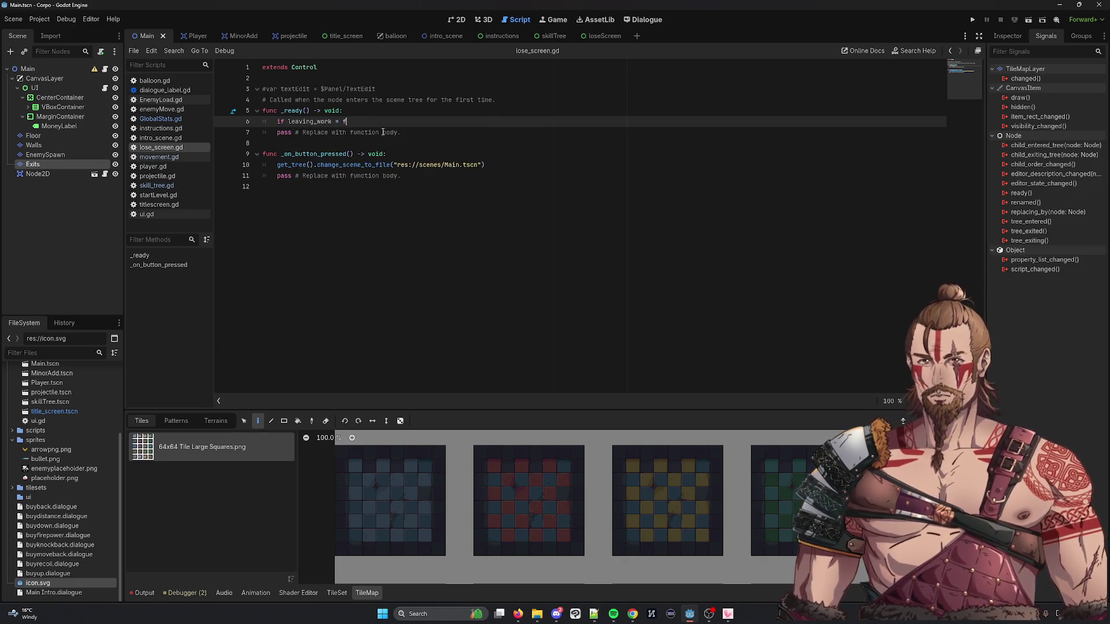
pyautogui.write('= true')
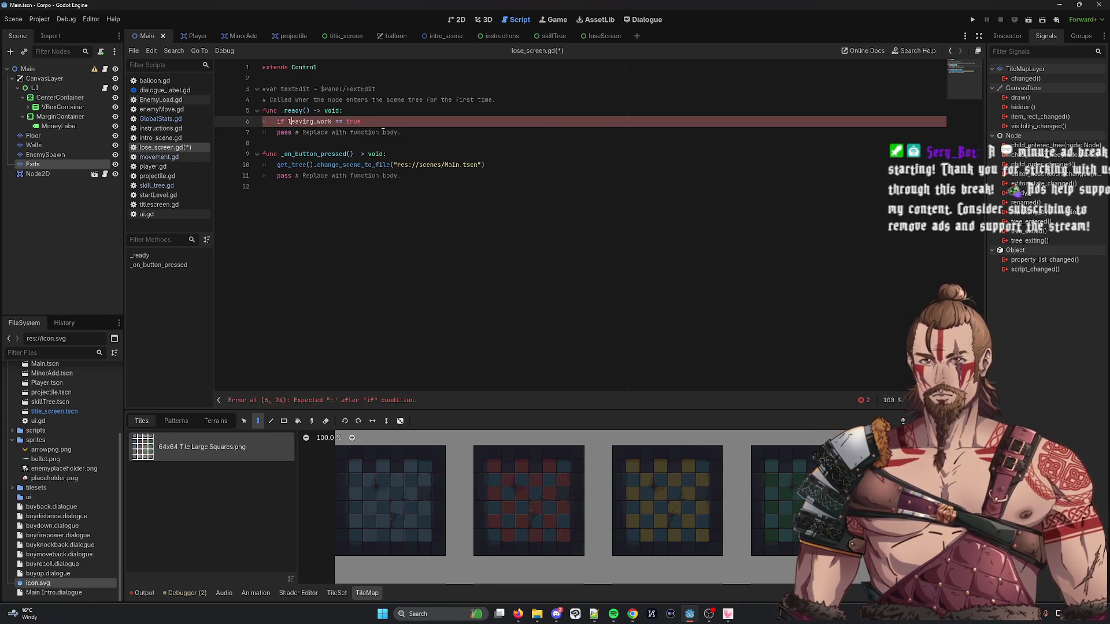
pyautogui.write('Glo')
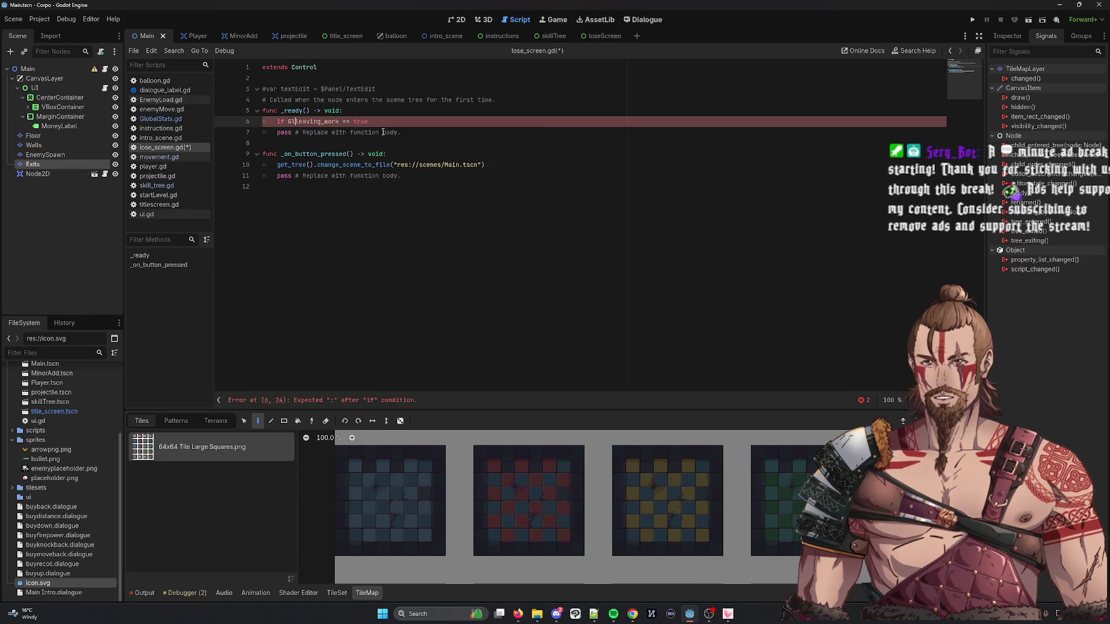
pyautogui.press('BackSpace')
pyautogui.press('BackSpace')
pyautogui.press('BackSpace')
pyautogui.write('GLOBAL')
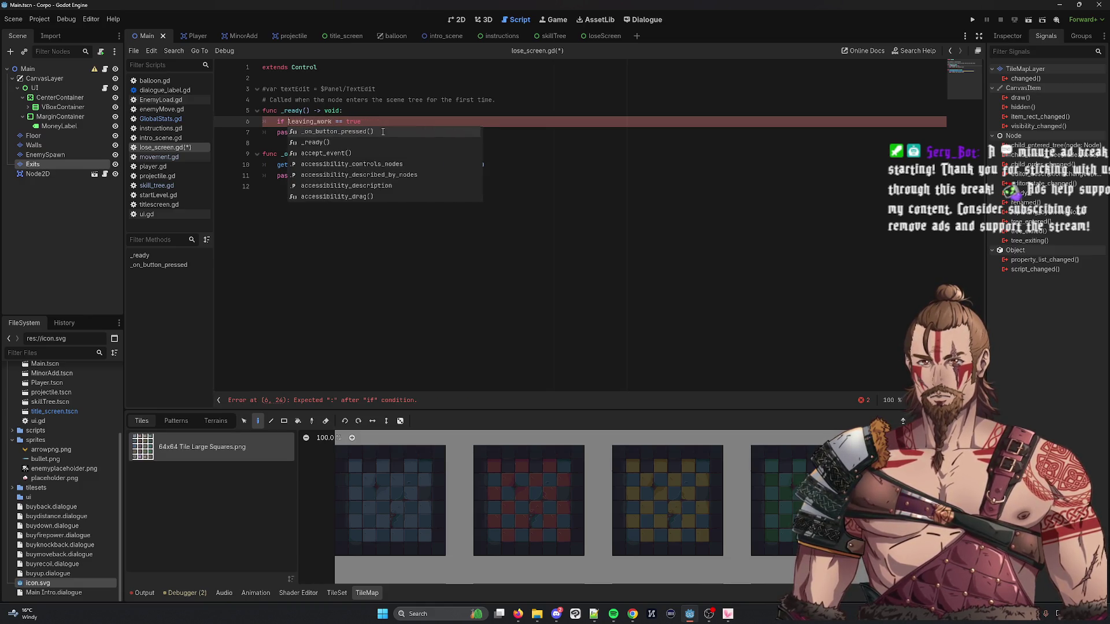
pyautogui.press('F5')
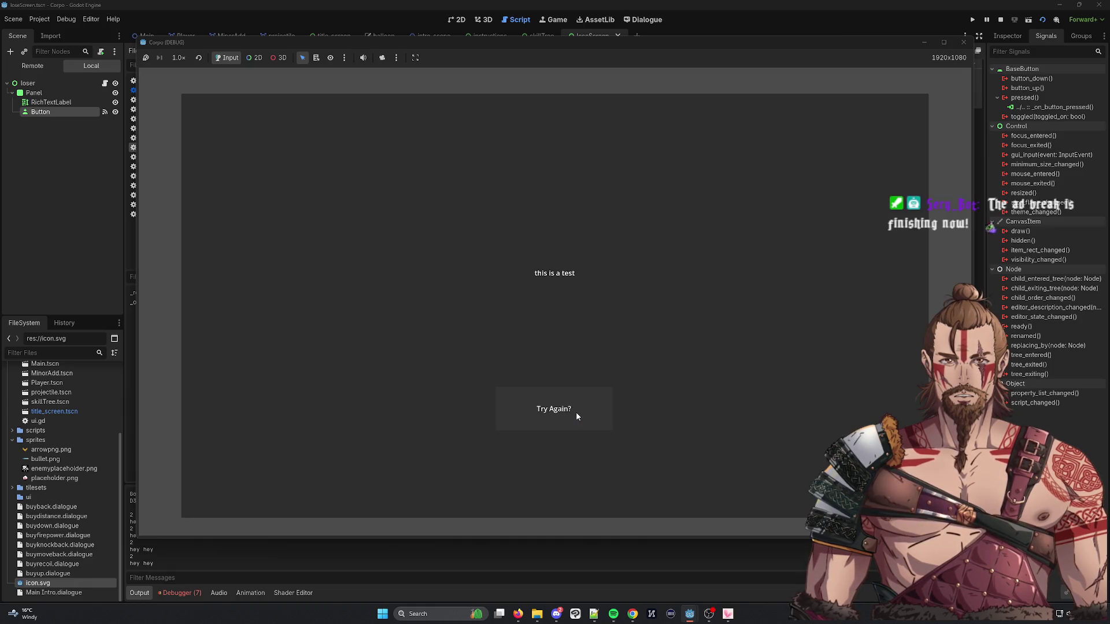
# Use Try Again? to restart the level several times and move the player around the arena.
pyautogui.click(576, 412)
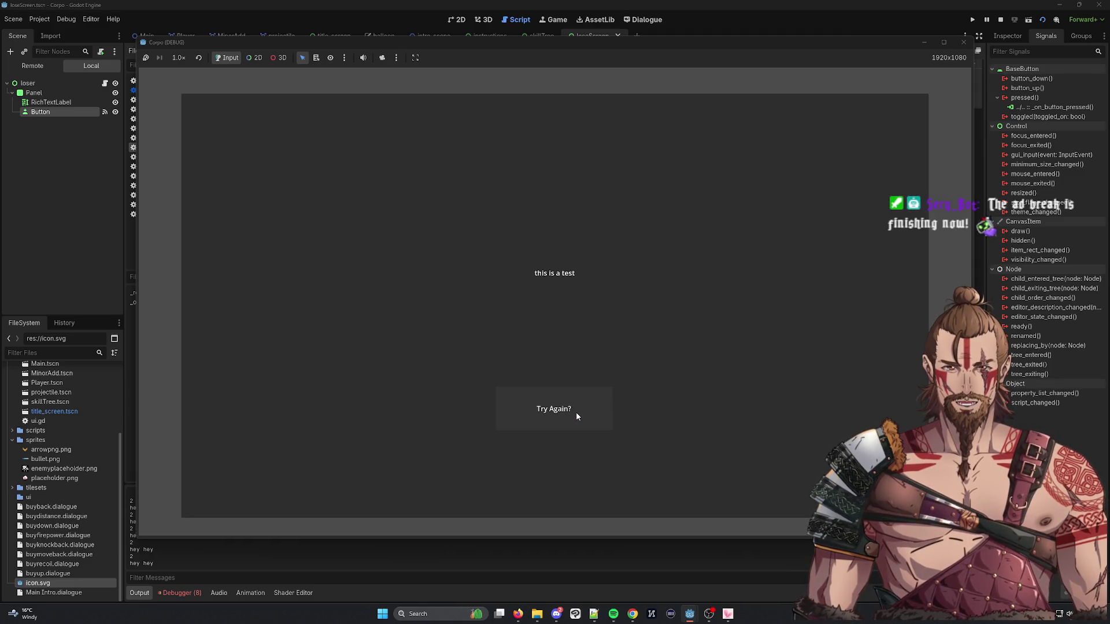
pyautogui.click(577, 414)
pyautogui.press('s')
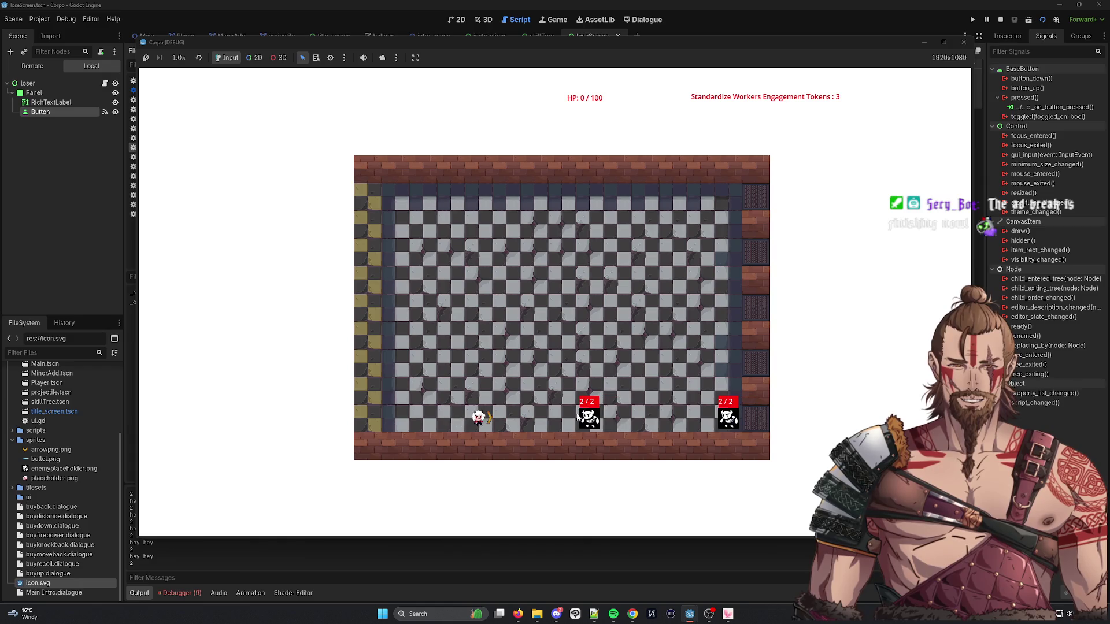
pyautogui.press('a')
pyautogui.click(577, 414)
pyautogui.press('d')
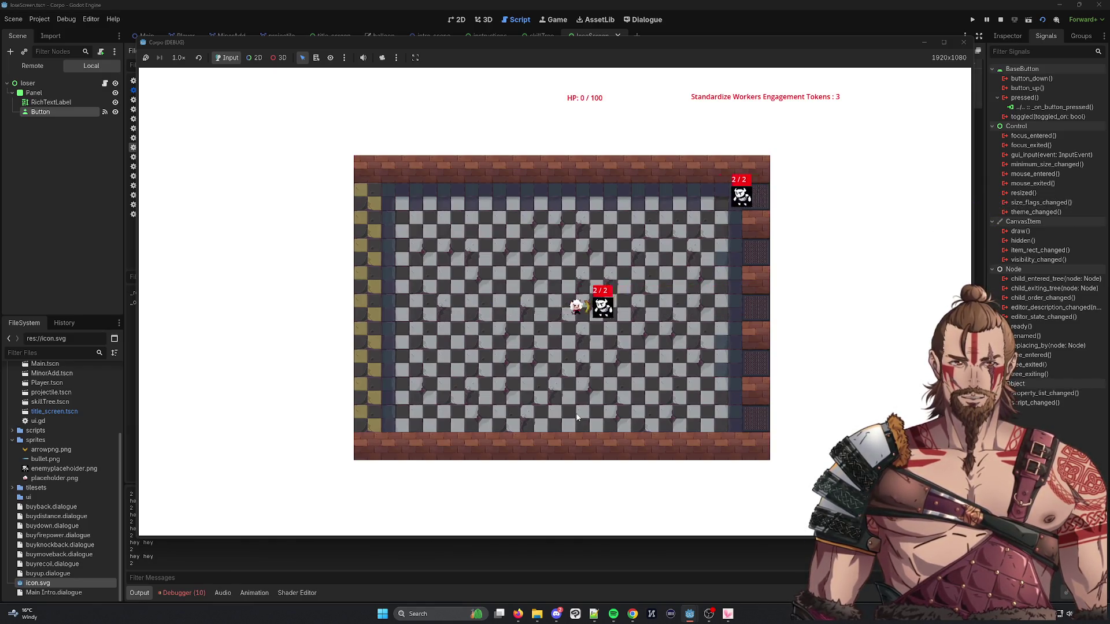
pyautogui.press('w')
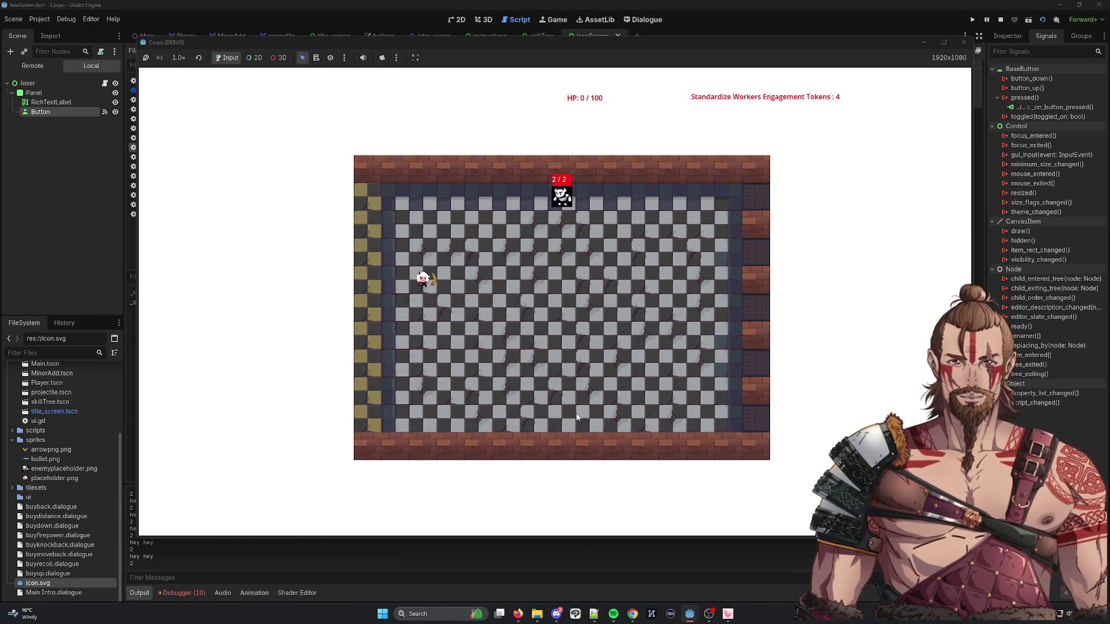
pyautogui.press('d')
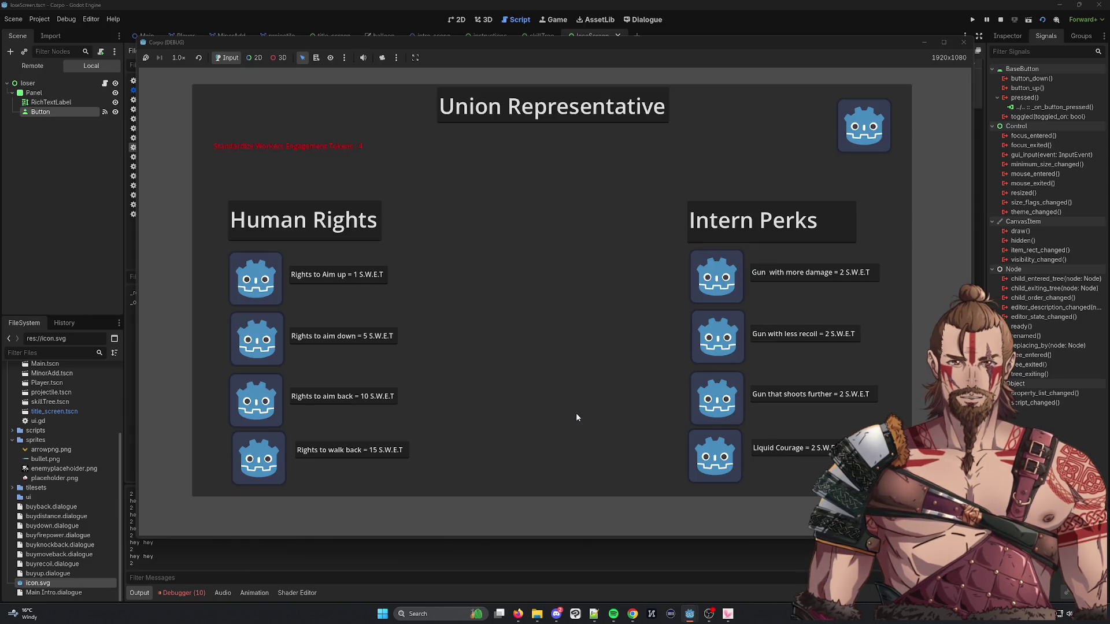
# Buy the Rights to Aim up upgrade, try Rights to aim back, and leave the shop.
pyautogui.click(255, 279)
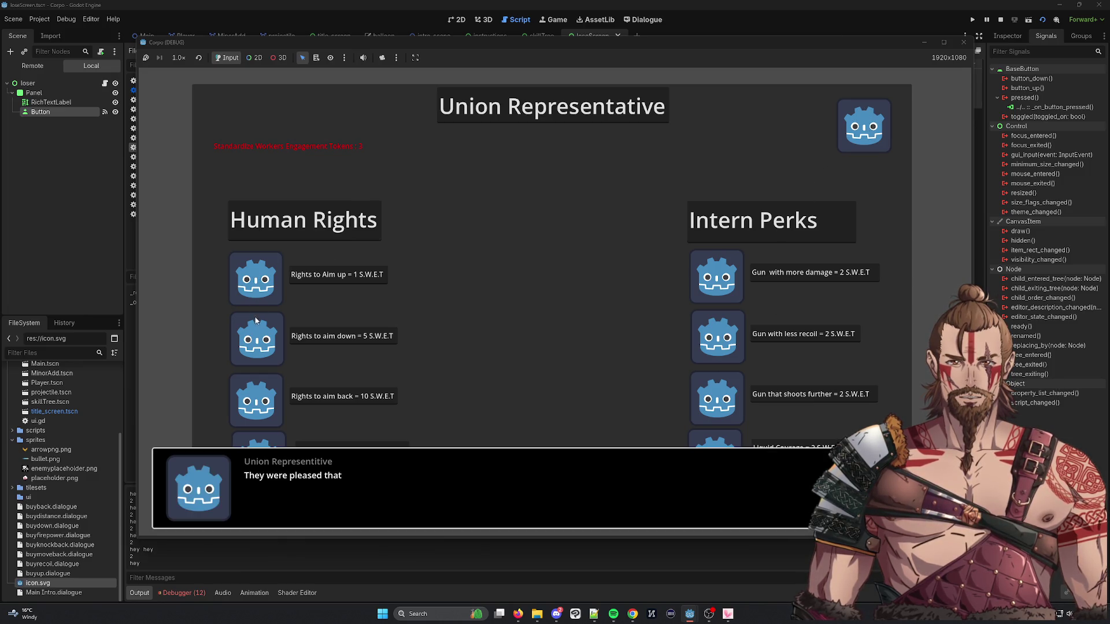
pyautogui.click(321, 478)
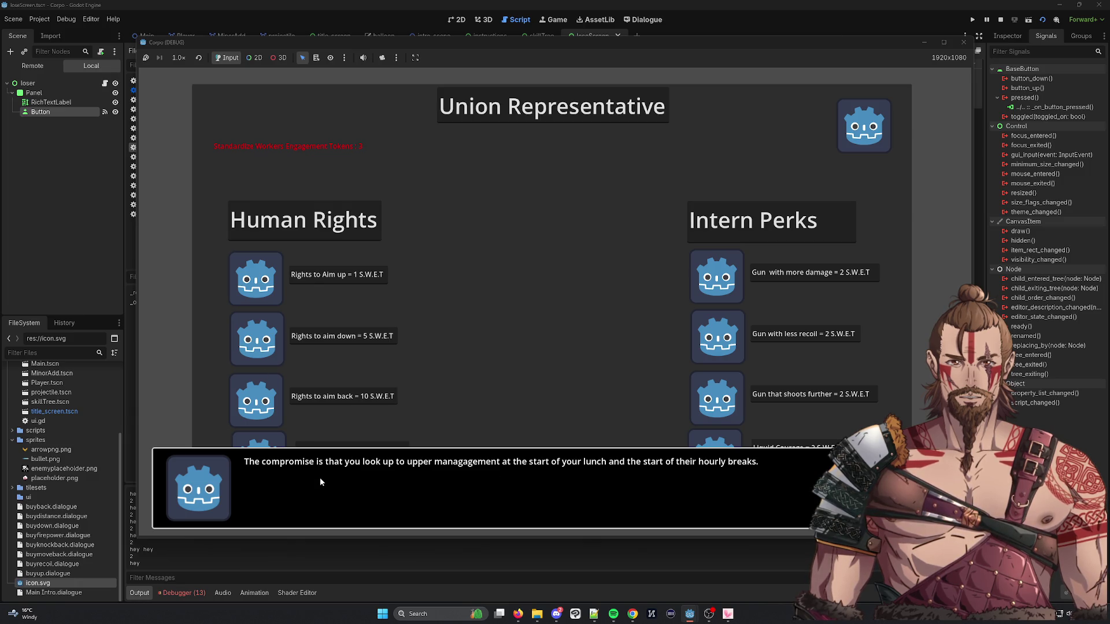
pyautogui.click(320, 477)
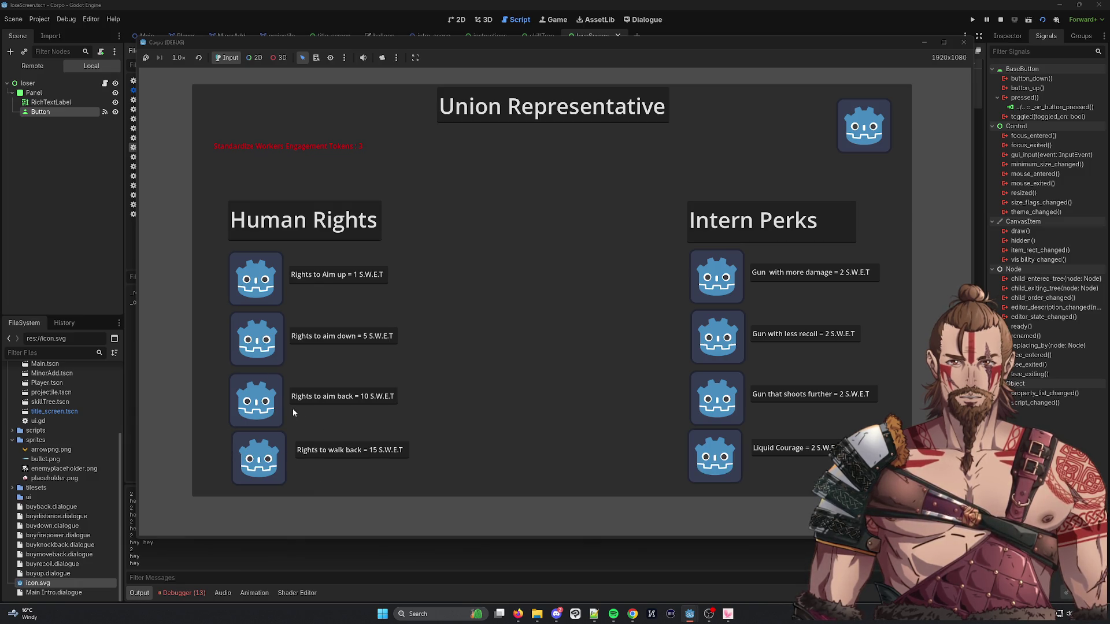
pyautogui.click(255, 390)
pyautogui.click(863, 125)
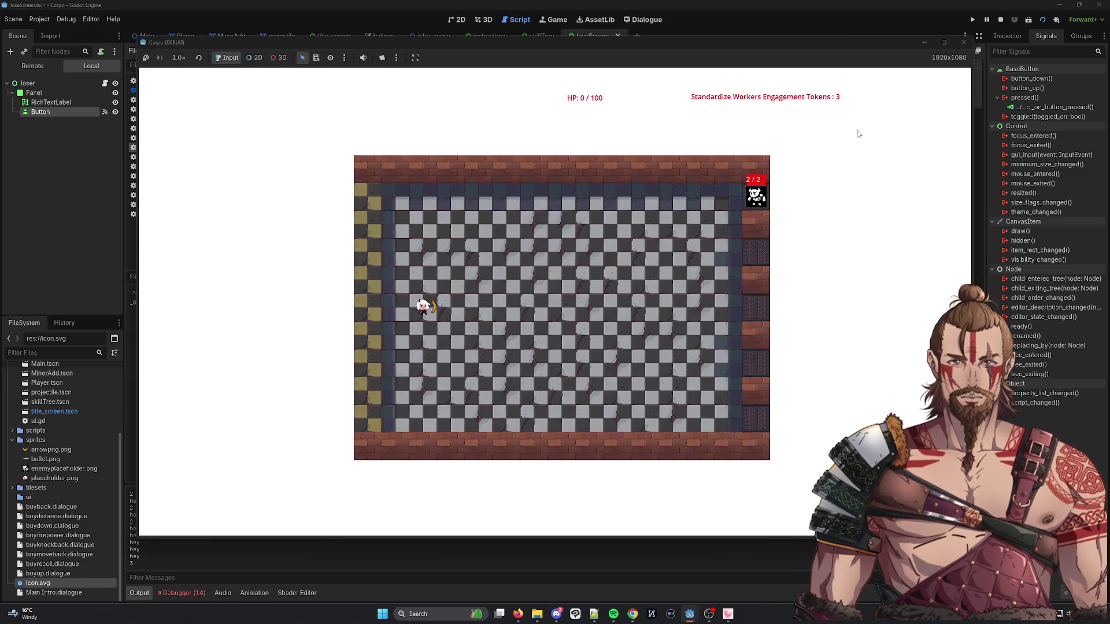
# Play on, buy the Rights to aim down upgrade, leave the shop and stop the game.
pyautogui.press('d')
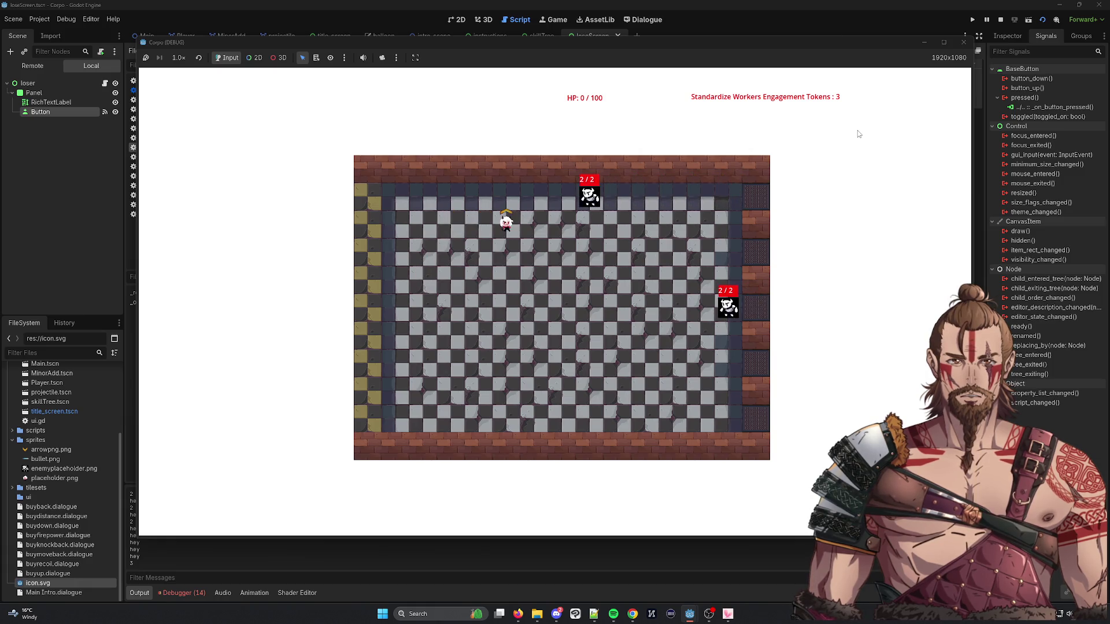
pyautogui.press('s')
pyautogui.press('a')
pyautogui.press('s')
pyautogui.press('a')
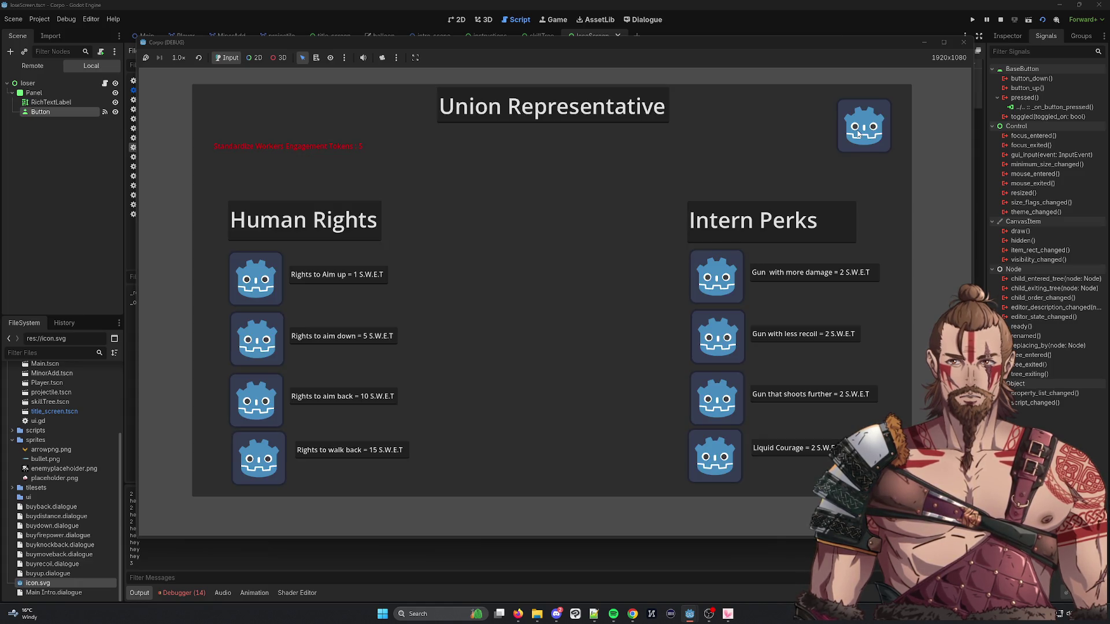
pyautogui.click(255, 352)
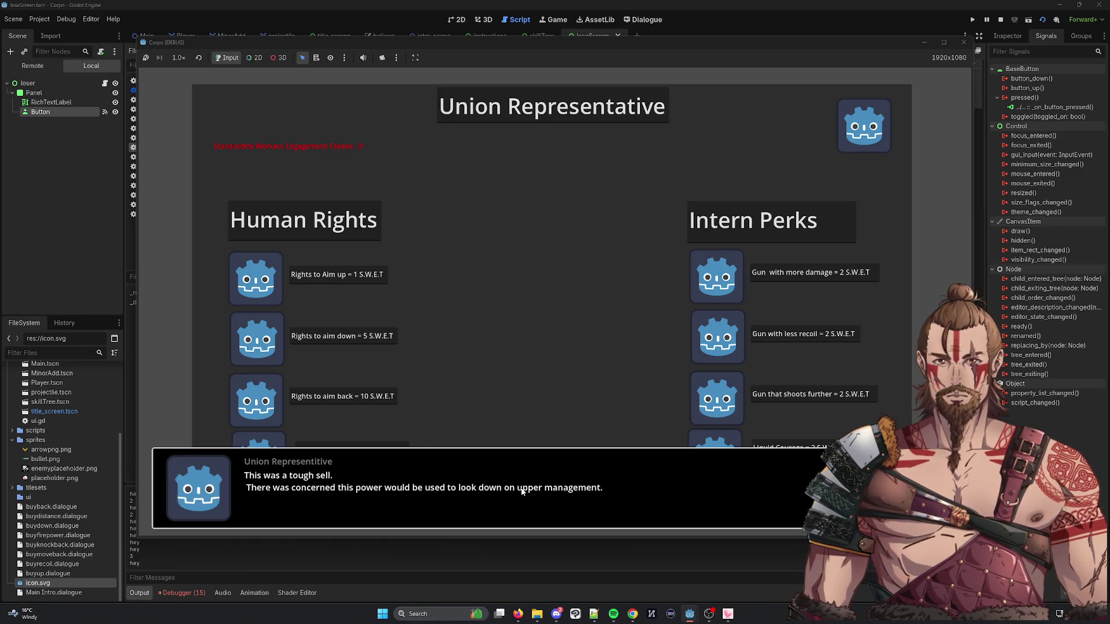
pyautogui.click(522, 490)
pyautogui.click(513, 489)
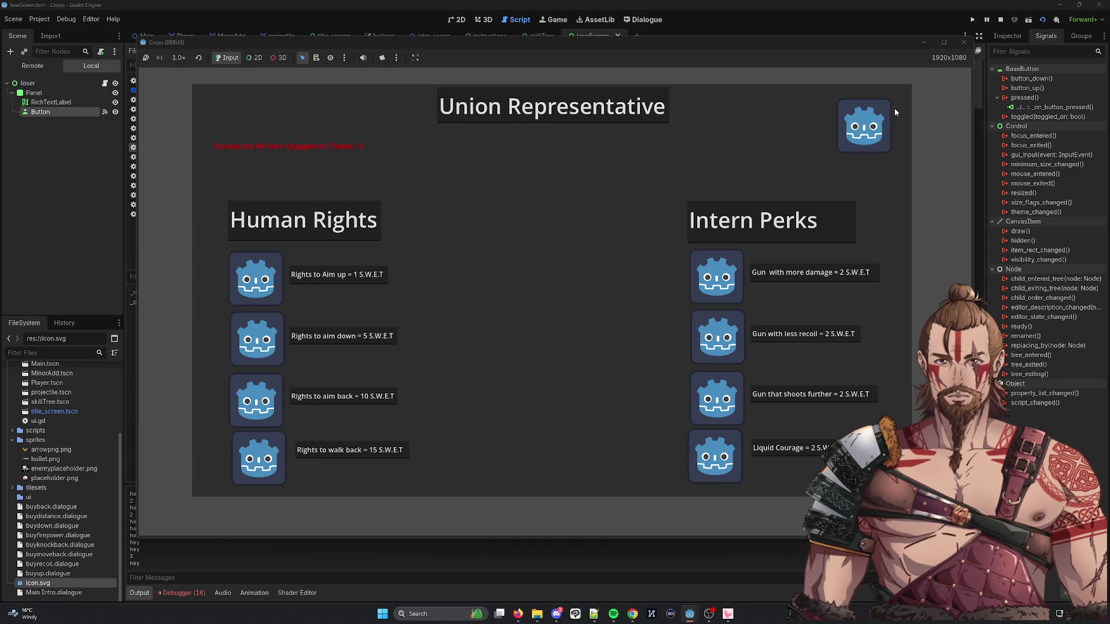
pyautogui.click(850, 126)
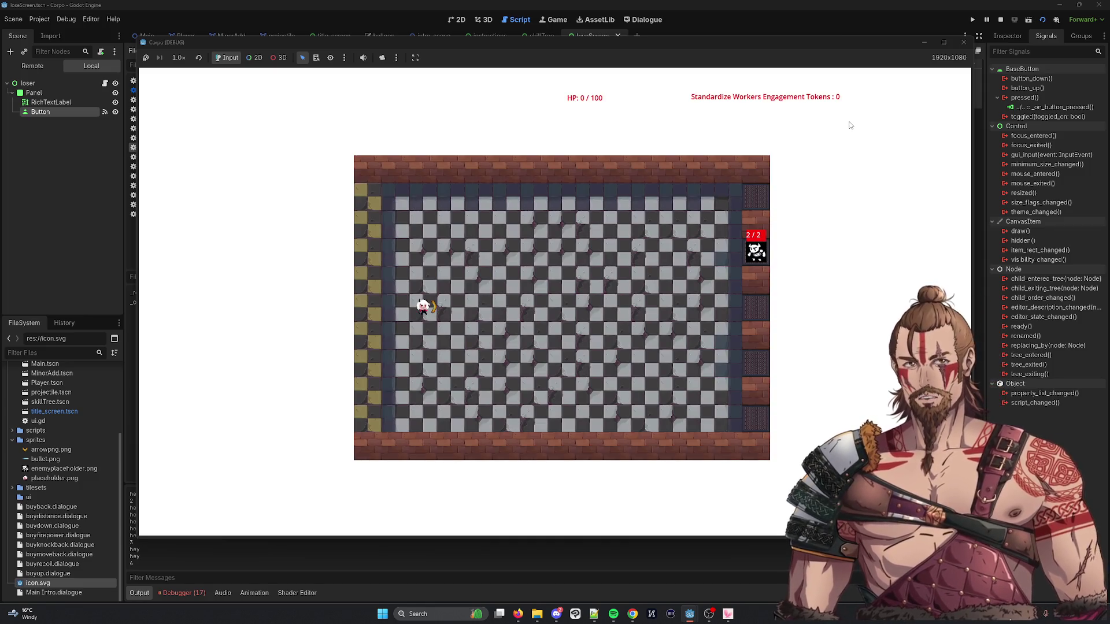
pyautogui.click(963, 42)
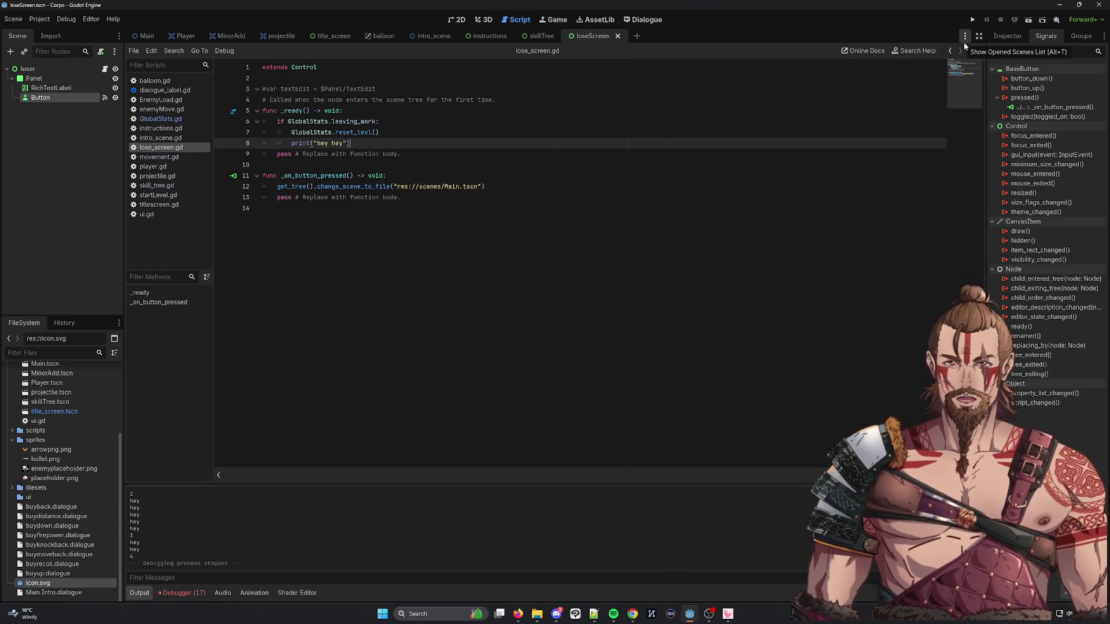
# Copy the reset block and type 'if GlobalStats.oshaLevel == 100:' in _ready.
pyautogui.moveTo(351, 144); pyautogui.dragTo(275, 122)
pyautogui.hotkey('ctrl', 'c')
pyautogui.moveTo(350, 144); pyautogui.dragTo(281, 145)
pyautogui.write('if ')
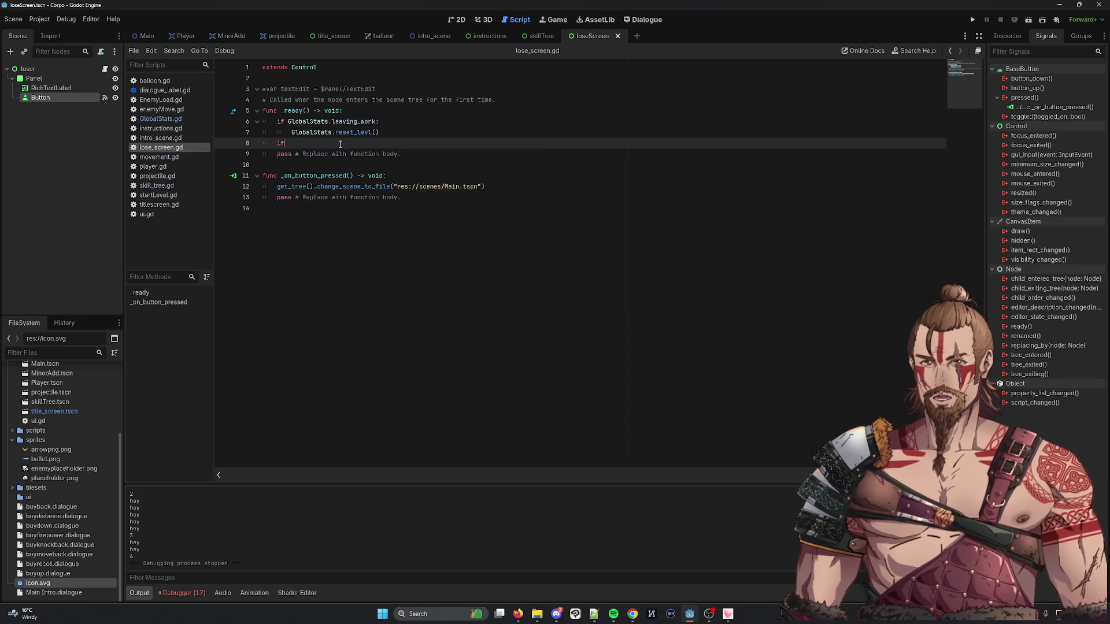
pyautogui.write('G;pba')
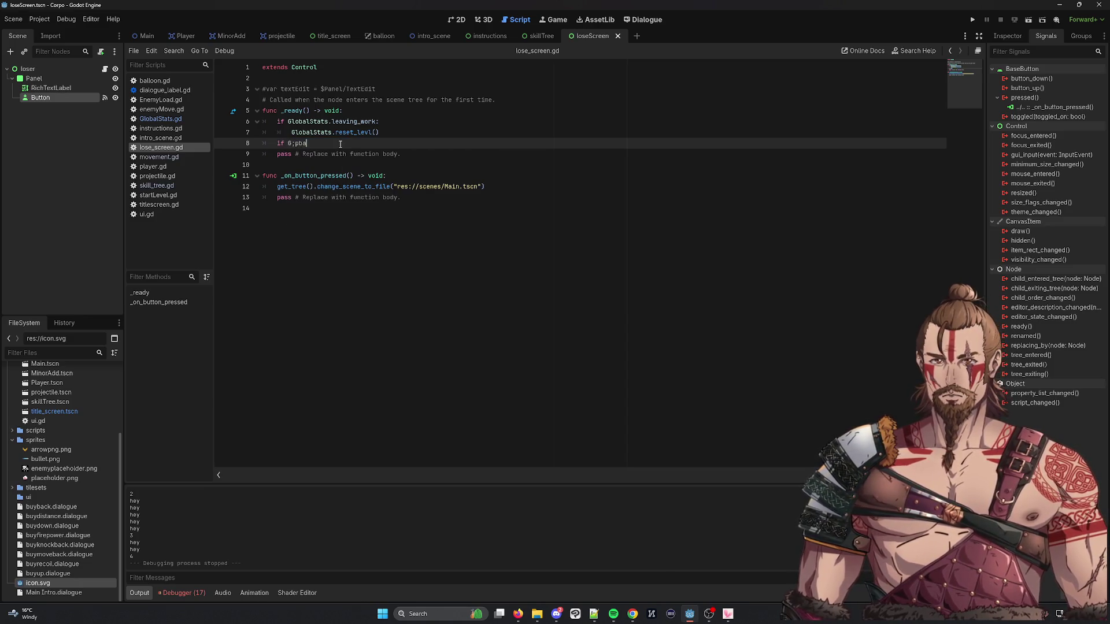
pyautogui.press('BackSpace')
pyautogui.press('BackSpace')
pyautogui.write('lobal')
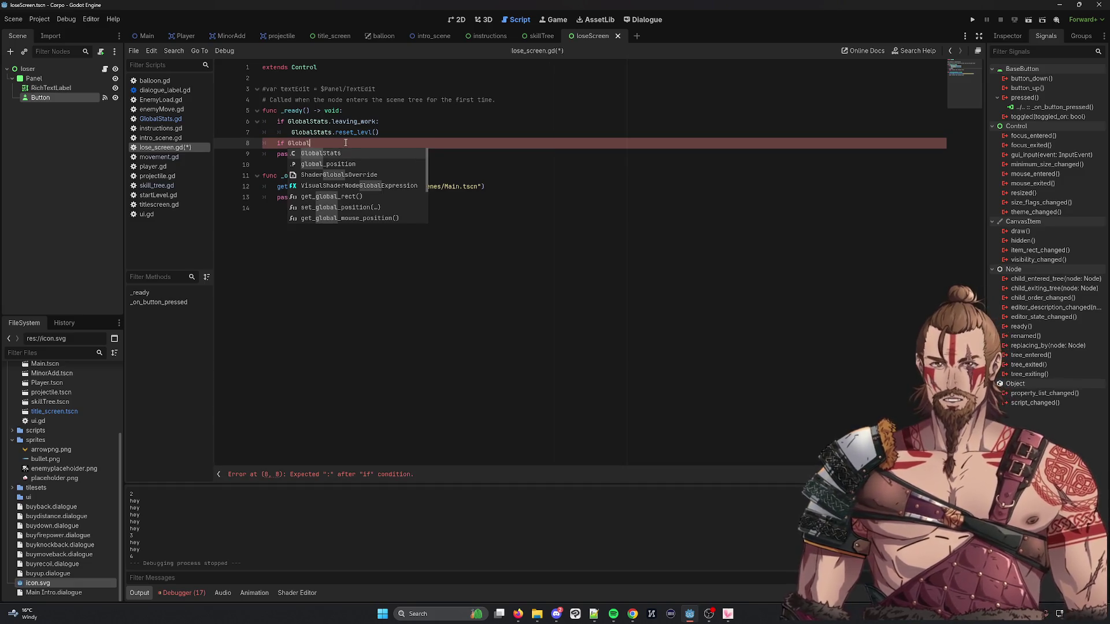
pyautogui.press('Return')
pyautogui.write('.')
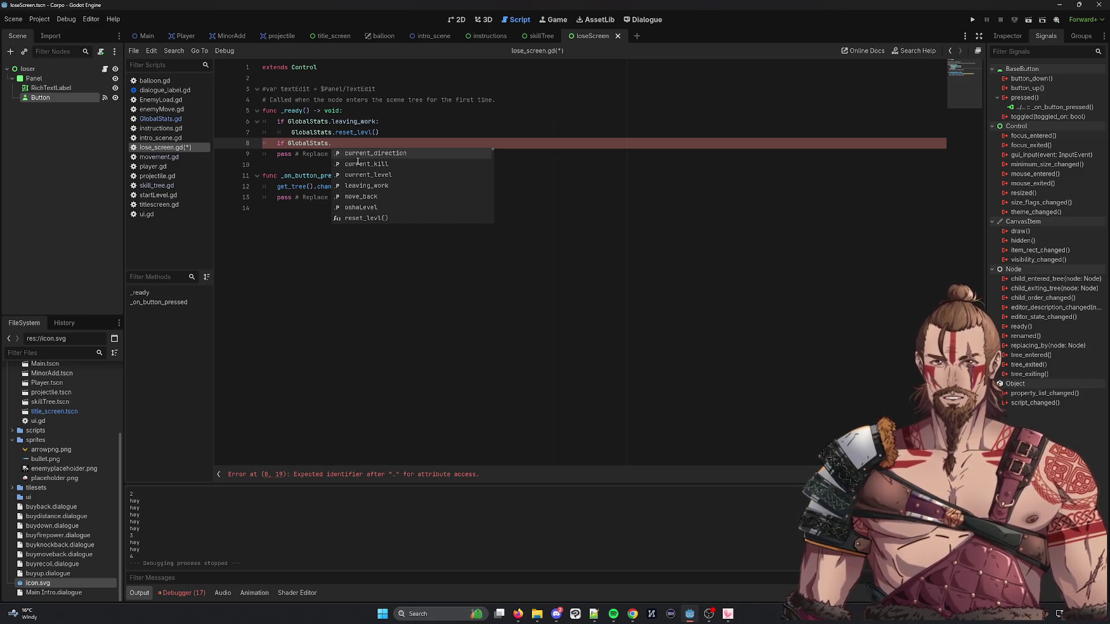
pyautogui.write('osh')
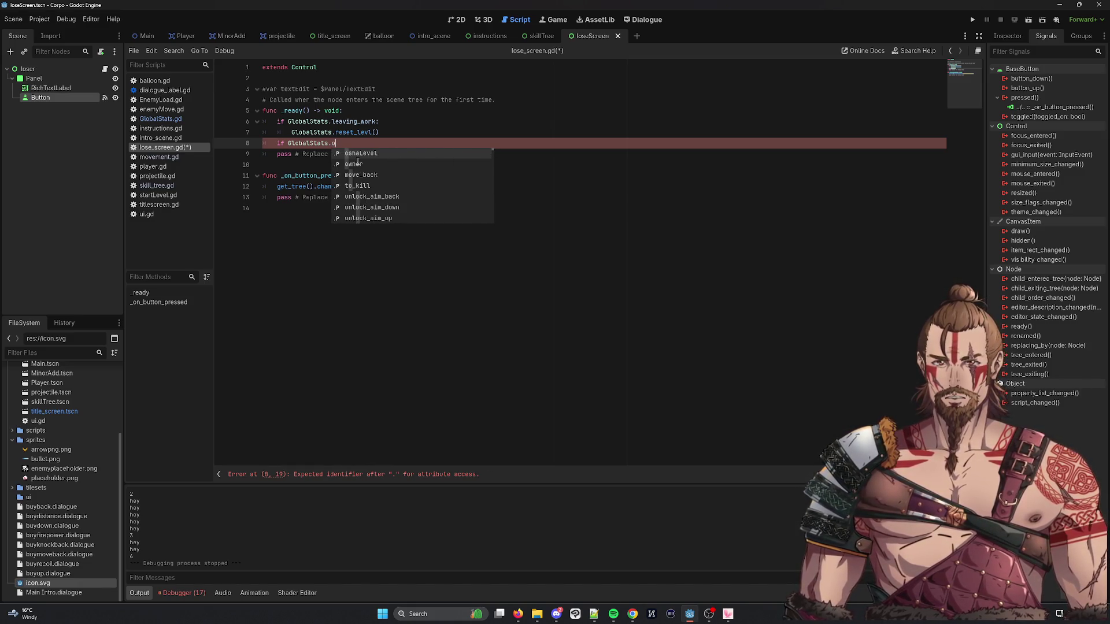
pyautogui.press('Return')
pyautogui.write('== 100:')
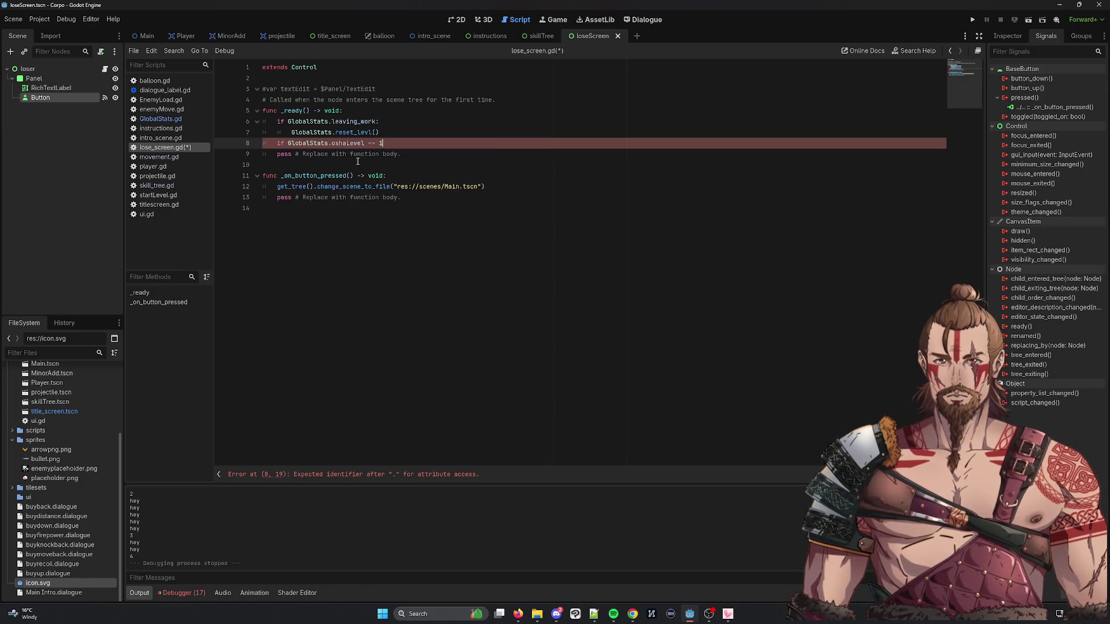
# Paste the copied reset block under the oshaLevel condition.
pyautogui.press('Return')
pyautogui.hotkey('ctrl', 'v')
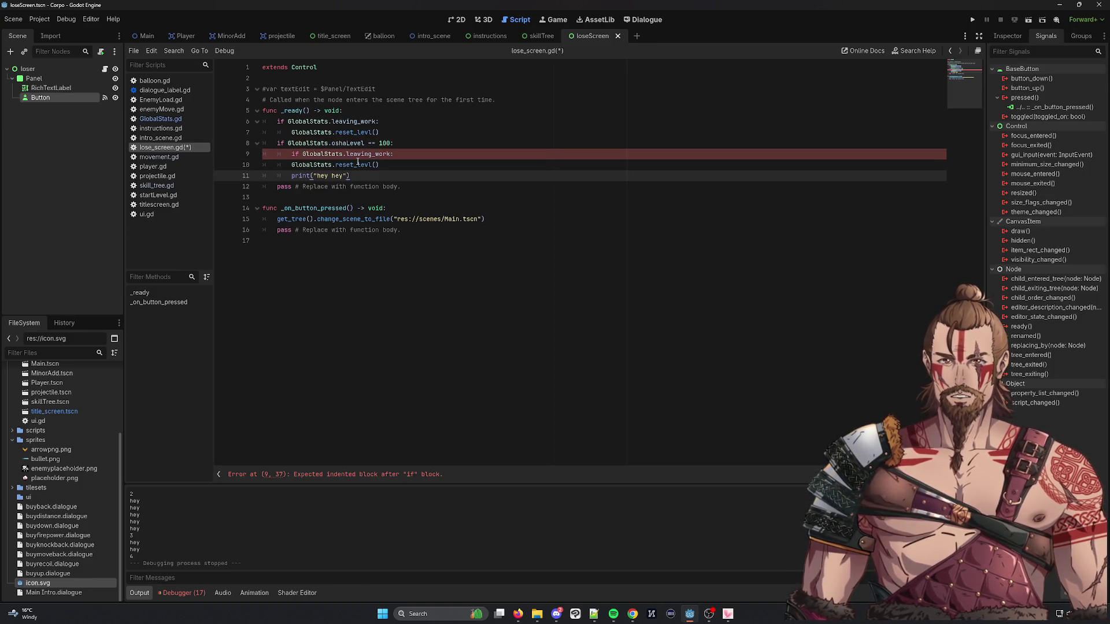
pyautogui.keyDown('shift'); pyautogui.click(358, 164); pyautogui.keyUp('shift')
pyautogui.hotkey('shift', 'Right')
pyautogui.hotkey('shift', 'Right')
pyautogui.hotkey('shift', 'Right')
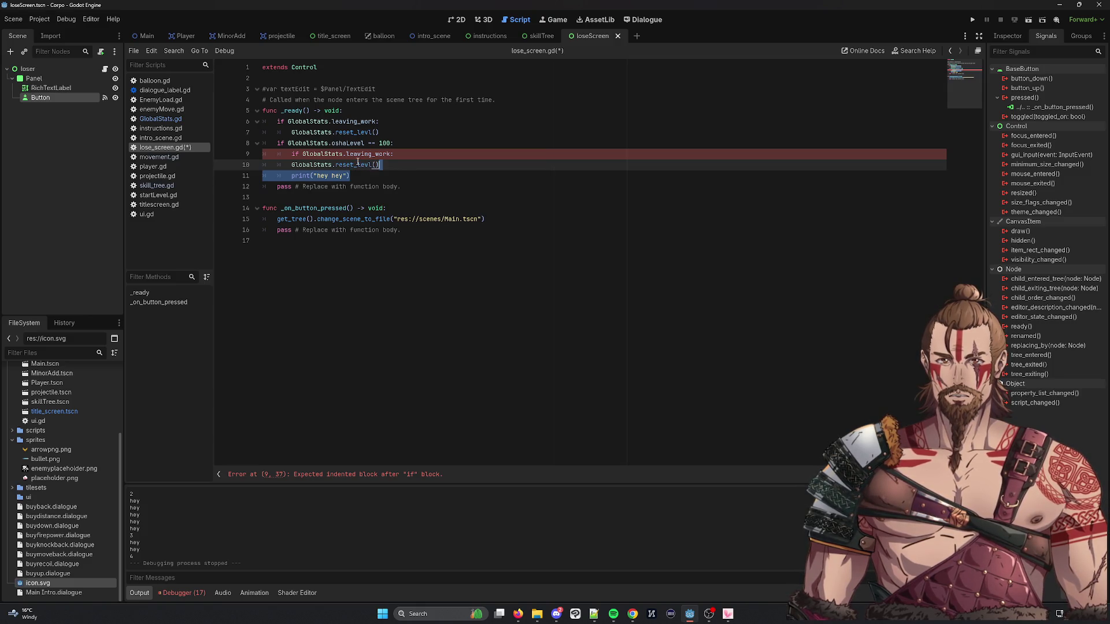
pyautogui.press('BackSpace')
pyautogui.hotkey('ctrl', 'z')
# Remove the nested leaving_work check, save, and delete the leftover debug print line.
pyautogui.press('Up')
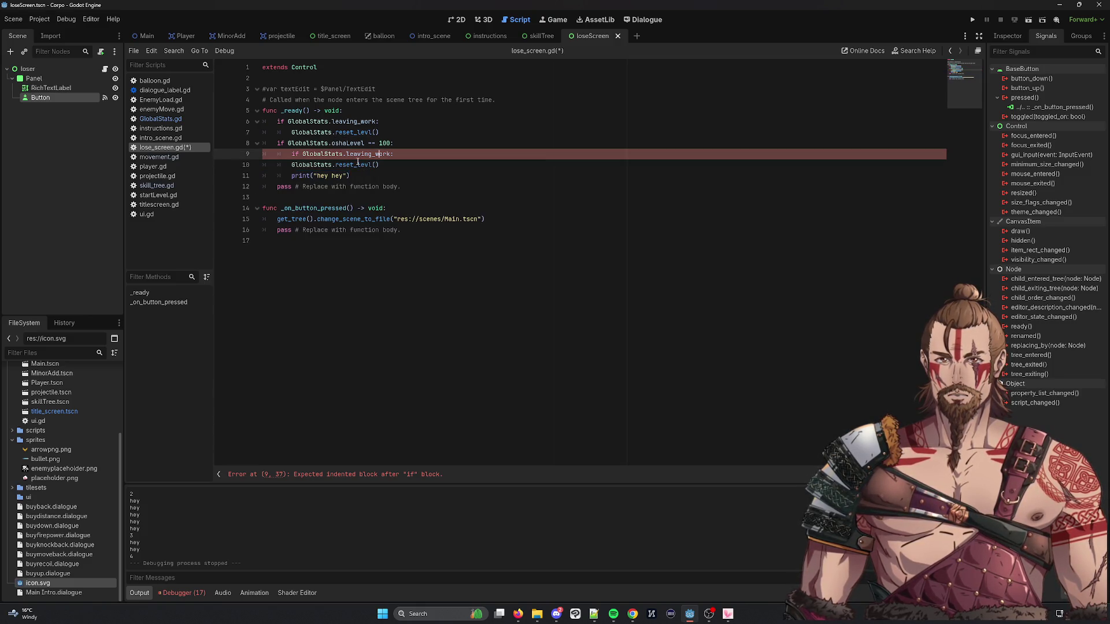
pyautogui.press('End')
pyautogui.hotkey('shift', 'Up')
pyautogui.press('BackSpace')
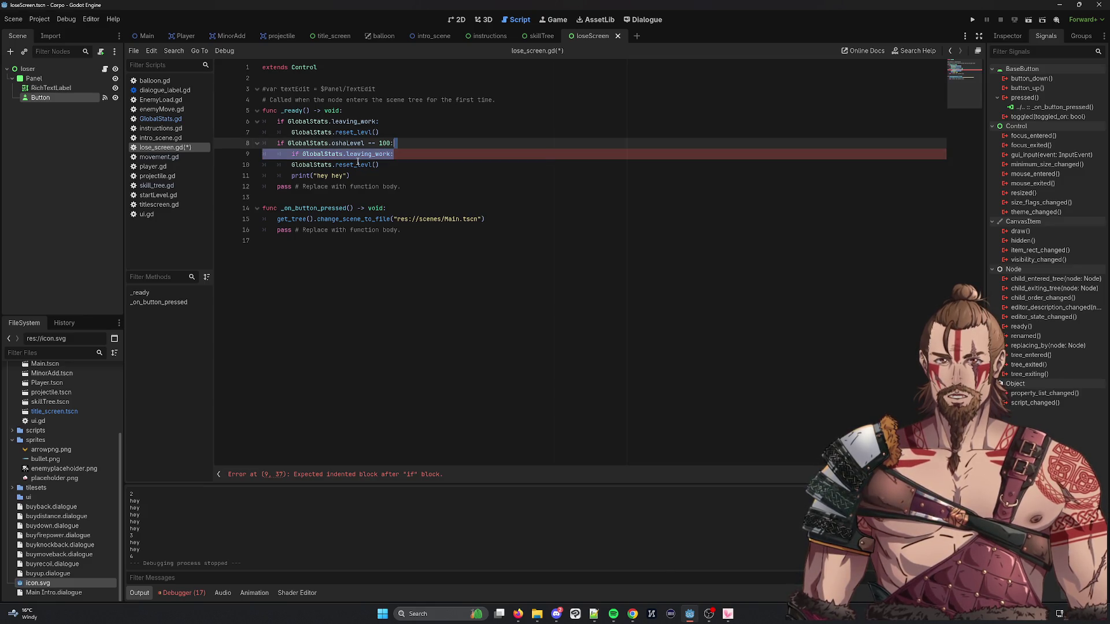
pyautogui.hotkey('ctrl', 's')
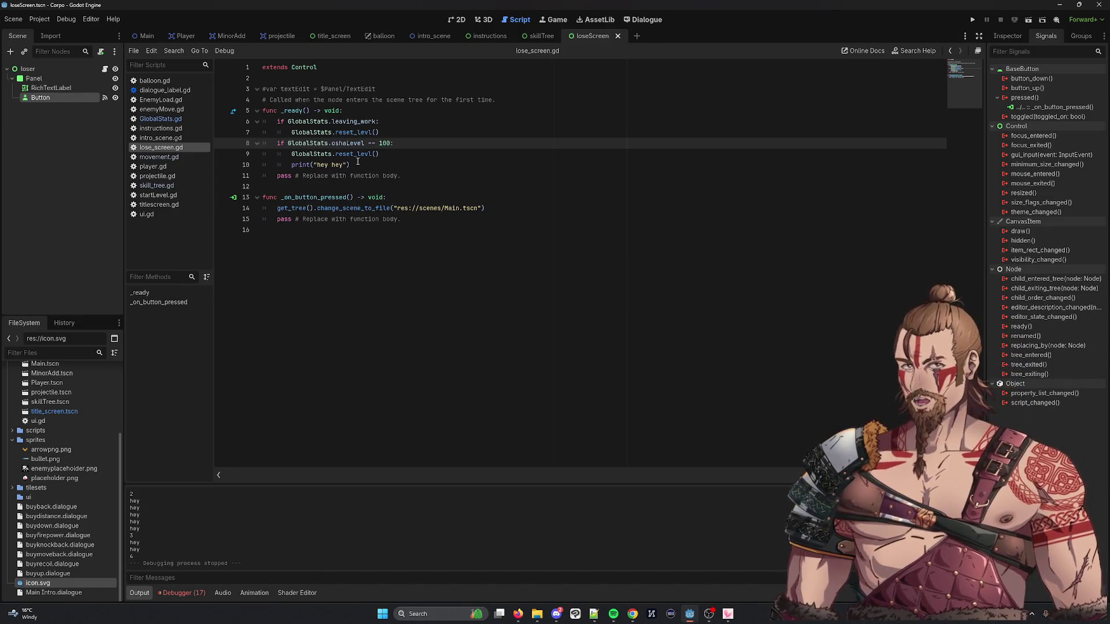
pyautogui.moveTo(358, 164); pyautogui.dragTo(257, 166)
pyautogui.press('BackSpace')
pyautogui.press('BackSpace')
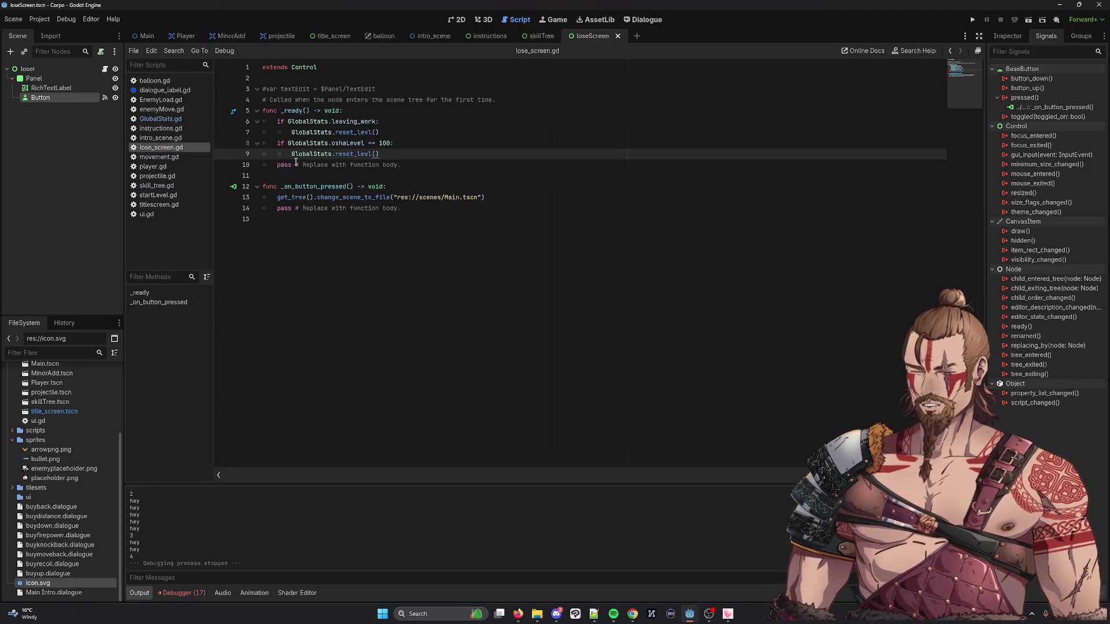
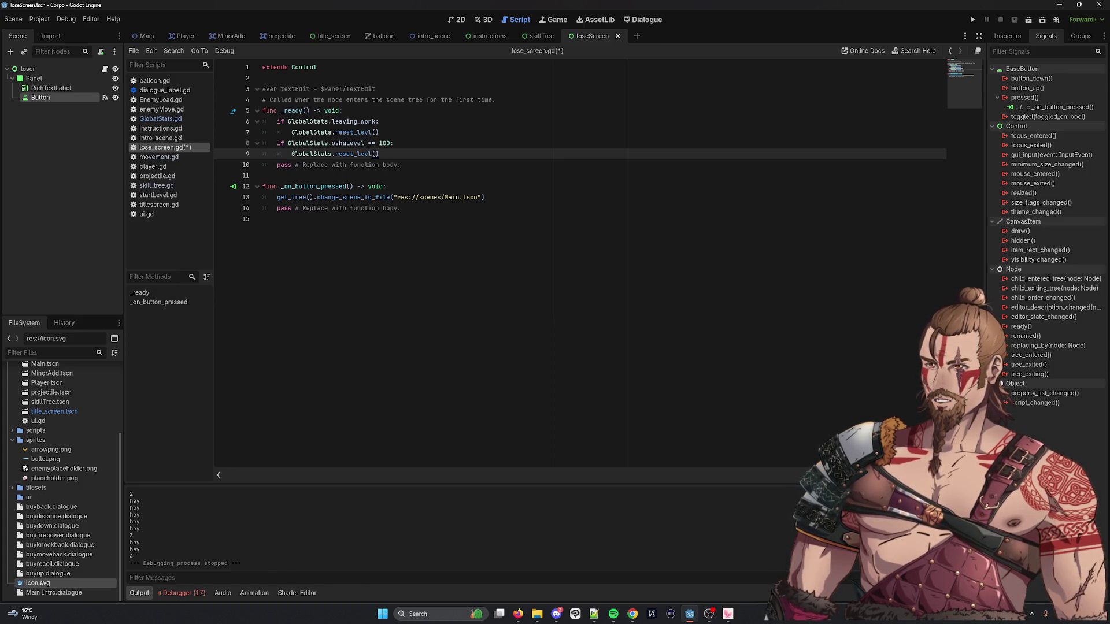
# Collapse the scenes and sprites folders and create a 'sounds' folder at res://.
pyautogui.scroll(3, 27, 378)
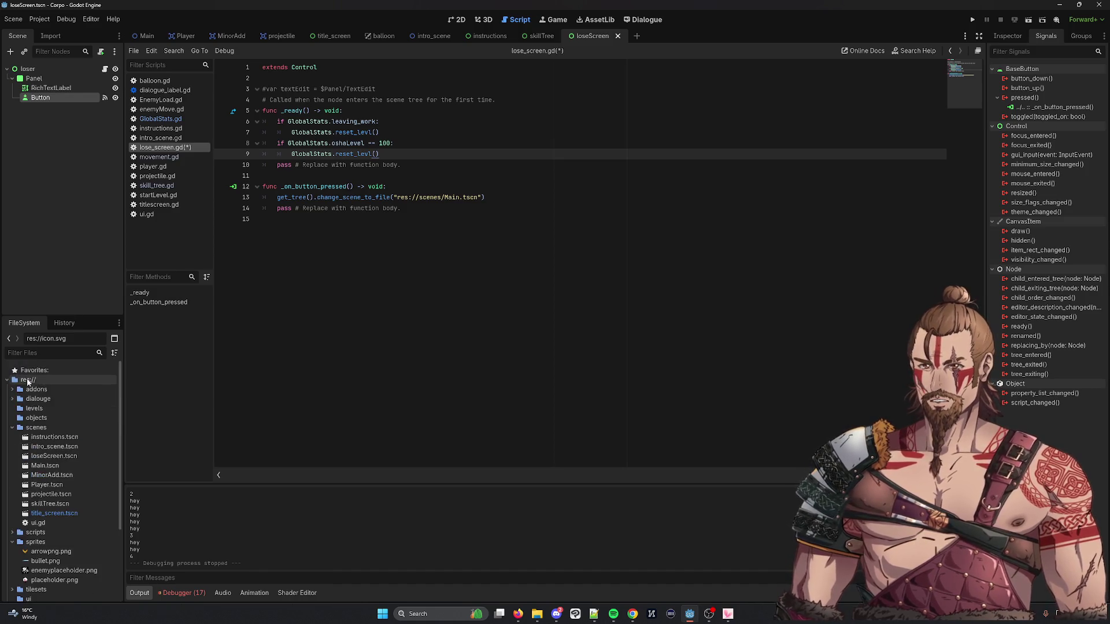
pyautogui.click(12, 428)
pyautogui.click(12, 447)
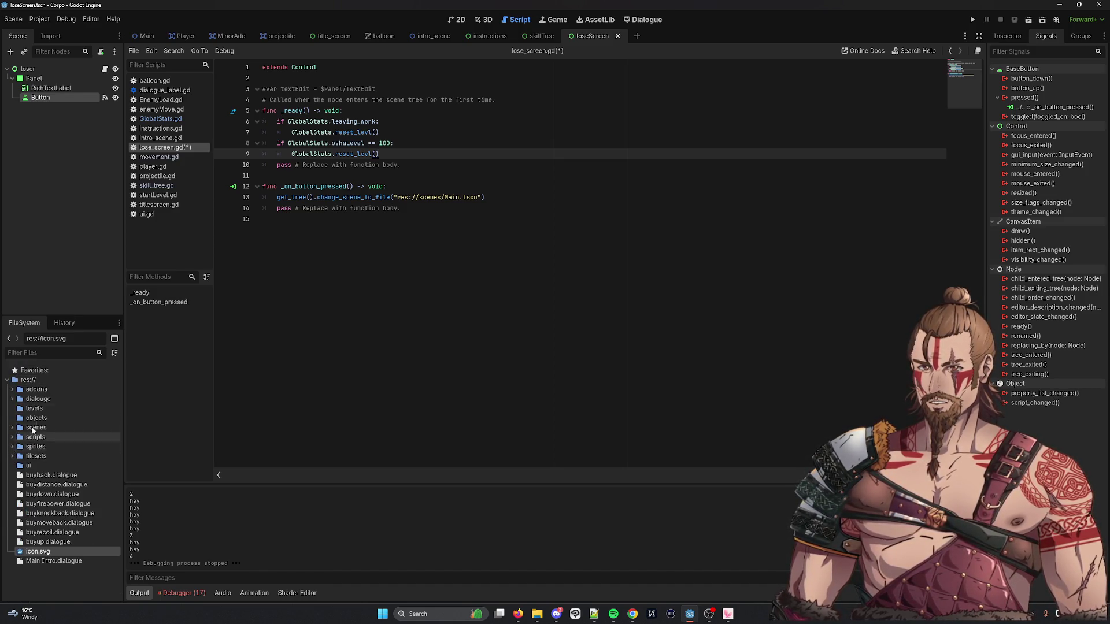
pyautogui.rightClick(31, 381)
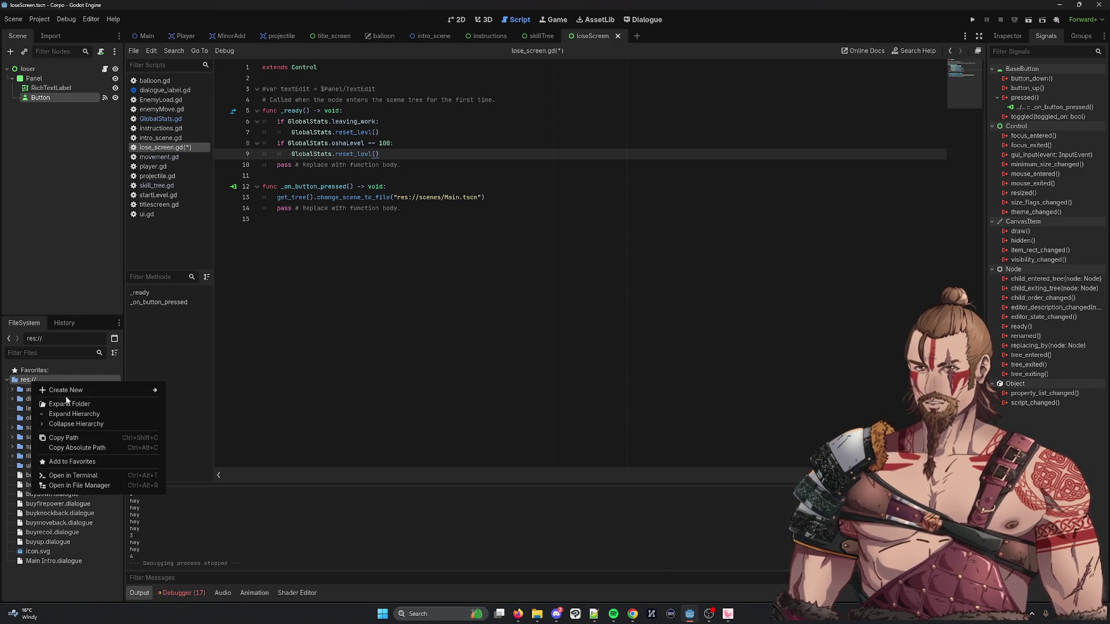
pyautogui.moveTo(66, 390)
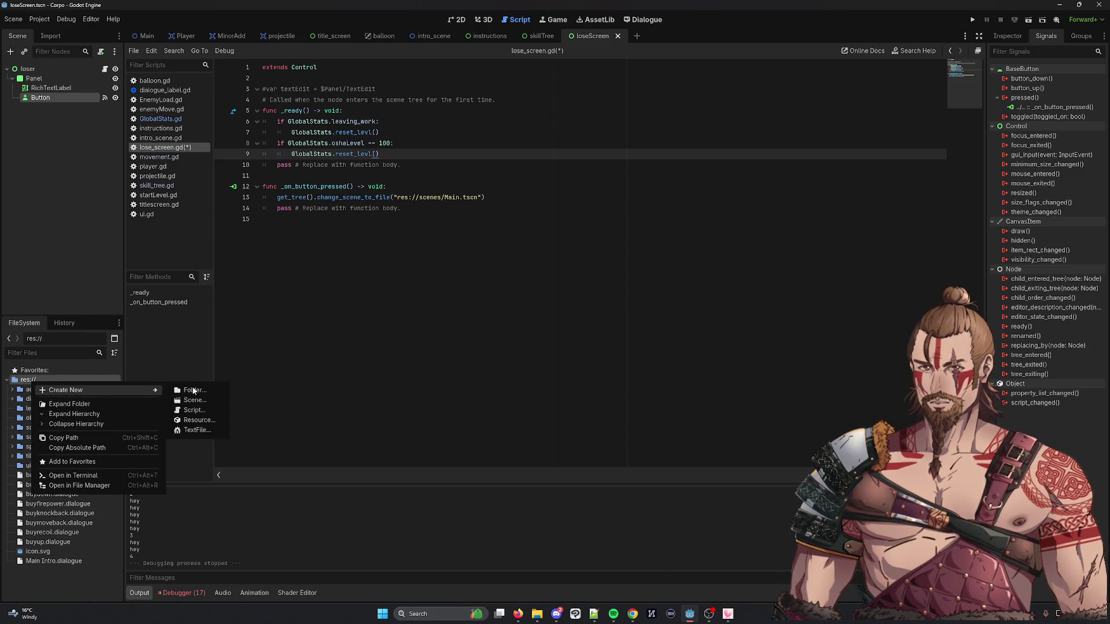
pyautogui.click(188, 391)
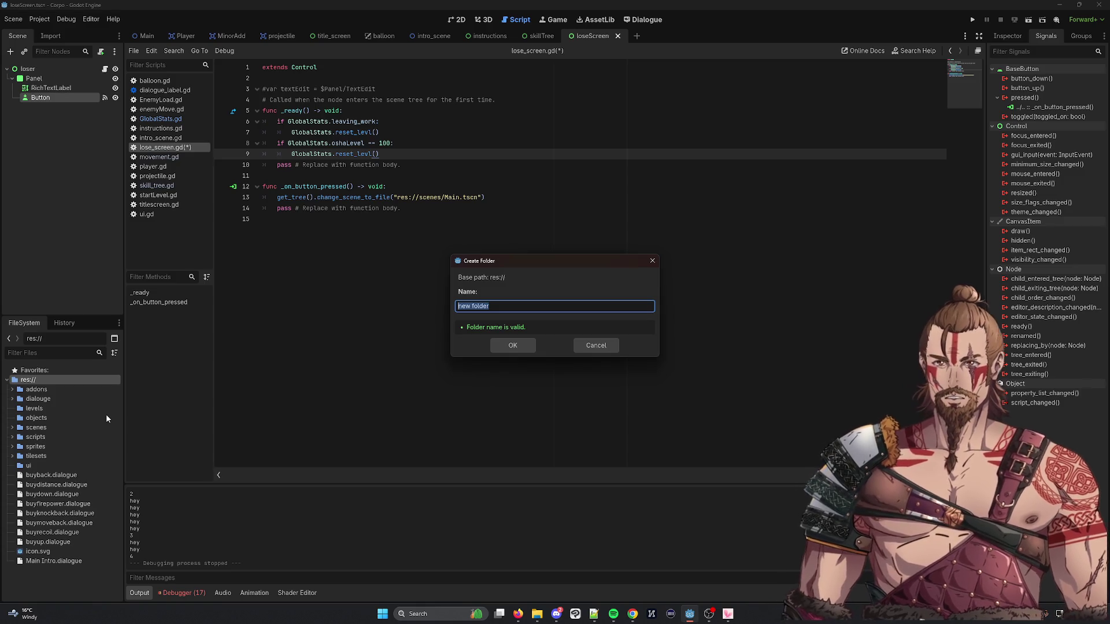
pyautogui.write('sounds')
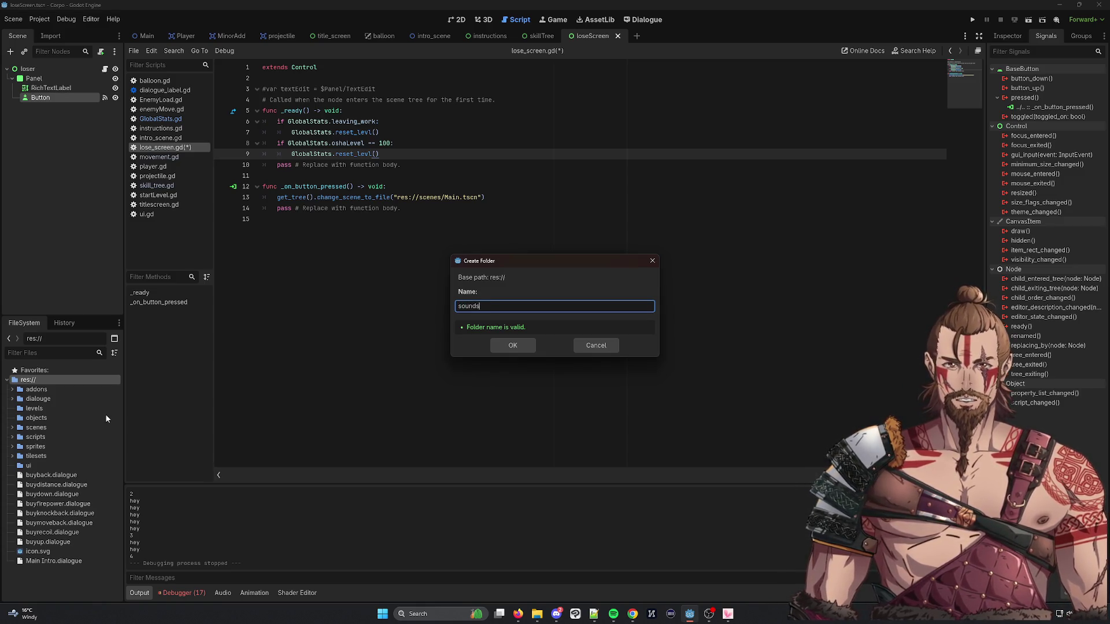
pyautogui.press('Return')
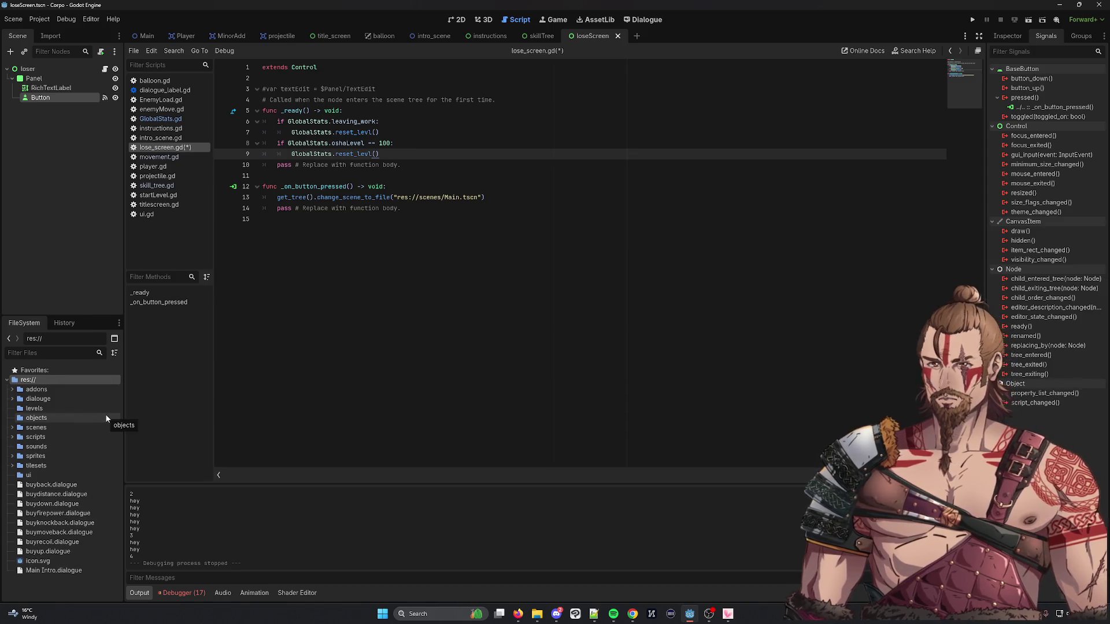
# Create a 'songs' folder at res://, select it, and minimize the editor to the desktop.
pyautogui.rightClick(37, 379)
pyautogui.click(37, 380)
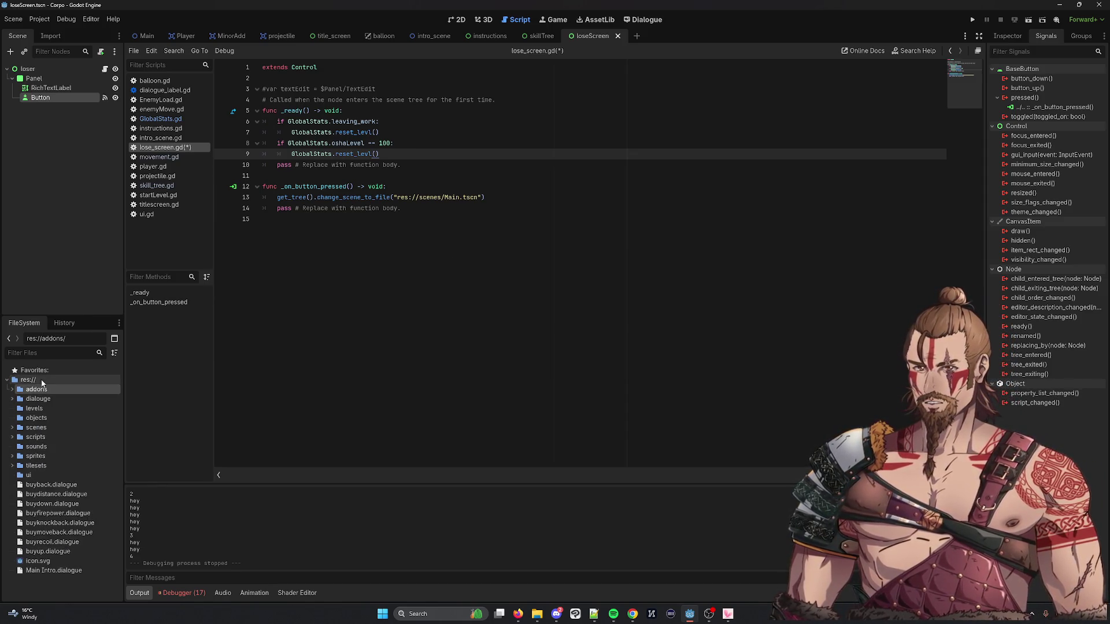
pyautogui.rightClick(55, 384)
pyautogui.moveTo(168, 387)
pyautogui.click(213, 389)
pyautogui.write('songs')
pyautogui.press('Return')
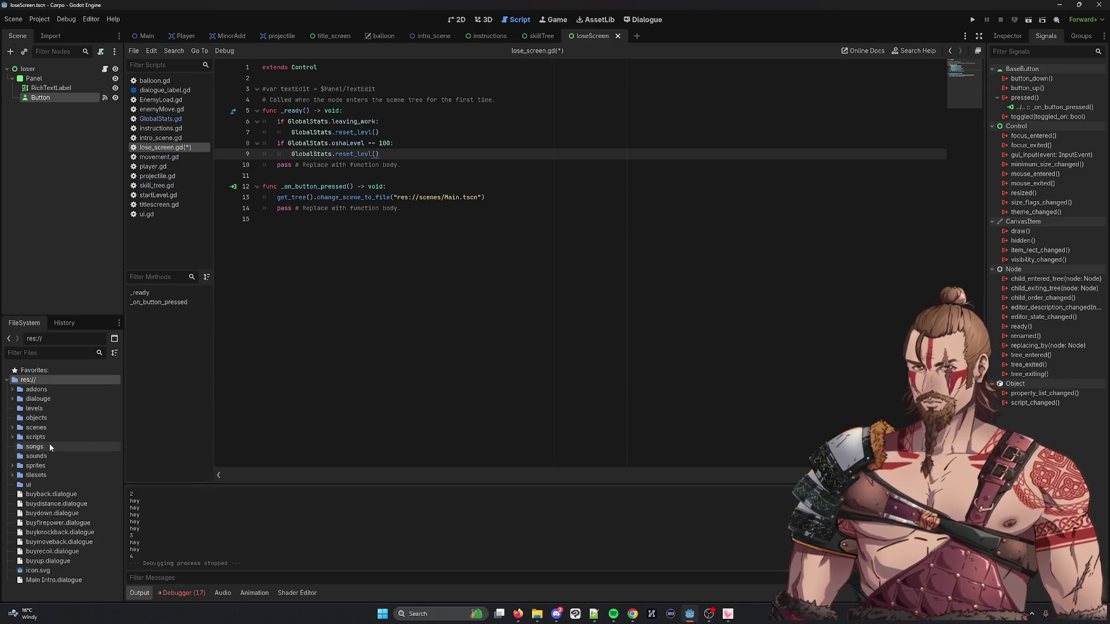
pyautogui.click(44, 445)
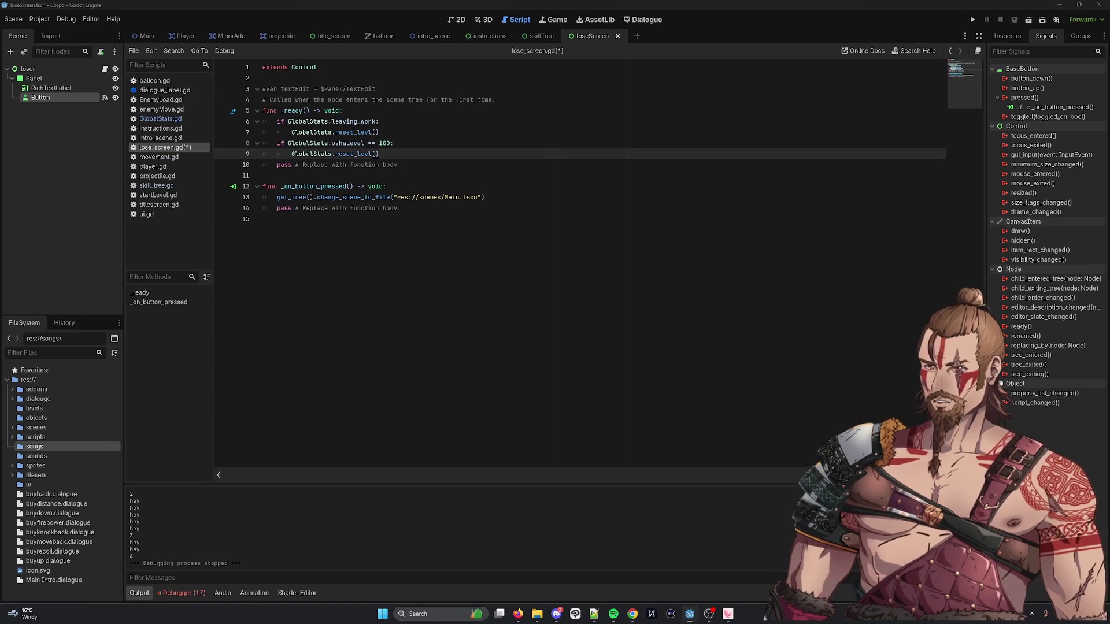
pyautogui.press('super+d')
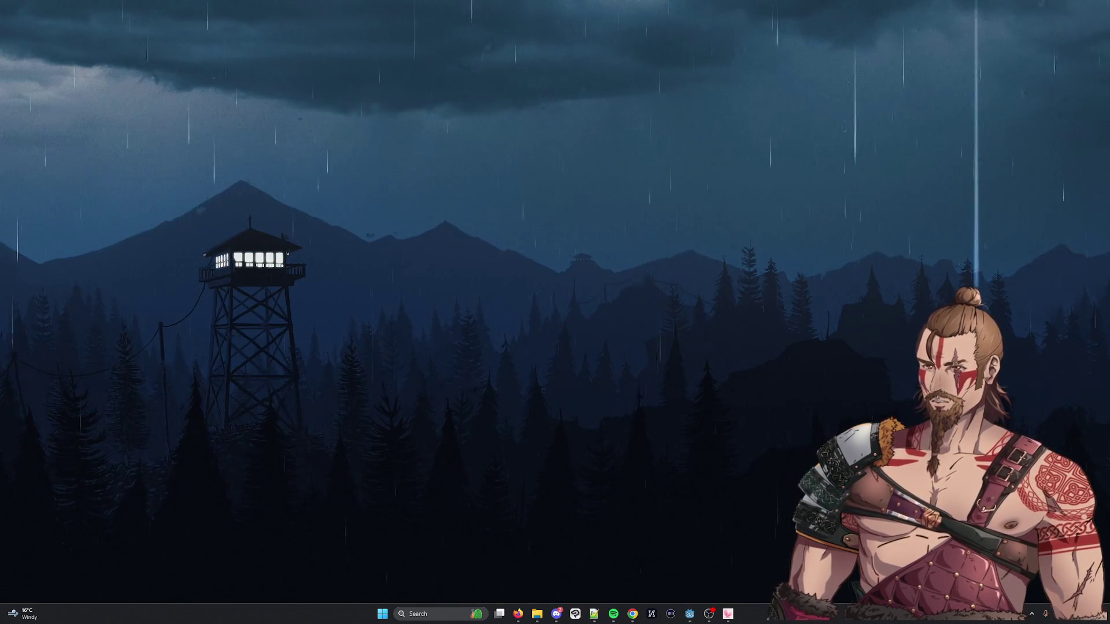
# Bring Godot back from the desktop and expand the songs folder to list its tracks.
pyautogui.press('super+d')
pyautogui.press('super+d')
pyautogui.press('super+d')
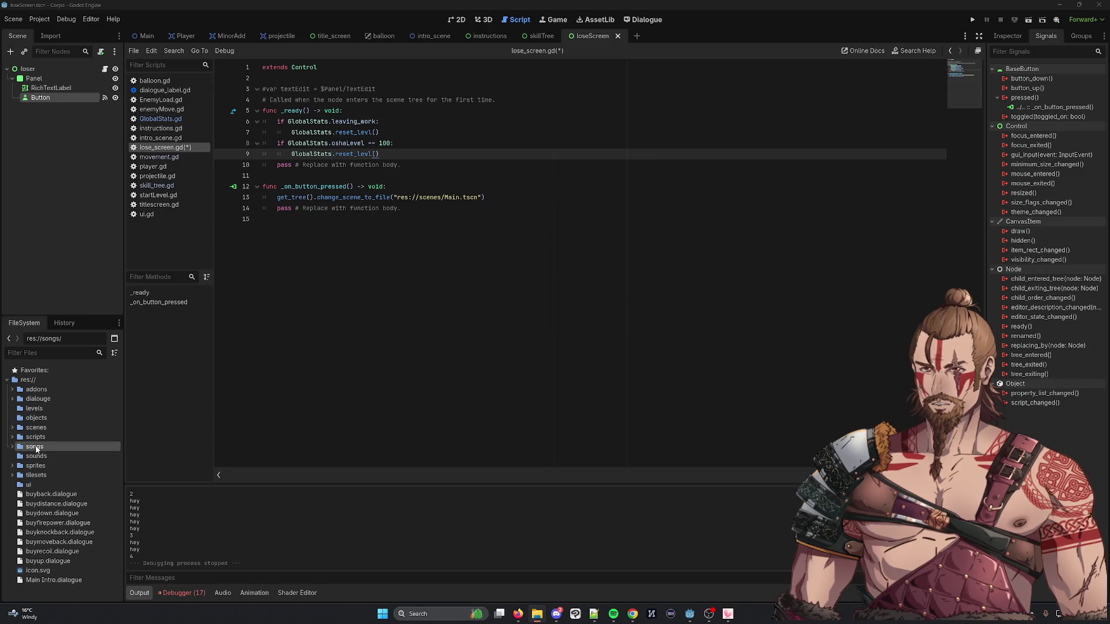
pyautogui.click(12, 448)
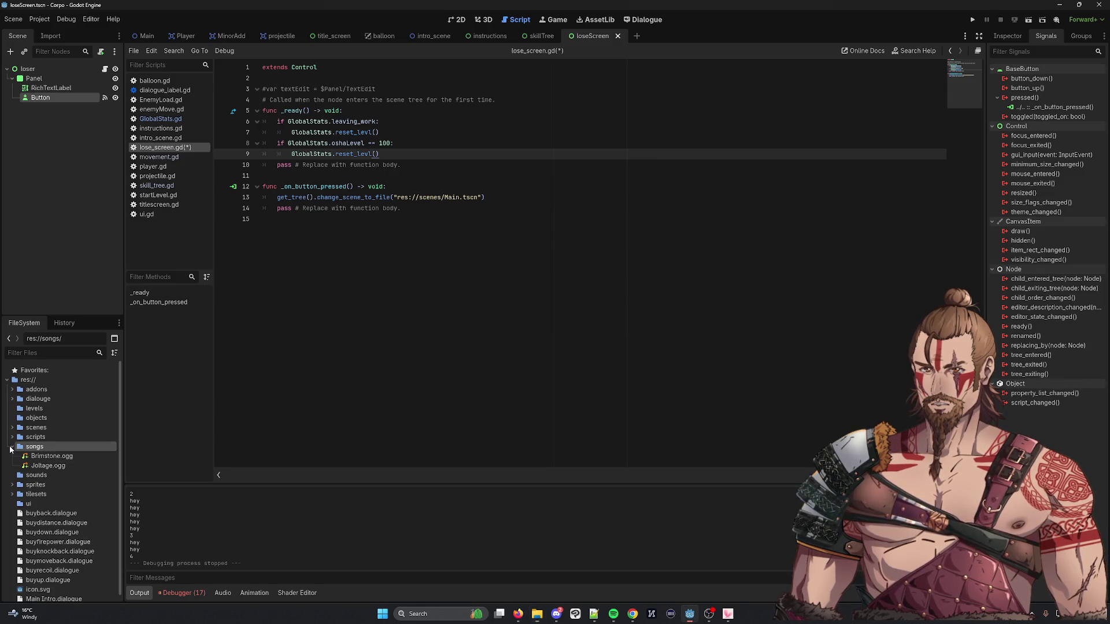
# Select Brimstone.ogg in the songs folder, then switch to the intro_scene scene.
pyautogui.click(51, 456)
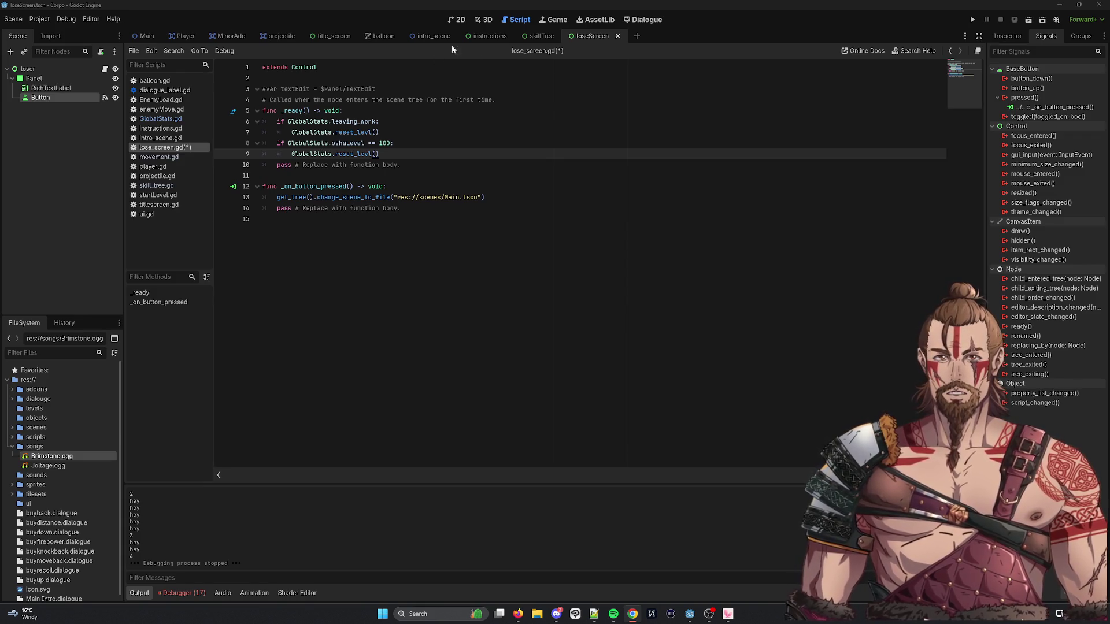
pyautogui.click(433, 36)
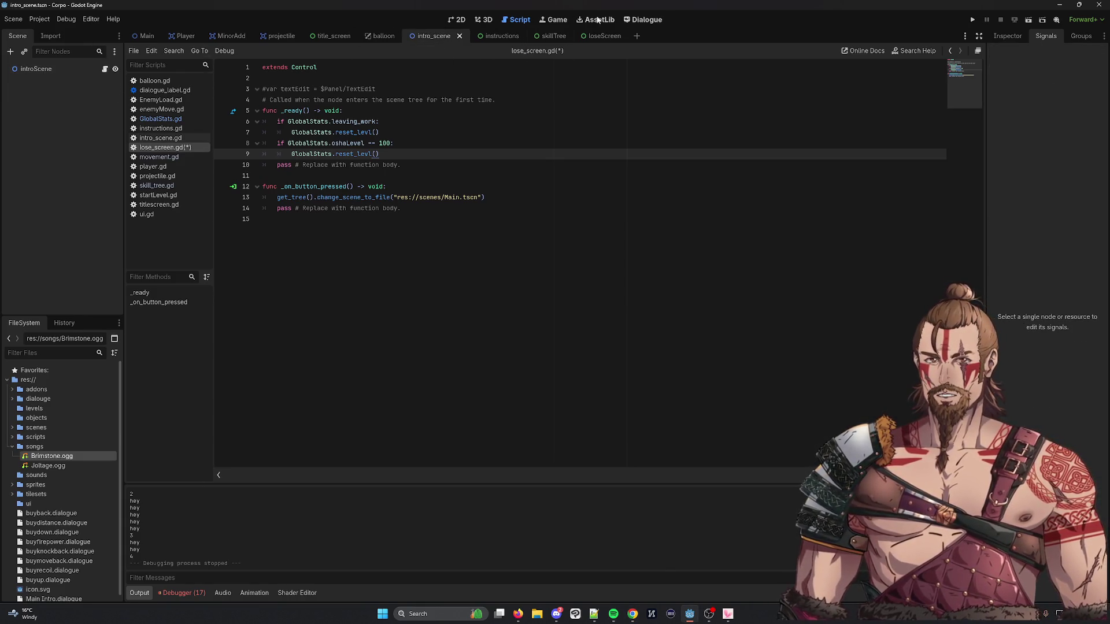
# Switch to the 2D view, open the intro scene's script, and start adding a child to introScene.
pyautogui.click(457, 19)
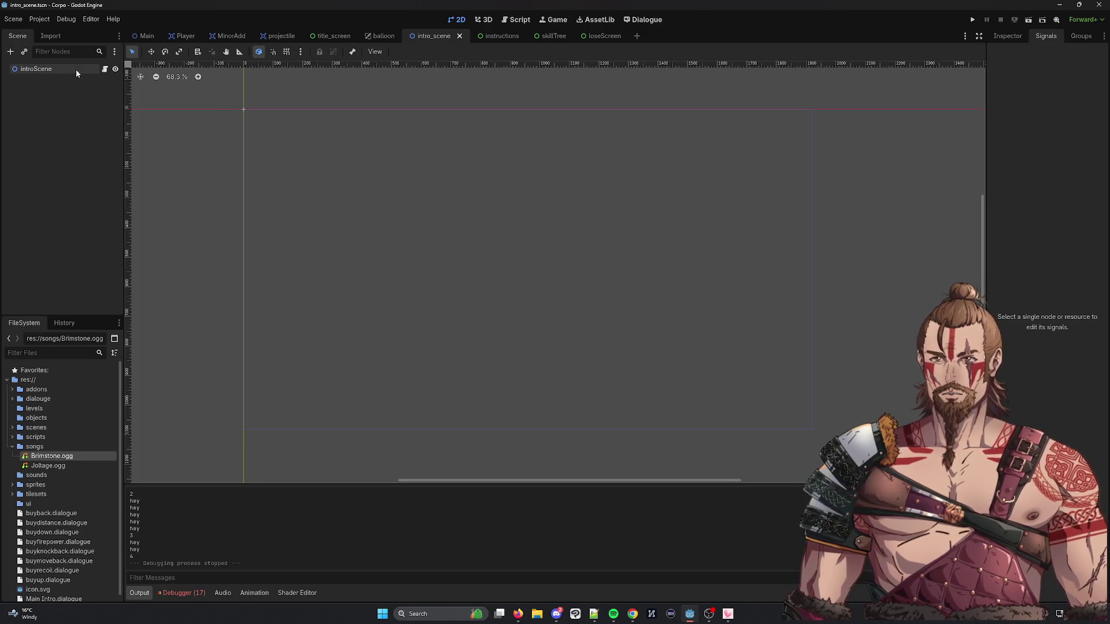
pyautogui.click(104, 70)
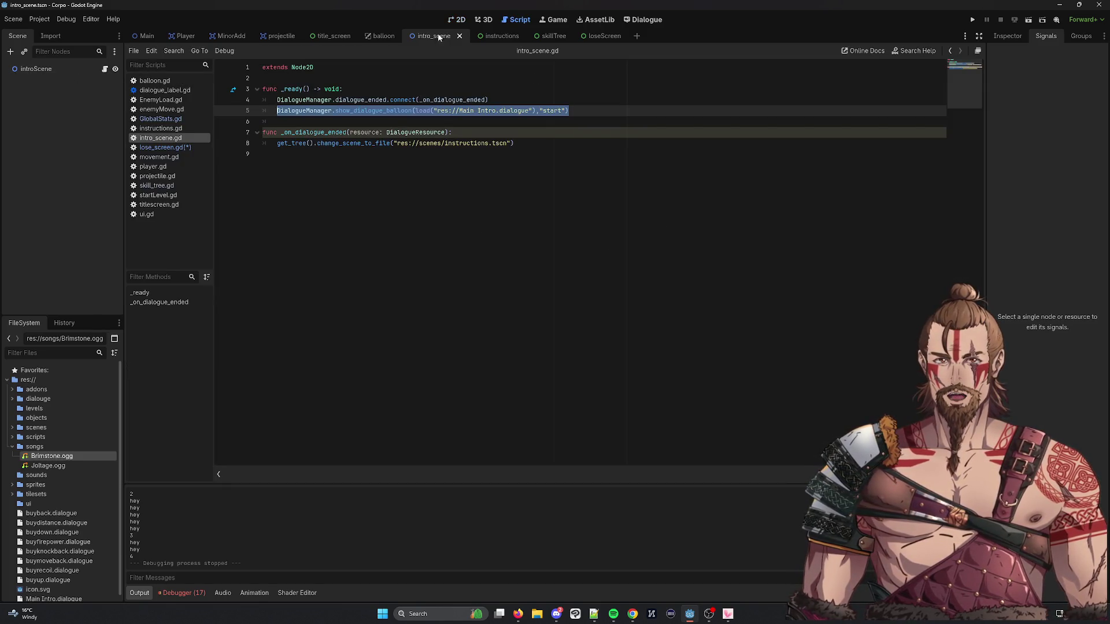
pyautogui.rightClick(81, 64)
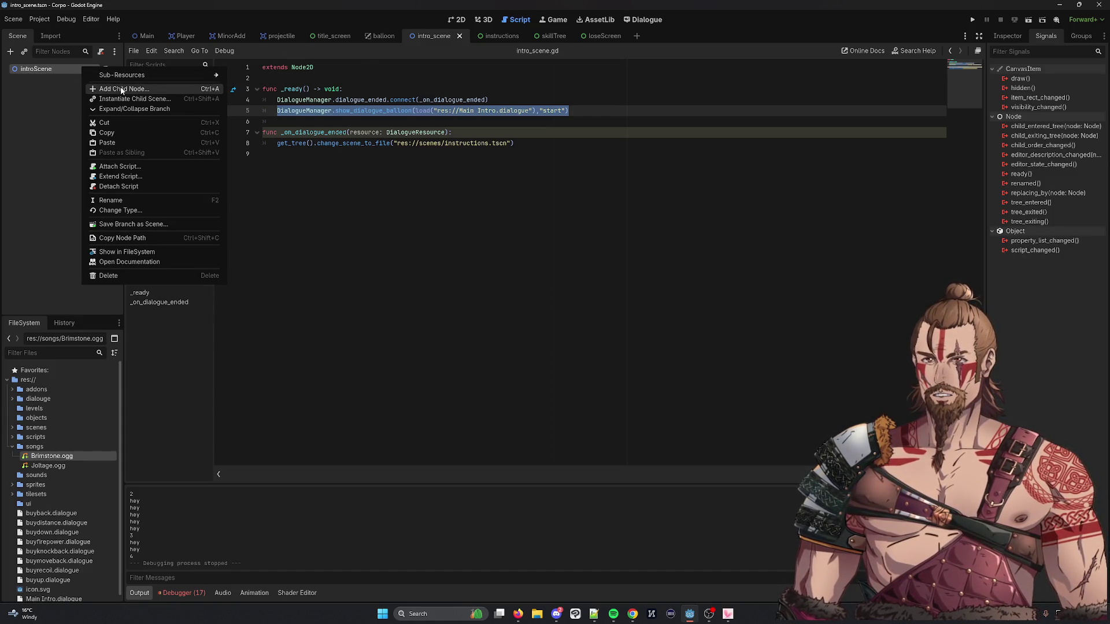
pyautogui.click(122, 89)
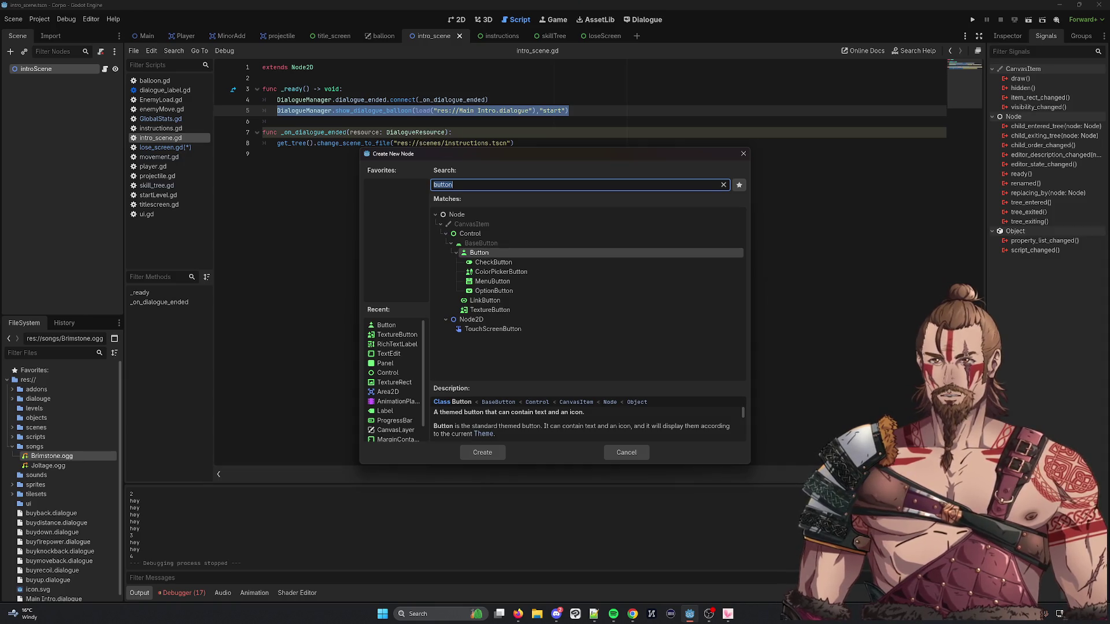
# Search 'Audo', compare the audio player types, and create an AudioStreamPlayer child.
pyautogui.hotkey('alt', 'Tab')
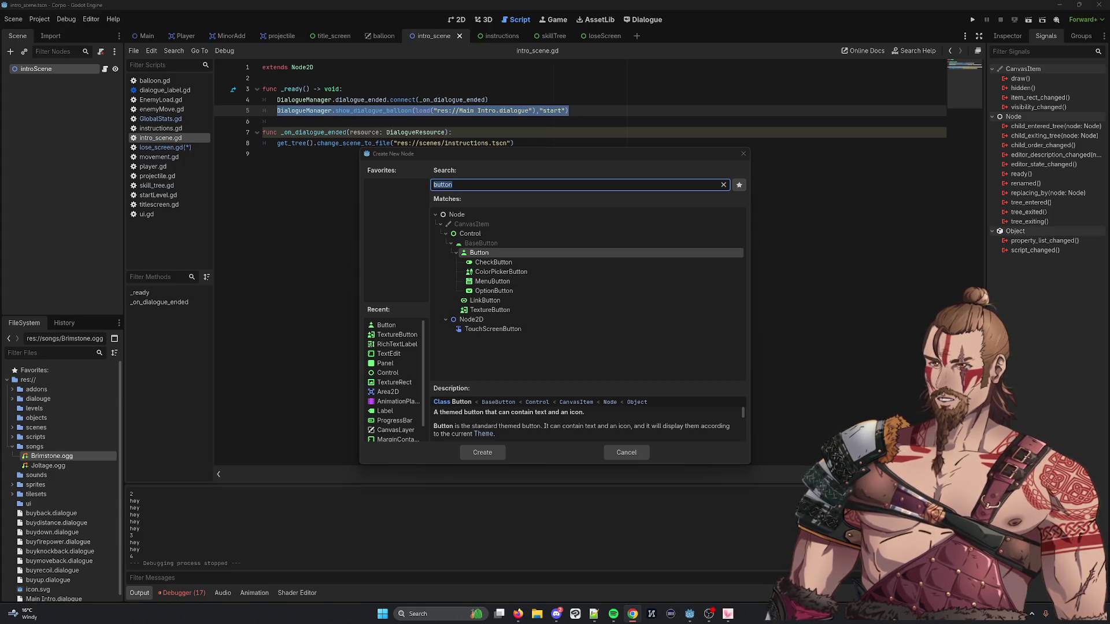
pyautogui.click(505, 184)
pyautogui.press('BackSpace')
pyautogui.press('BackSpace')
pyautogui.press('BackSpace')
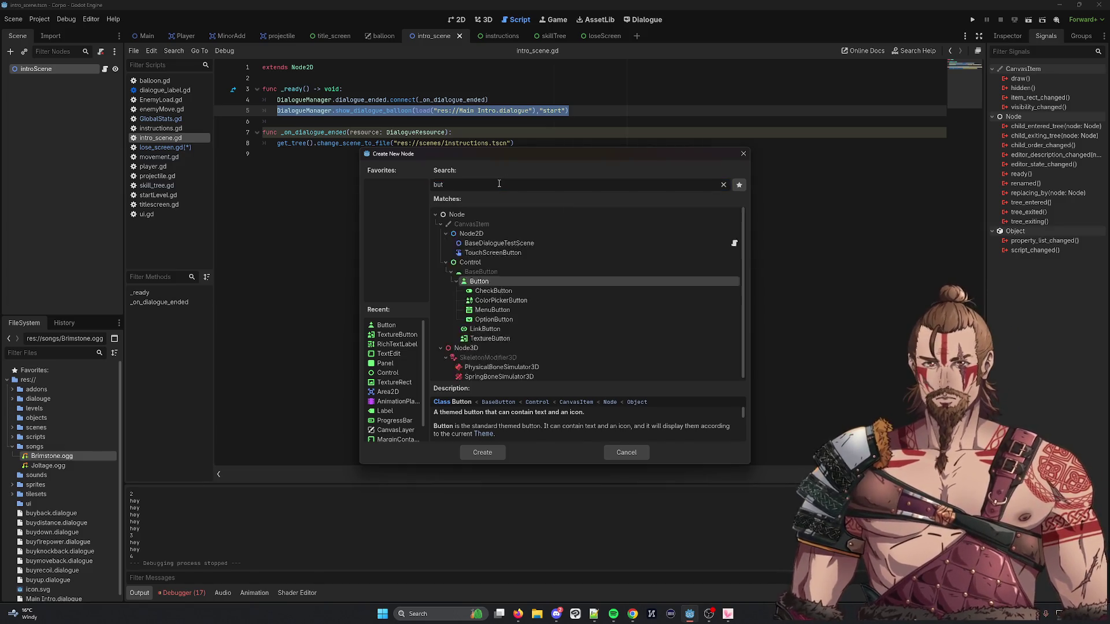
pyautogui.write('Audo')
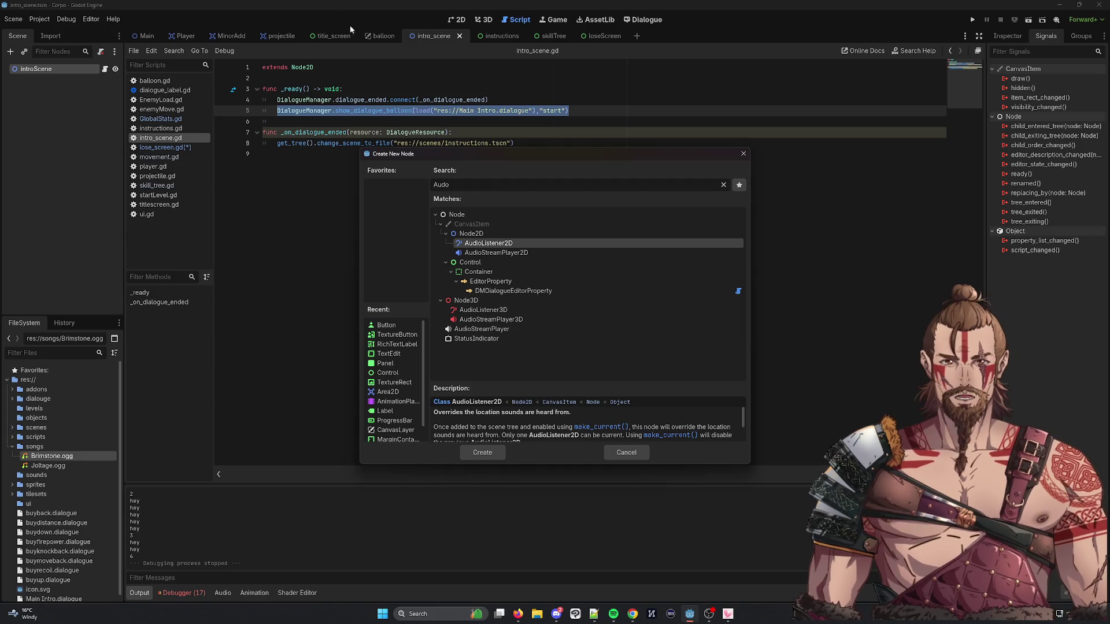
pyautogui.moveTo(554, 466); pyautogui.dragTo(549, 517)
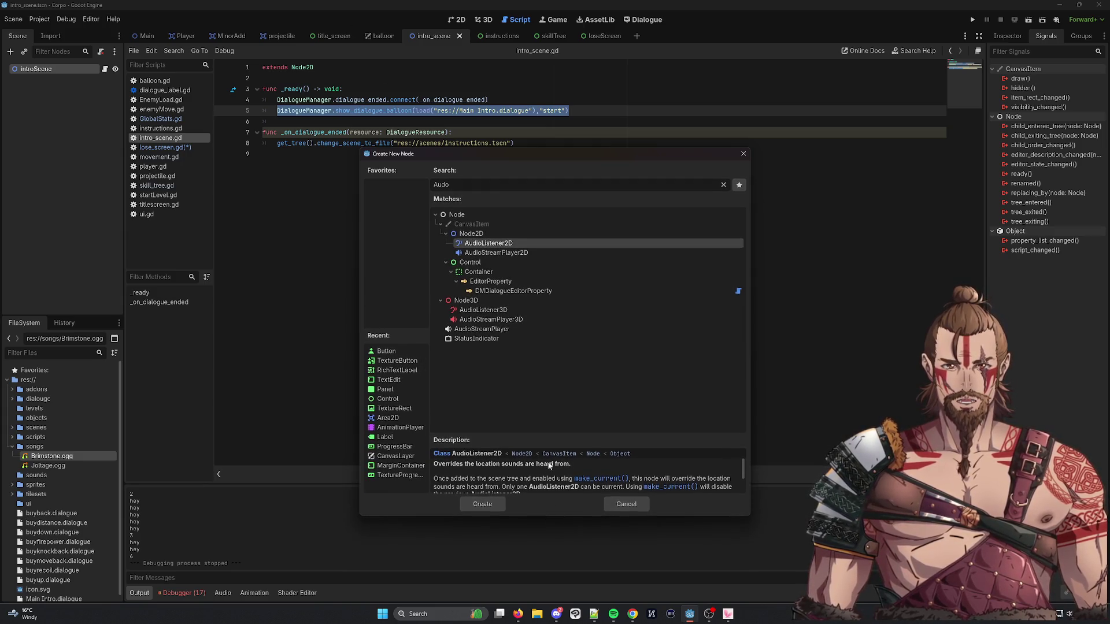
pyautogui.moveTo(558, 432)
pyautogui.mouseDown()
pyautogui.moveTo(549, 344)
pyautogui.moveTo(547, 369)
pyautogui.mouseUp()
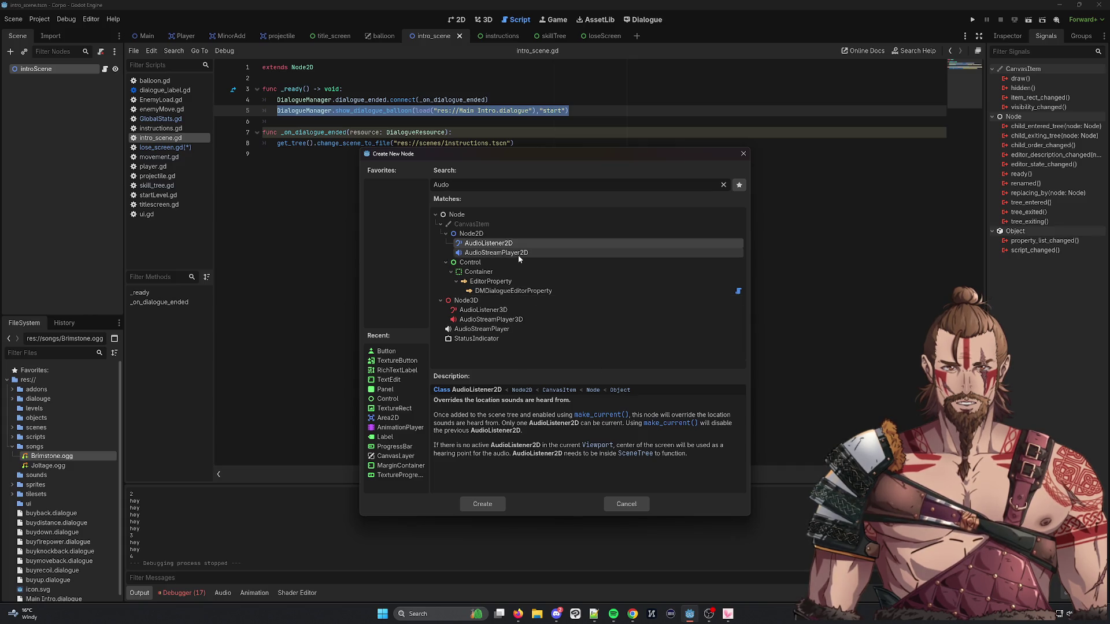
pyautogui.click(488, 253)
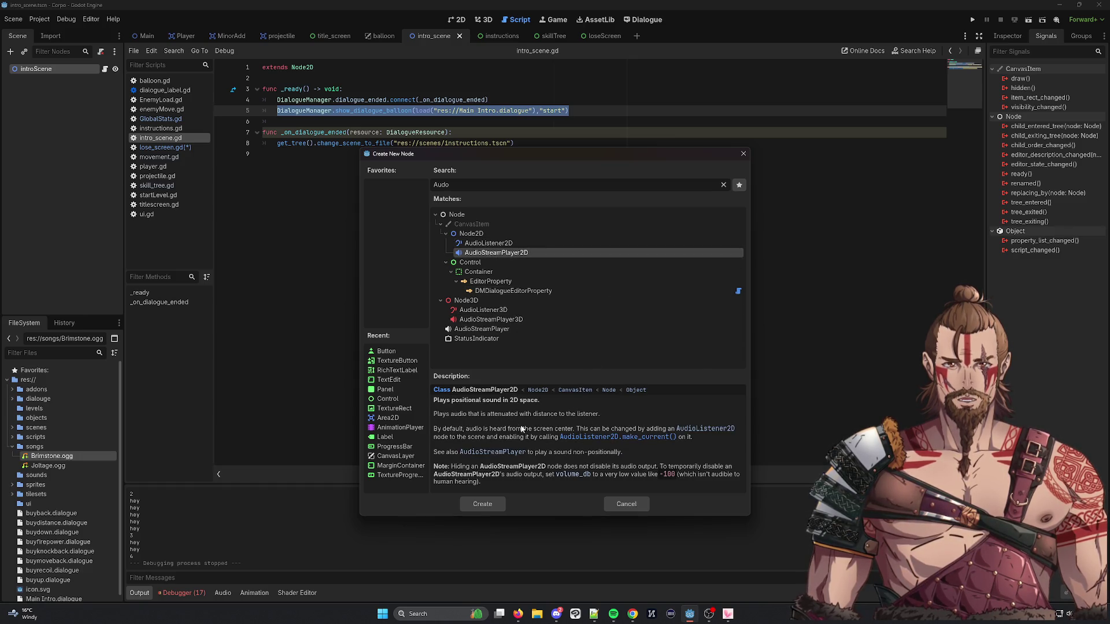
pyautogui.press('XF86AudioLowerVolume')
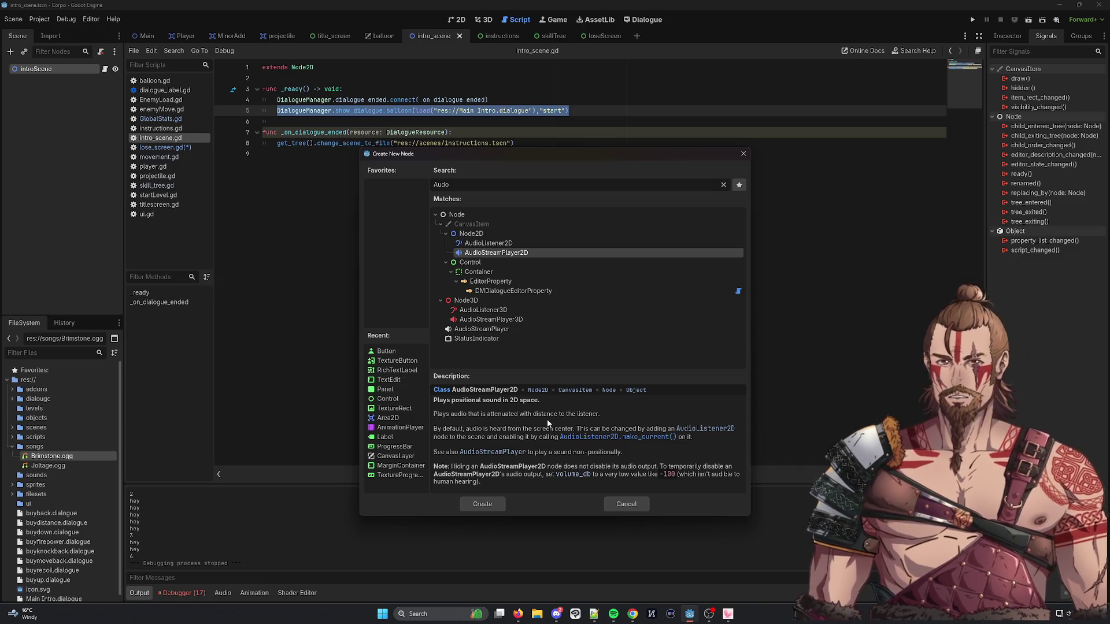
pyautogui.click(457, 328)
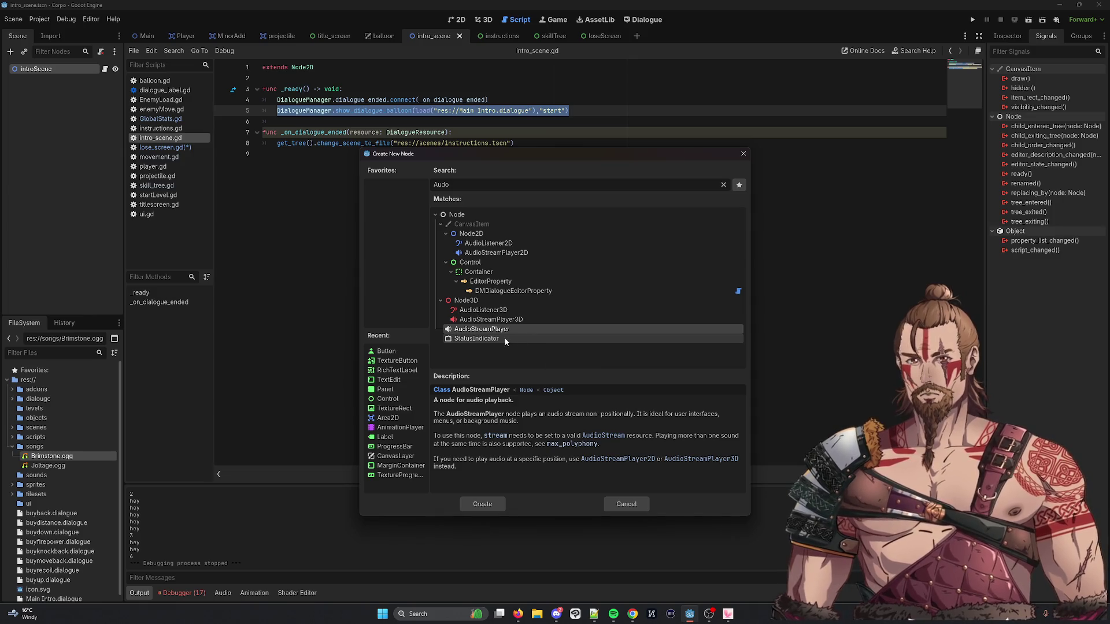
pyautogui.doubleClick(486, 329)
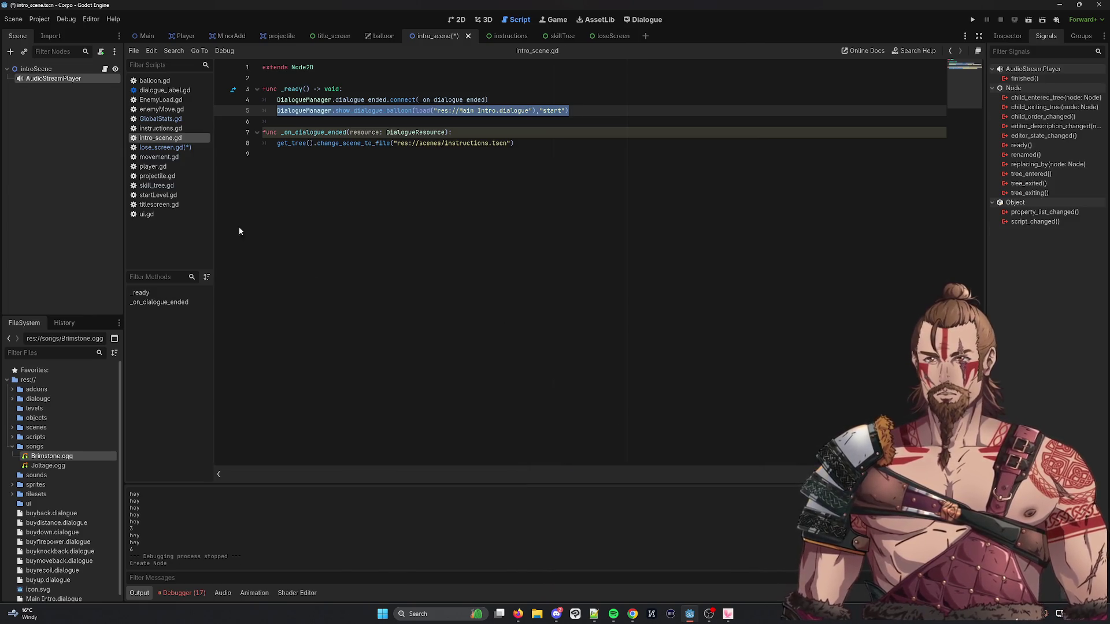
# Assign Joltage.ogg as the new AudioStreamPlayer's Stream in the Inspector.
pyautogui.rightClick(57, 79)
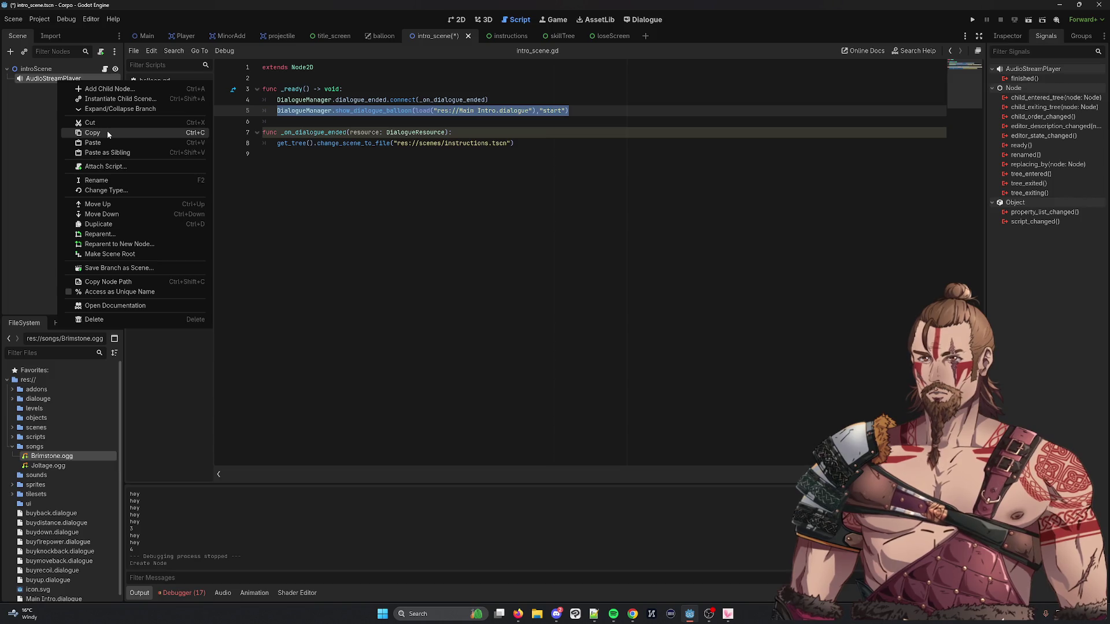
pyautogui.press('Escape')
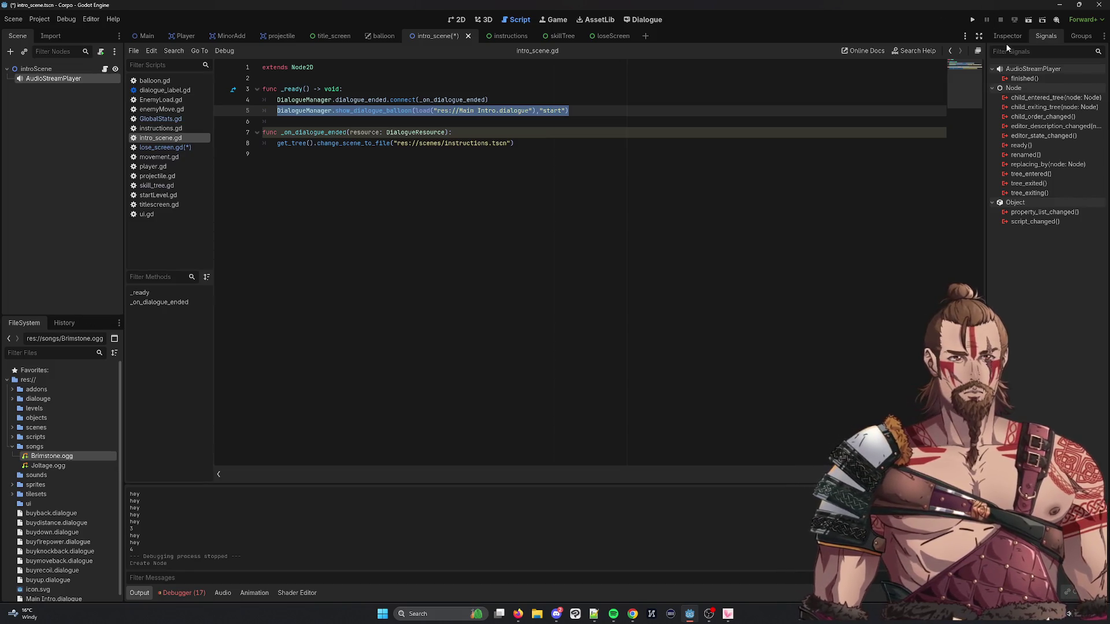
pyautogui.click(1007, 37)
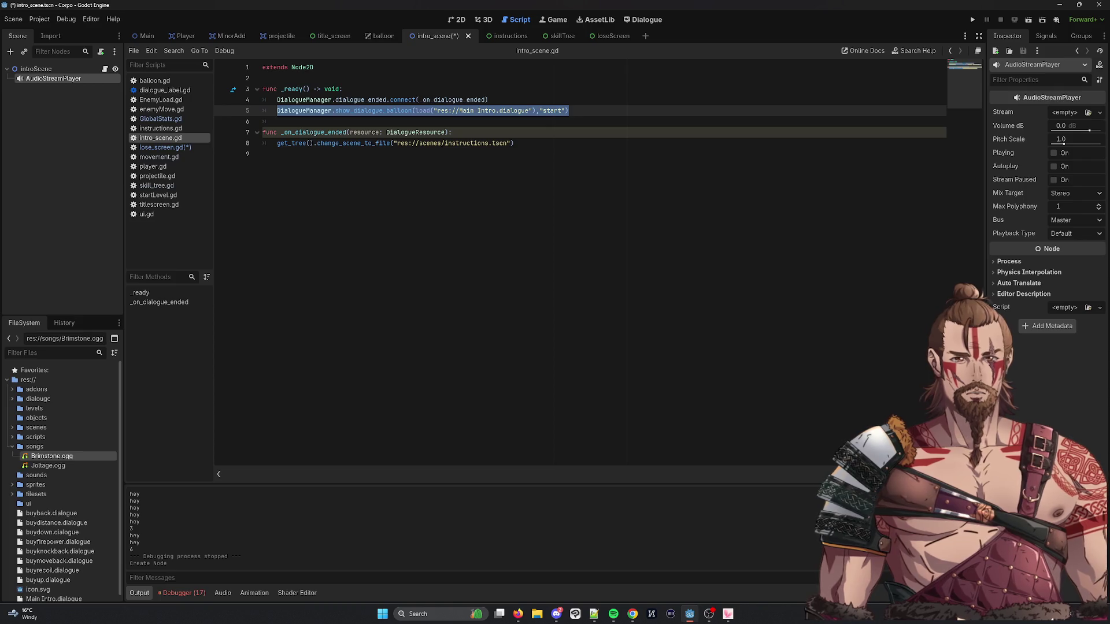
pyautogui.moveTo(51, 466)
pyautogui.mouseDown()
pyautogui.moveTo(259, 446)
pyautogui.moveTo(1053, 141)
pyautogui.moveTo(1069, 118)
pyautogui.mouseUp()
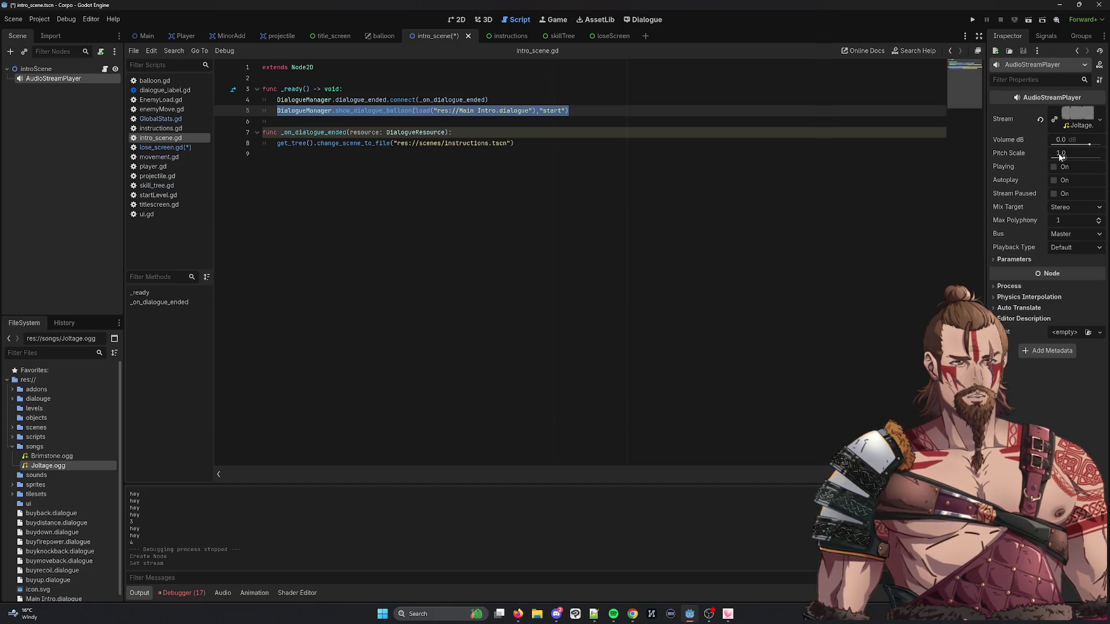
pyautogui.click(496, 111)
pyautogui.moveTo(348, 114)
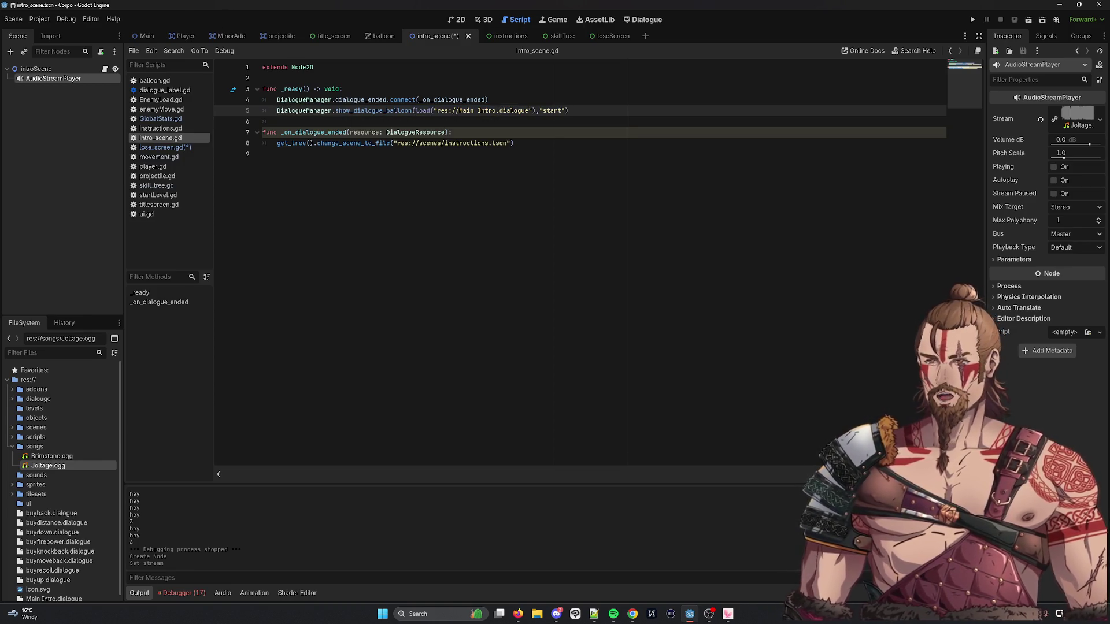
pyautogui.hotkey('alt', 'Tab')
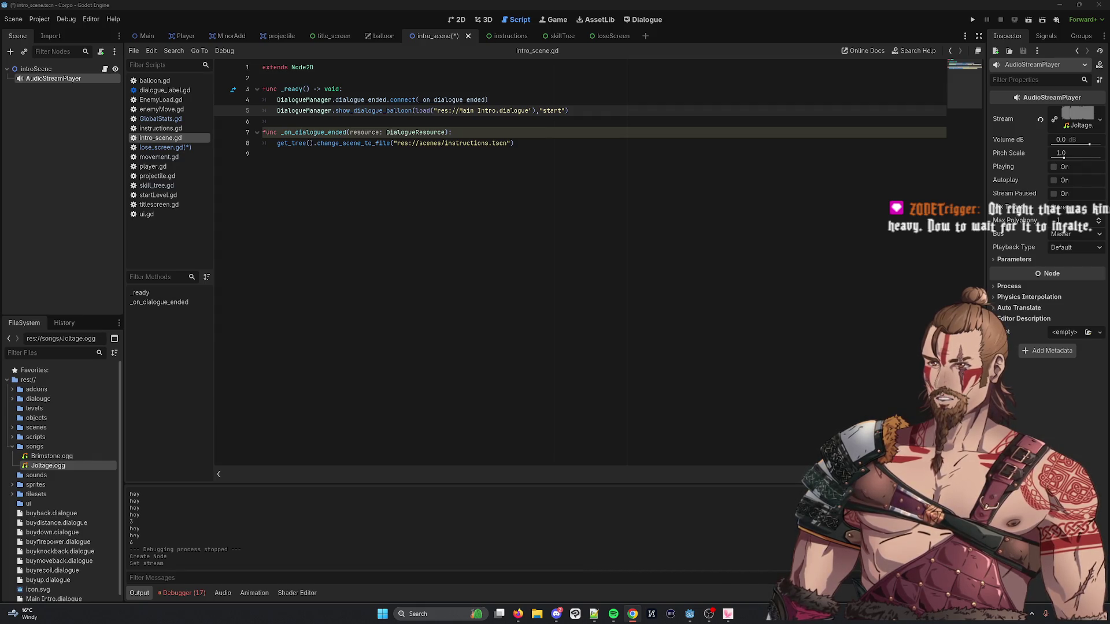
# Move around intro_scene.gd, trying and then removing a 'var' on a new line 6.
pyautogui.click(503, 133)
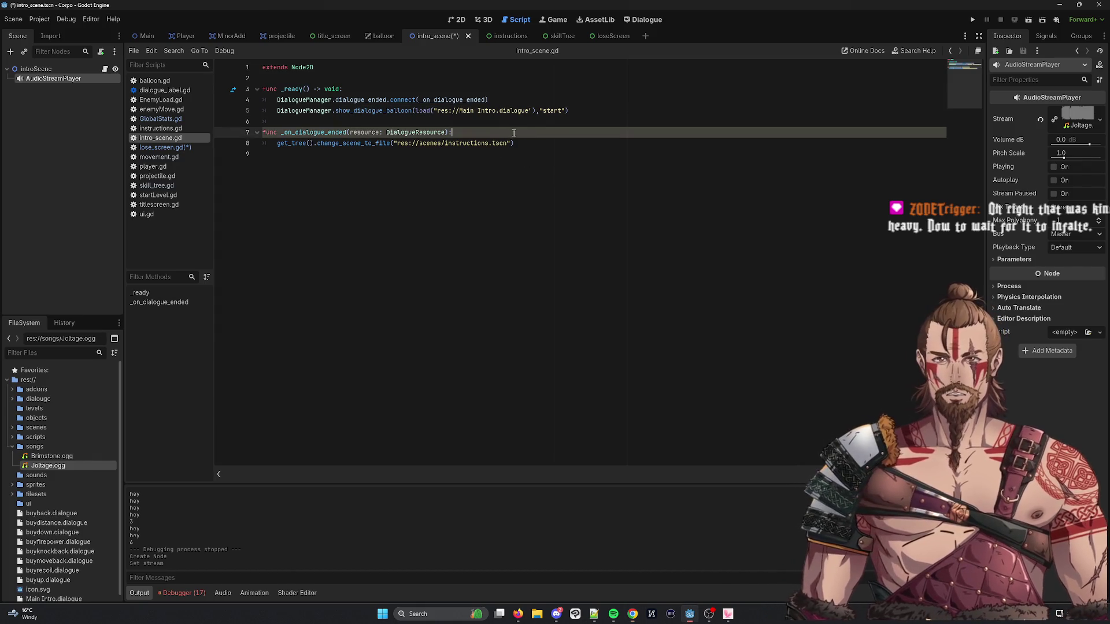
pyautogui.click(366, 88)
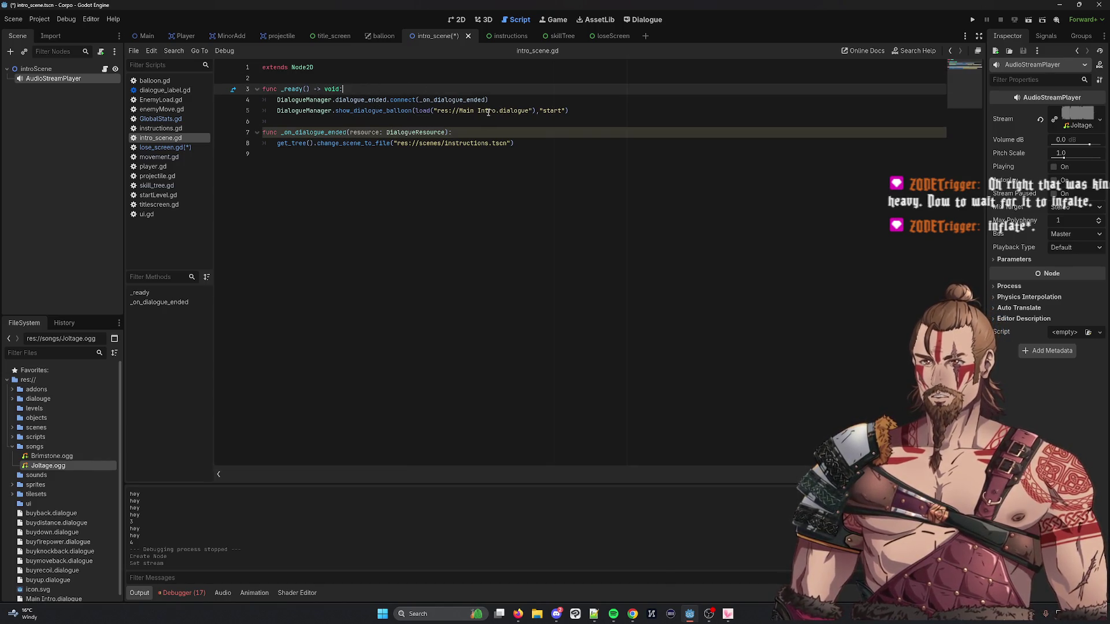
pyautogui.moveTo(488, 112)
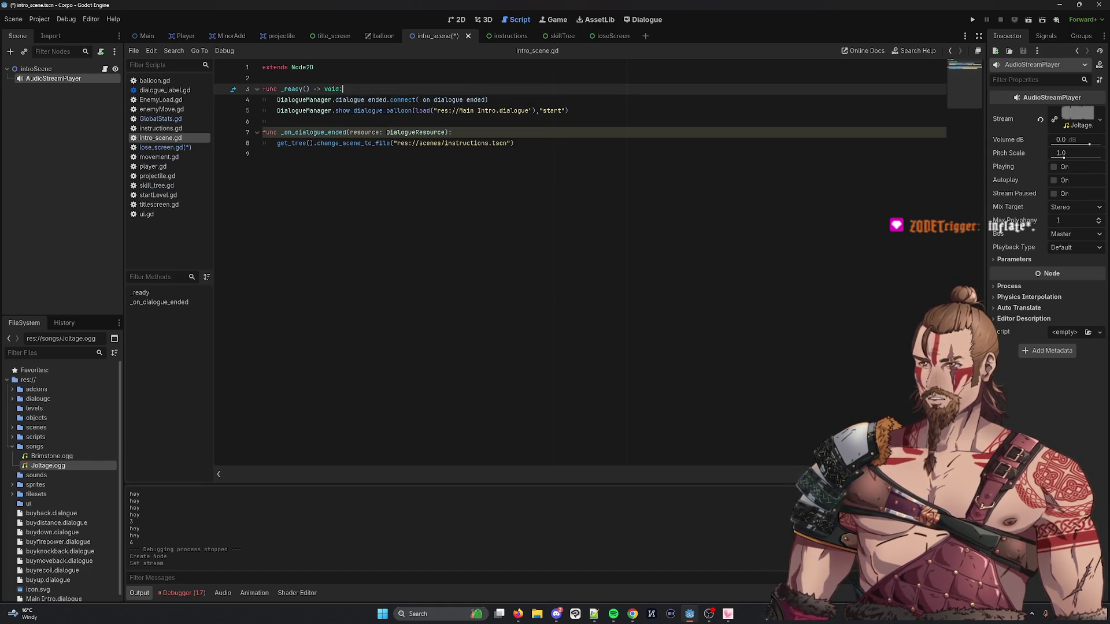
pyautogui.click(328, 72)
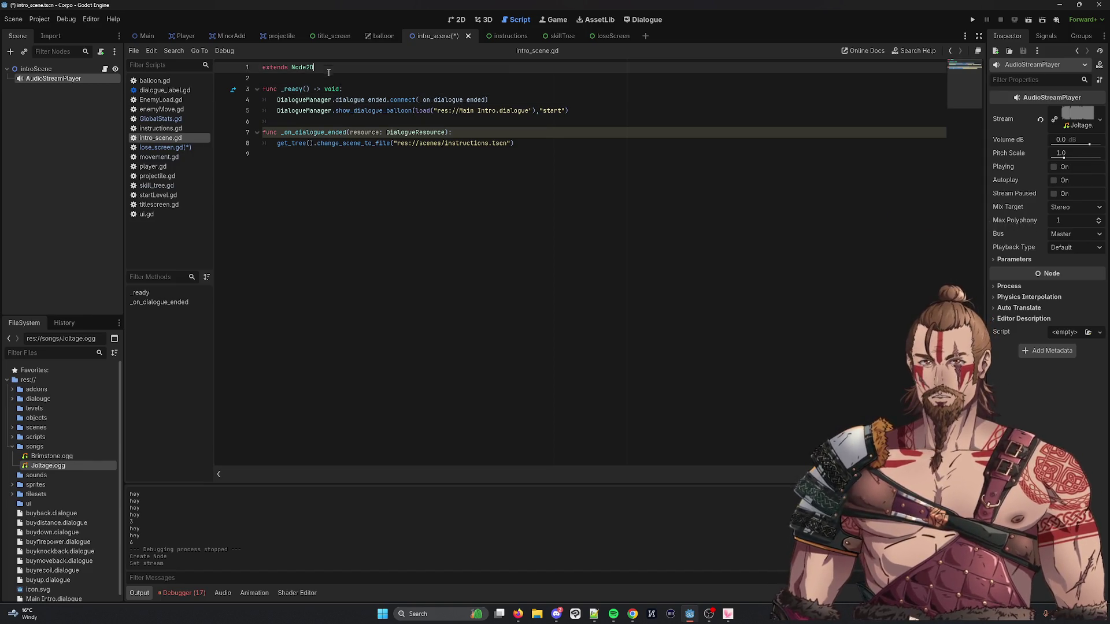
pyautogui.click(597, 109)
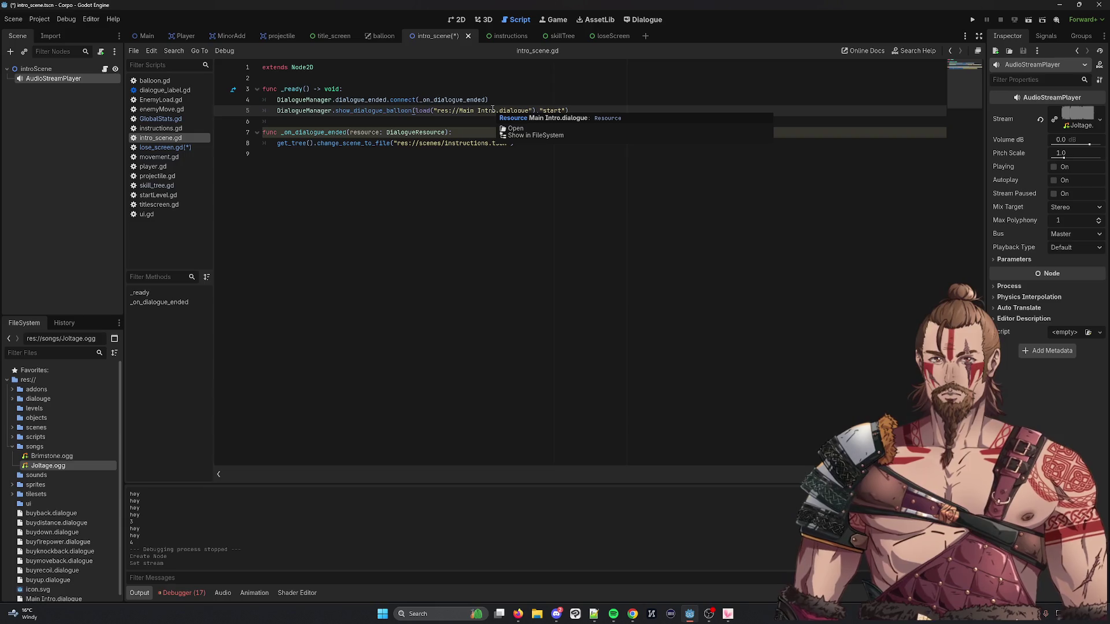
pyautogui.click(491, 122)
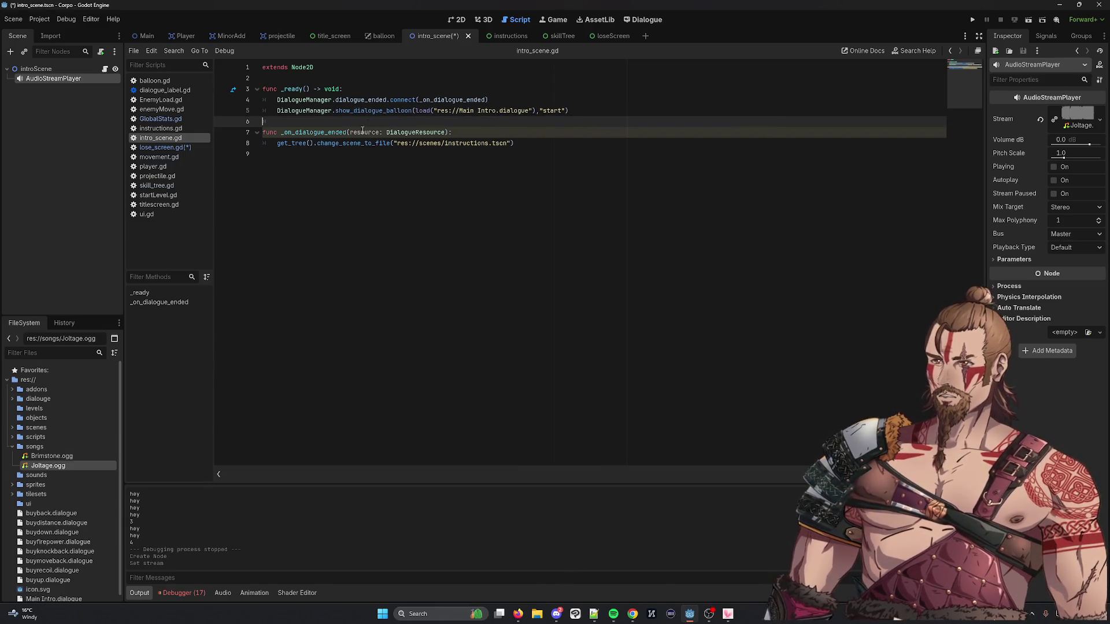
pyautogui.click(604, 110)
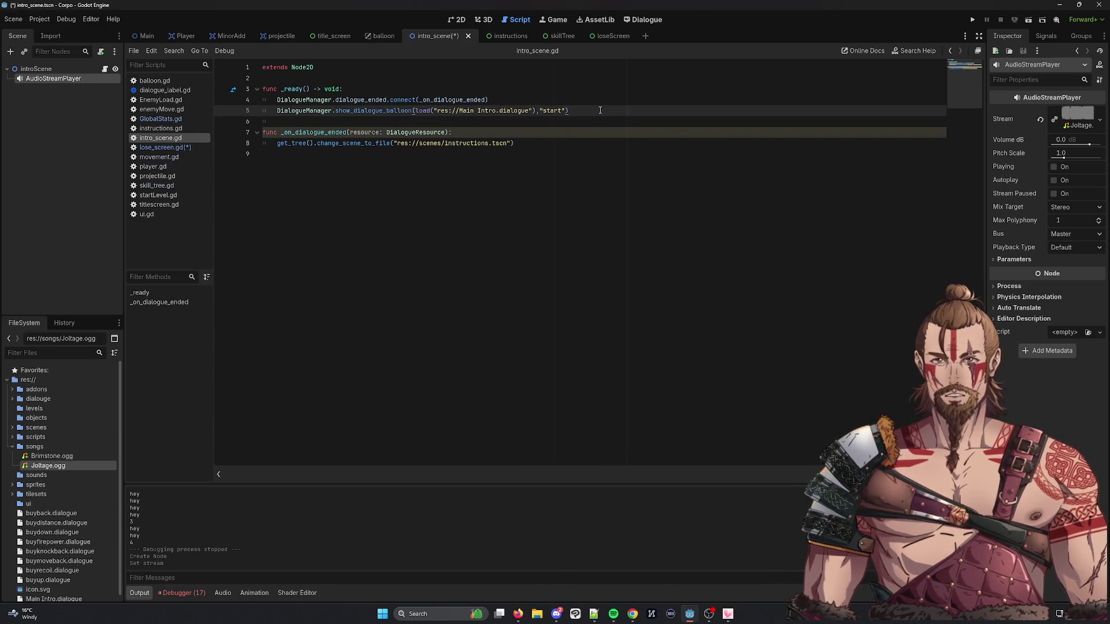
pyautogui.press('Return')
pyautogui.write('var')
pyautogui.press('BackSpace')
pyautogui.press('BackSpace')
pyautogui.press('BackSpace')
pyautogui.press('Up')
pyautogui.press('Up')
pyautogui.press('Up')
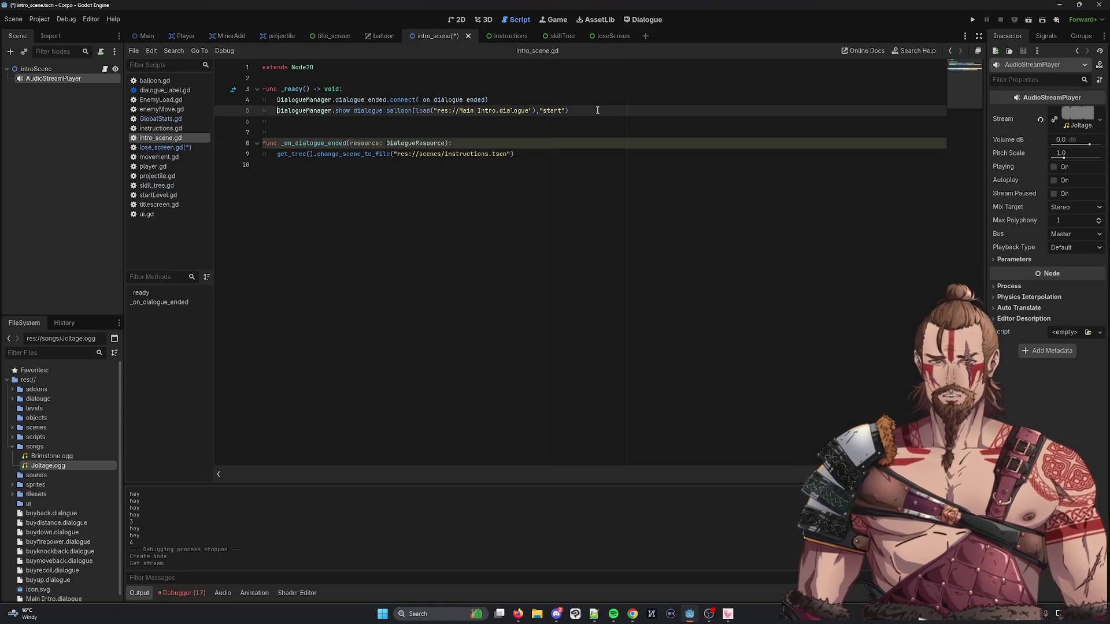
pyautogui.press('Return')
pyautogui.write('var musicObject = null')
pyautogui.press('Return')
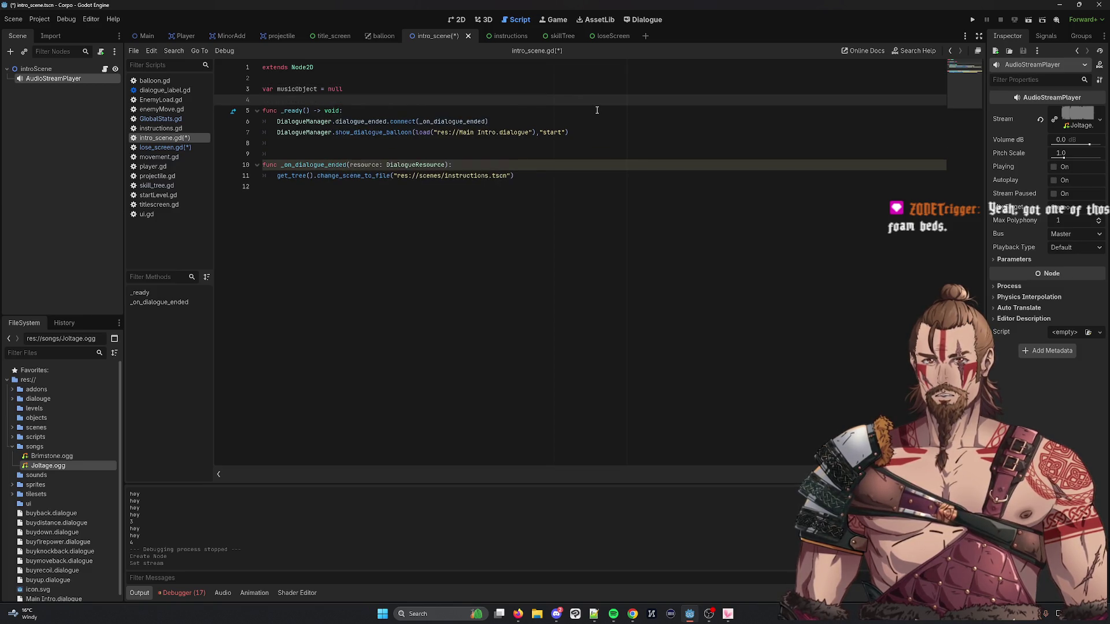
pyautogui.press('BackSpace')
pyautogui.press('BackSpace')
pyautogui.press('BackSpace')
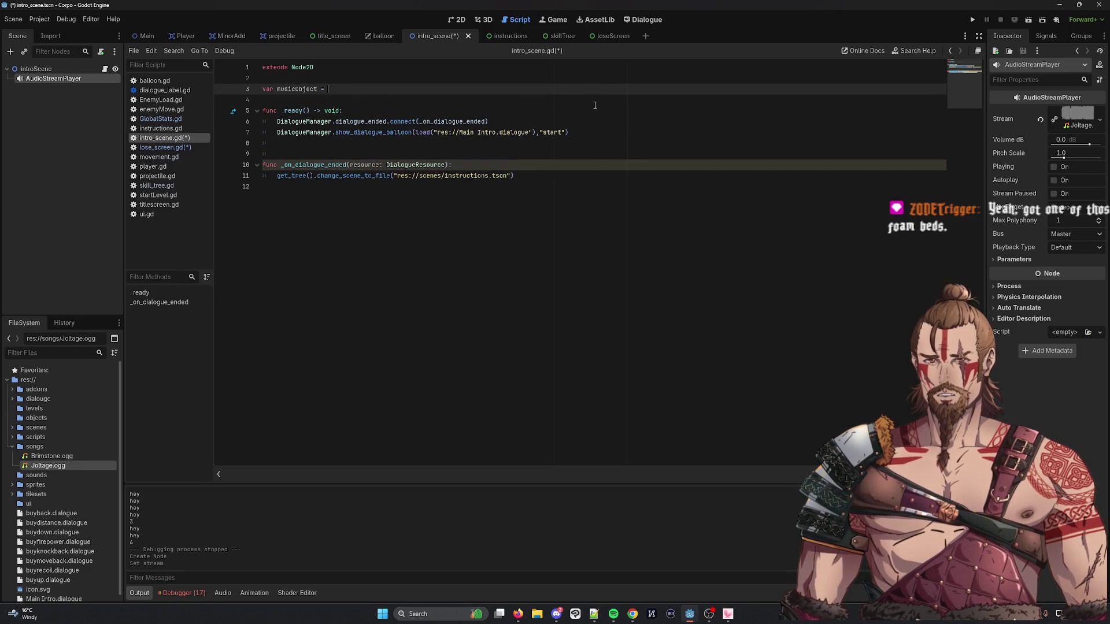
pyautogui.moveTo(47, 83); pyautogui.dragTo(399, 89)
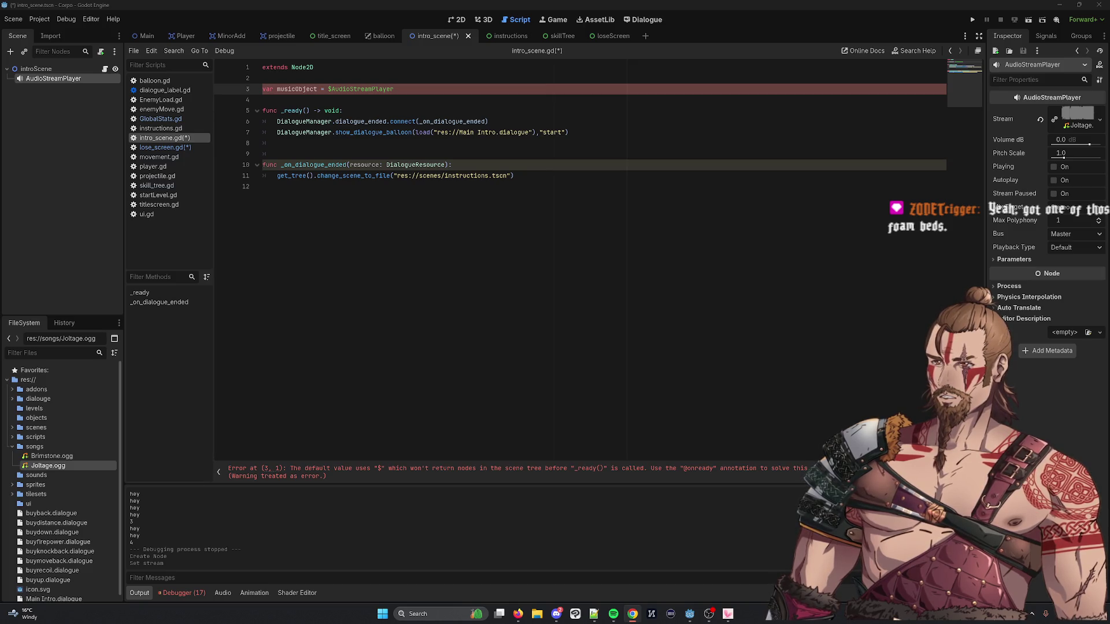
pyautogui.click(431, 87)
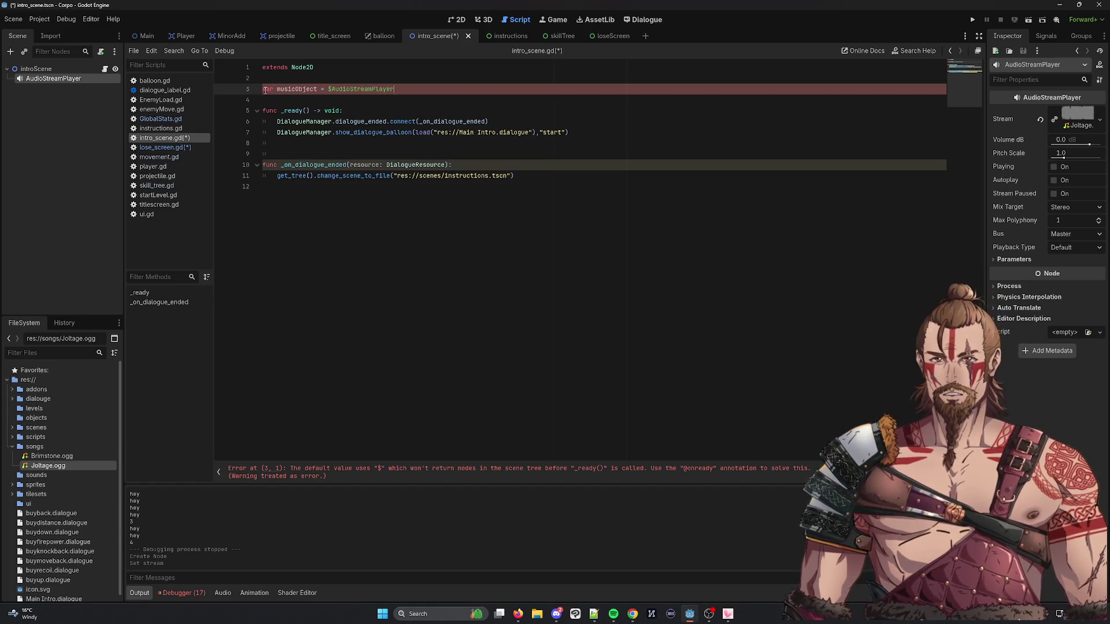
pyautogui.write('@')
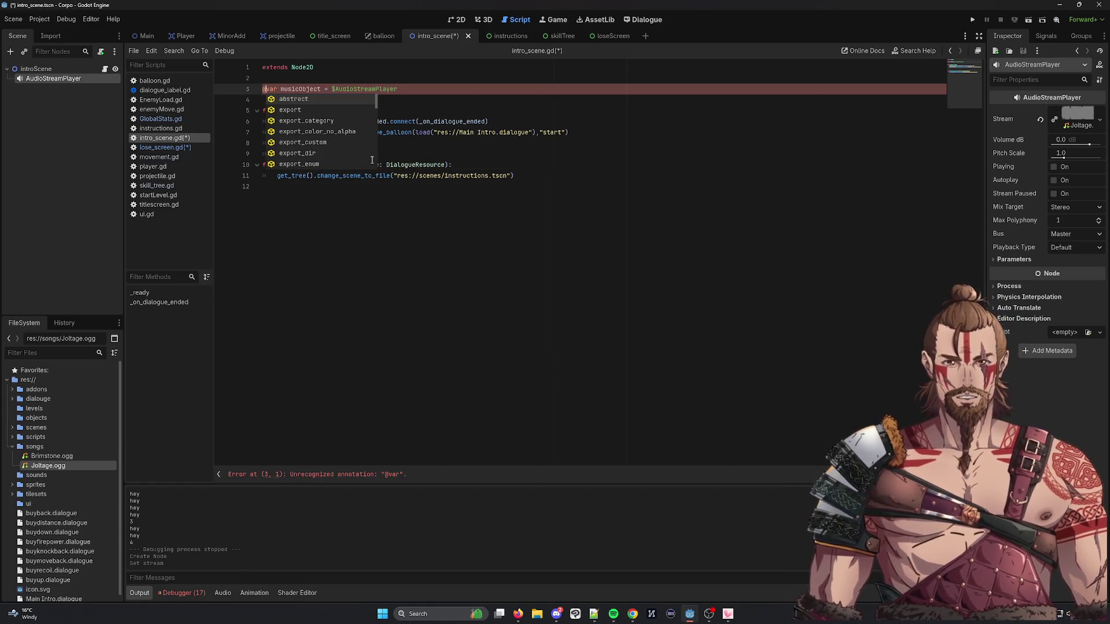
pyautogui.write('onready')
pyautogui.click(372, 160)
pyautogui.hotkey('ctrl', 's')
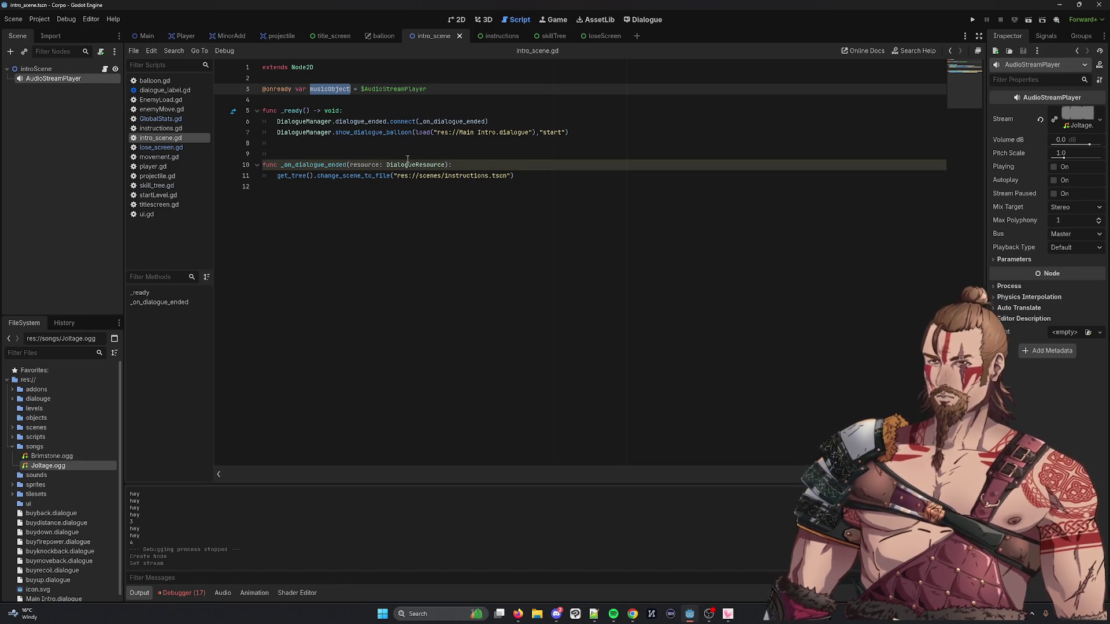
# Add 'if !musicObject.playing:' inside _ready after line 7.
pyautogui.click(564, 131)
pyautogui.press('Return')
pyautogui.write('if')
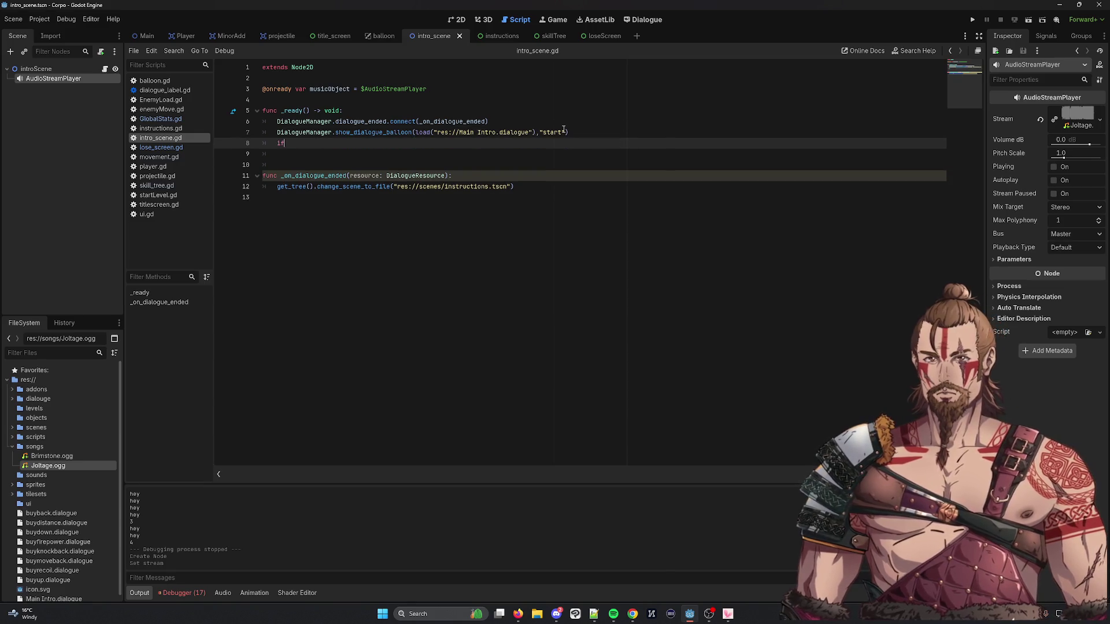
pyautogui.write(' musicObject')
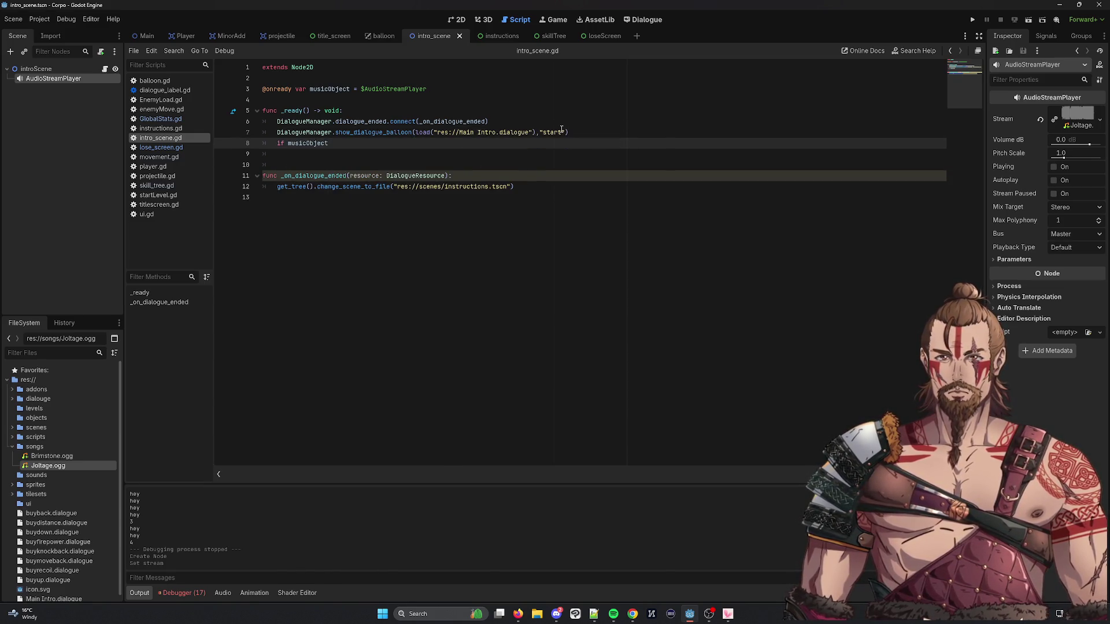
pyautogui.write('.plai')
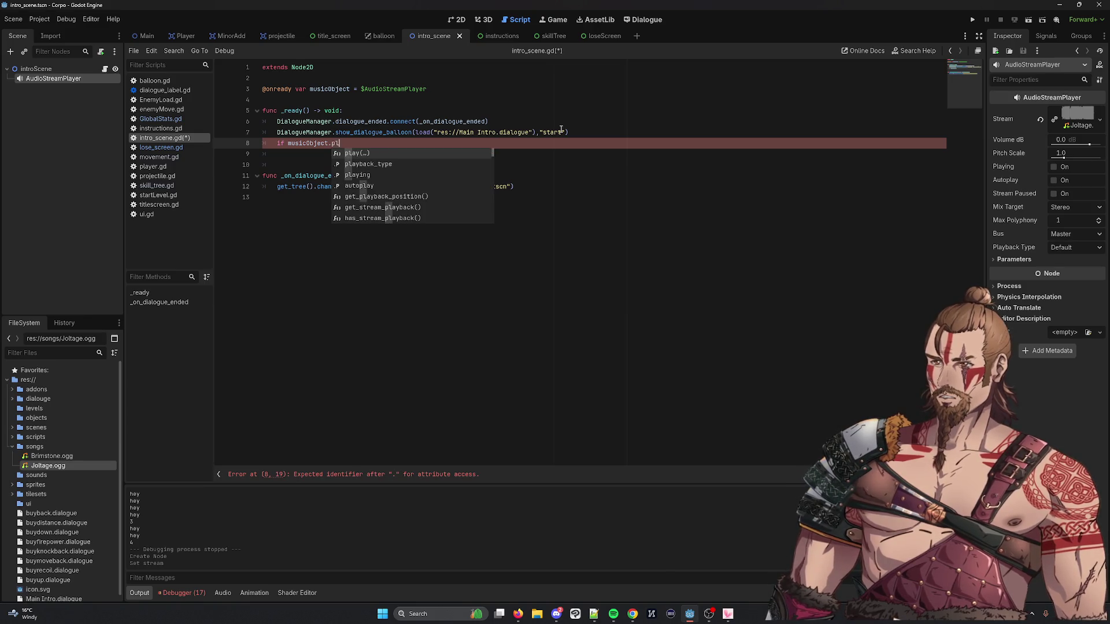
pyautogui.press('Return')
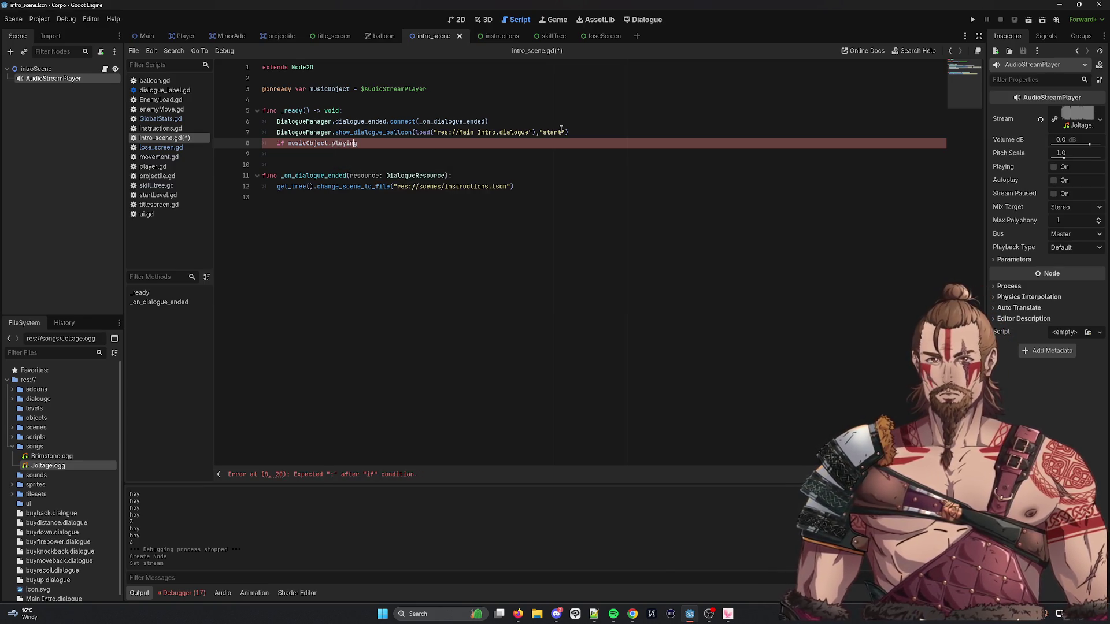
pyautogui.write('!')
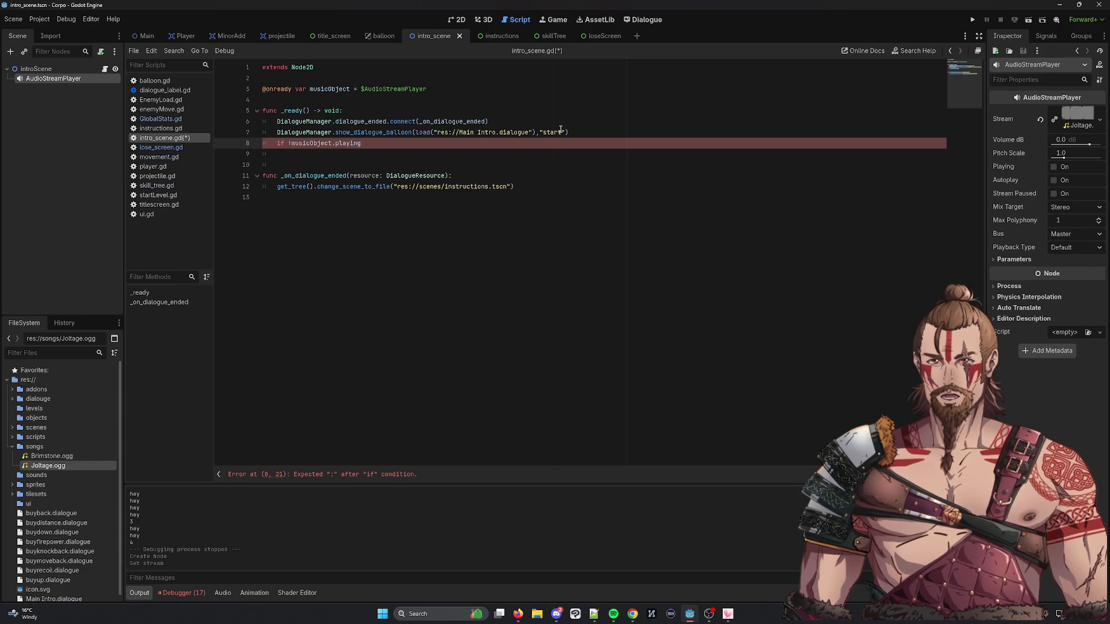
pyautogui.press('End')
pyautogui.write(':')
pyautogui.press('Return')
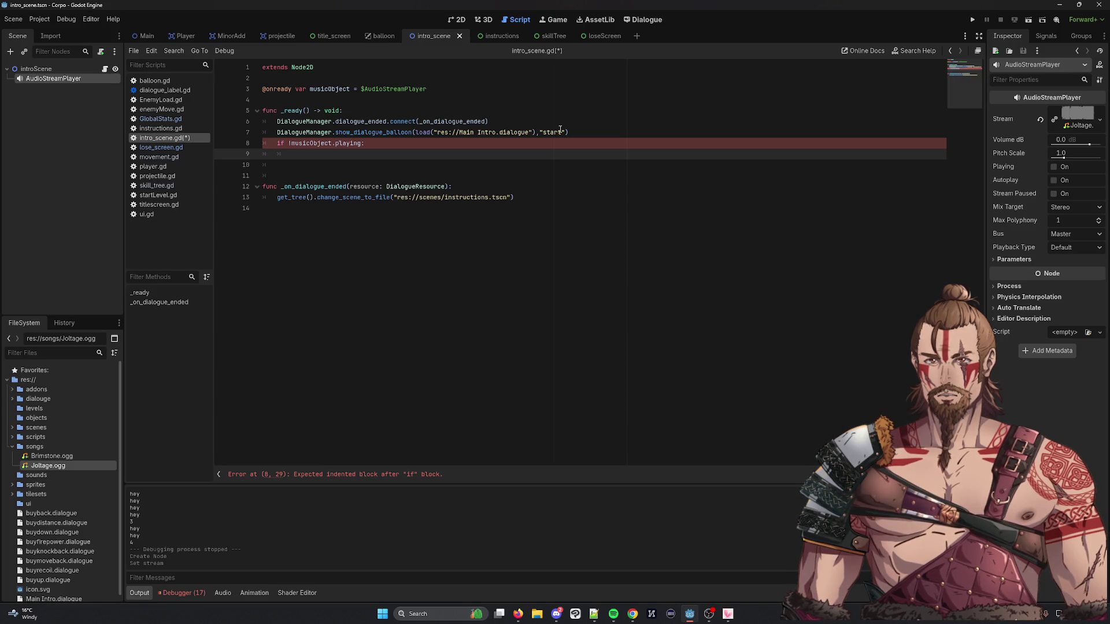
# Start the if body with 'musicObject', replacing a 'loop' attempt with '.au'.
pyautogui.write('musicObject.')
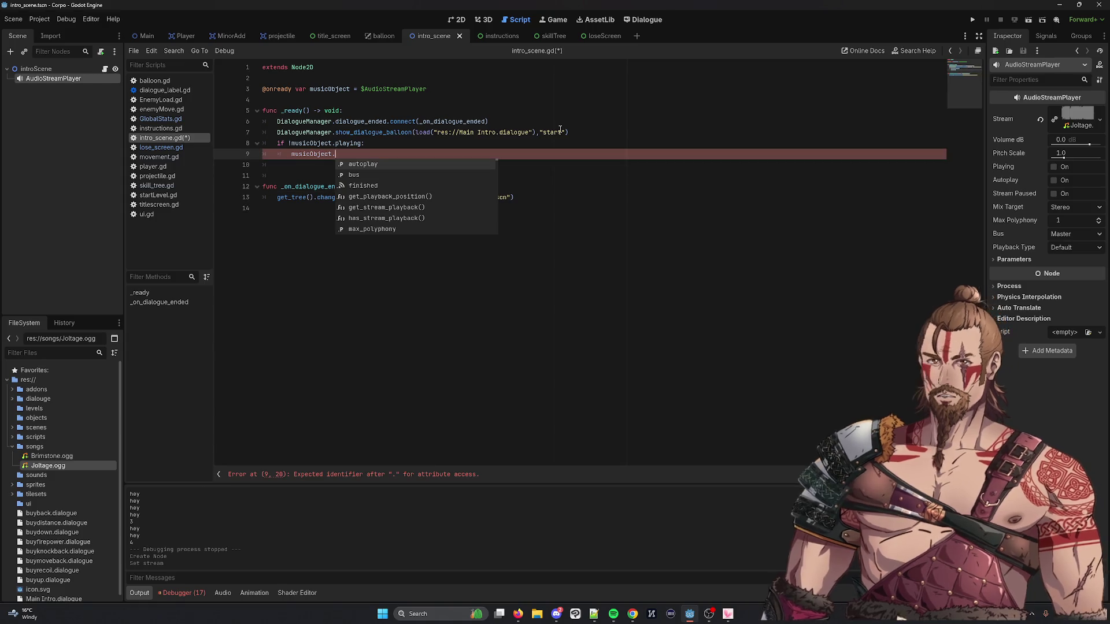
pyautogui.press('Down')
pyautogui.press('Down')
pyautogui.press('Down')
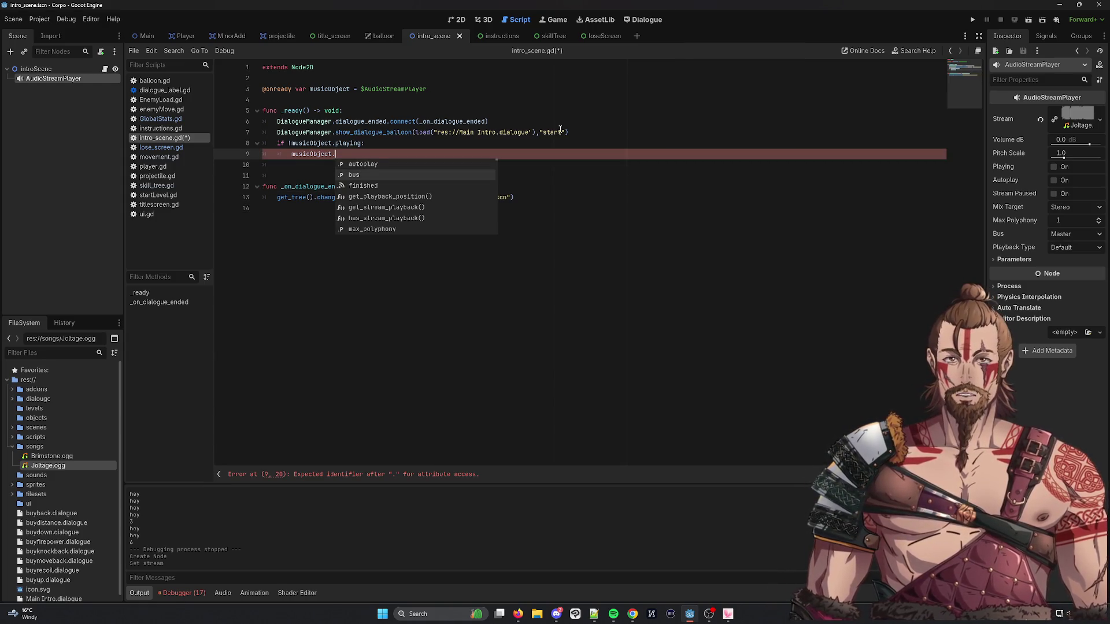
pyautogui.write('loo')
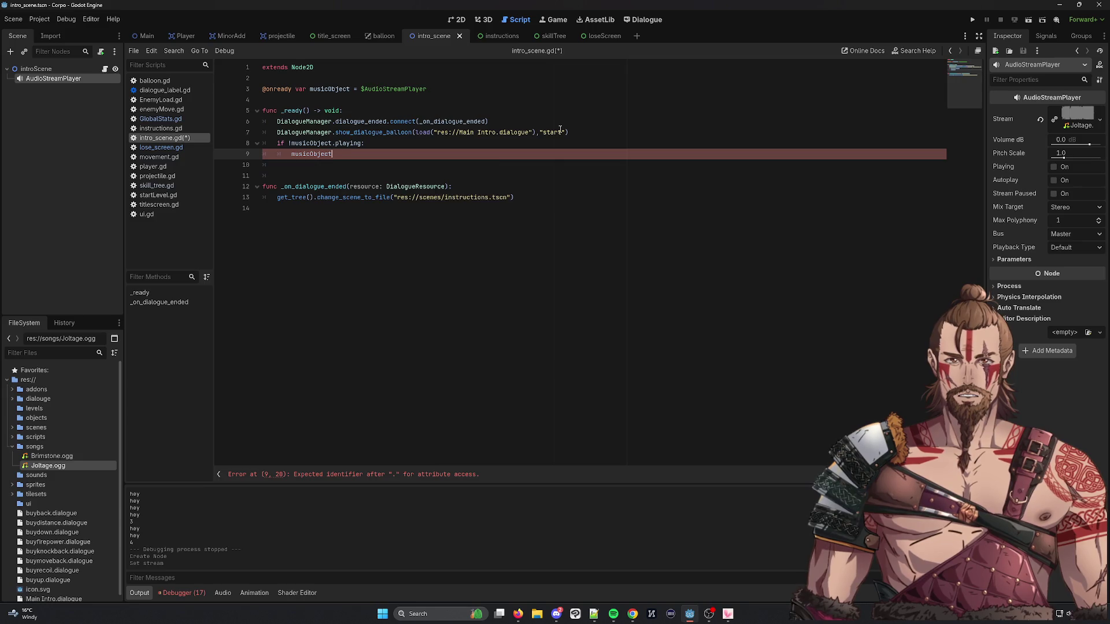
pyautogui.write('p')
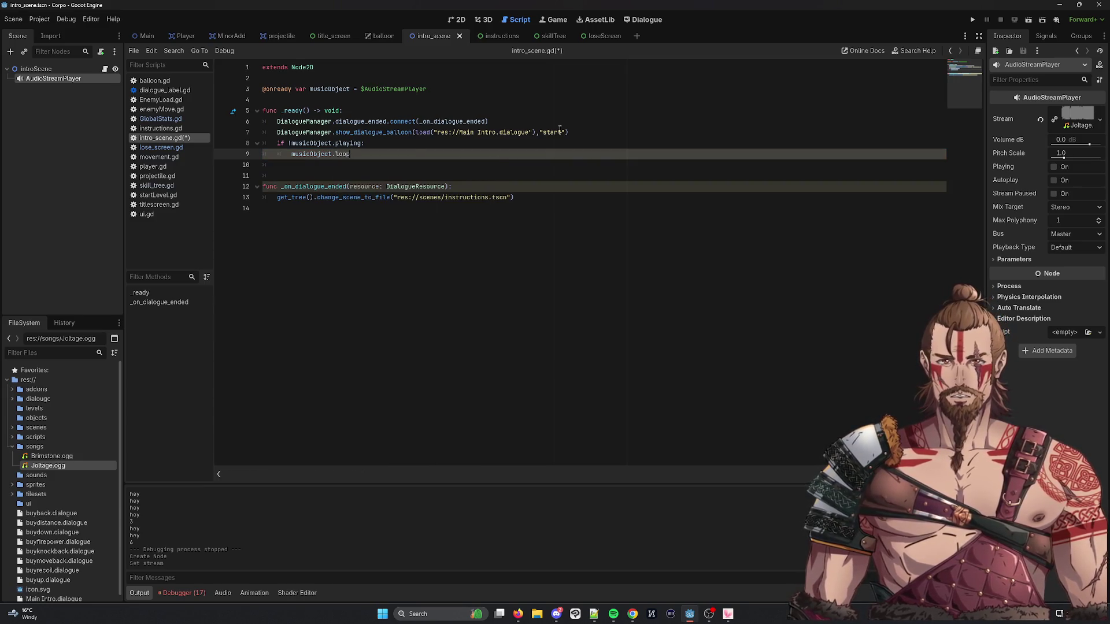
pyautogui.press('BackSpace')
pyautogui.press('BackSpace')
pyautogui.press('BackSpace')
pyautogui.write('.au')
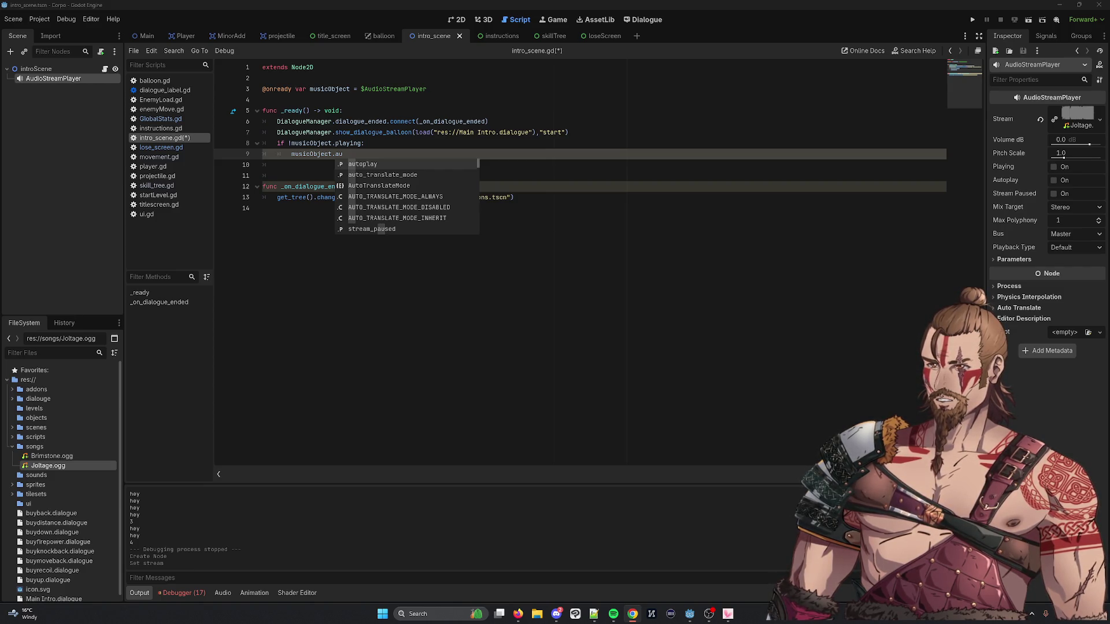
# Complete line 9 as 'musicObject.autoplay = true' and expand the player's Parameters in the Inspector.
pyautogui.press('Escape')
pyautogui.press('Up')
pyautogui.press('Up')
pyautogui.press('Down')
pyautogui.press('Down')
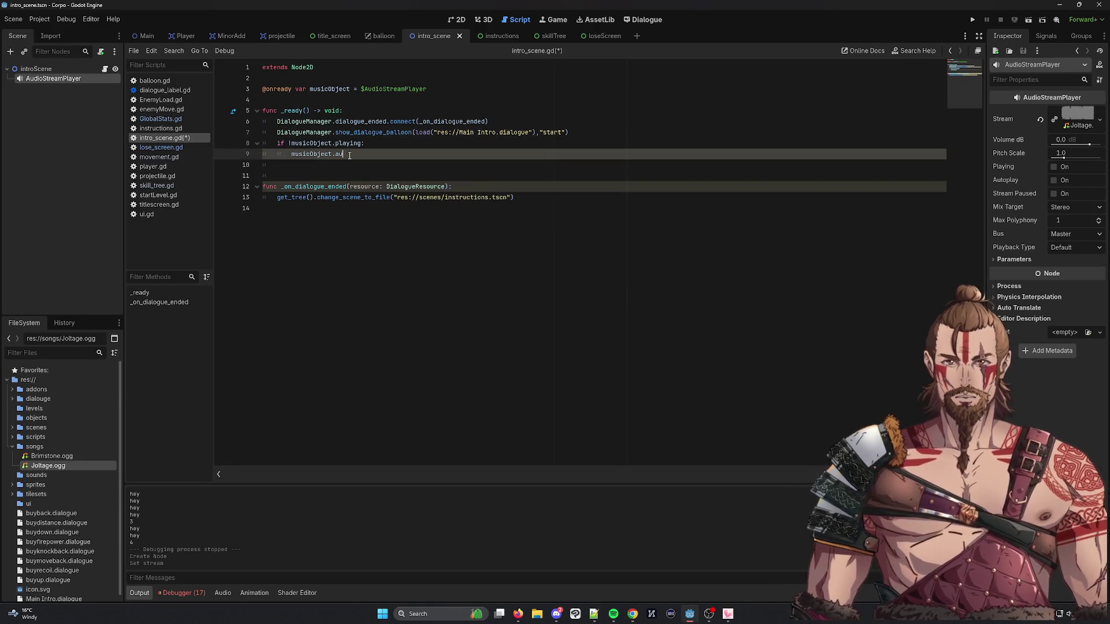
pyautogui.write('to')
pyautogui.press('Return')
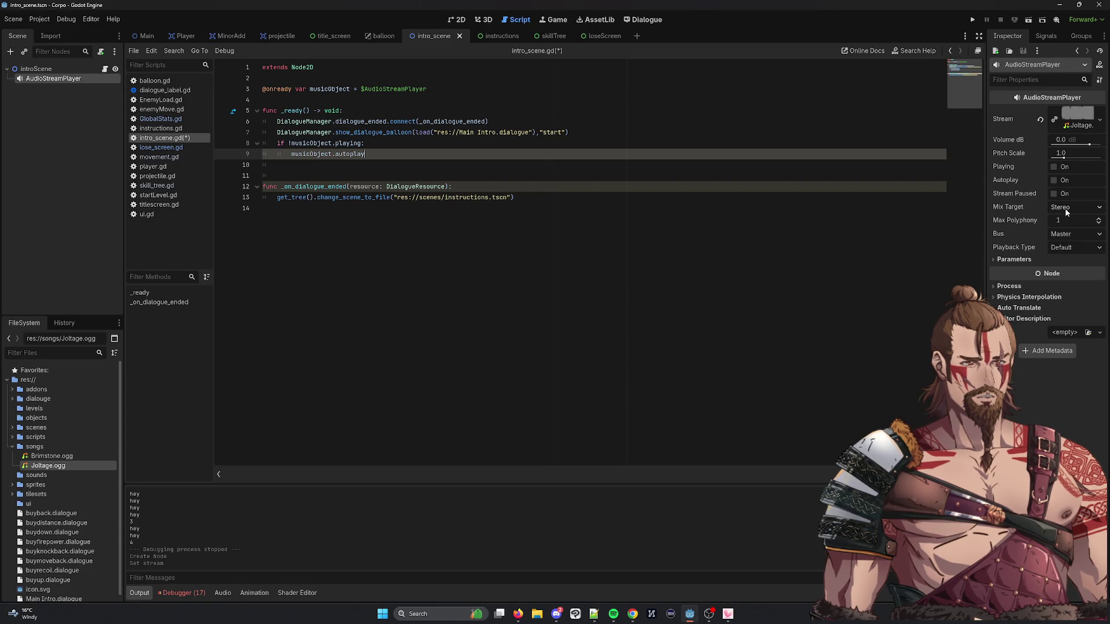
pyautogui.click(1015, 259)
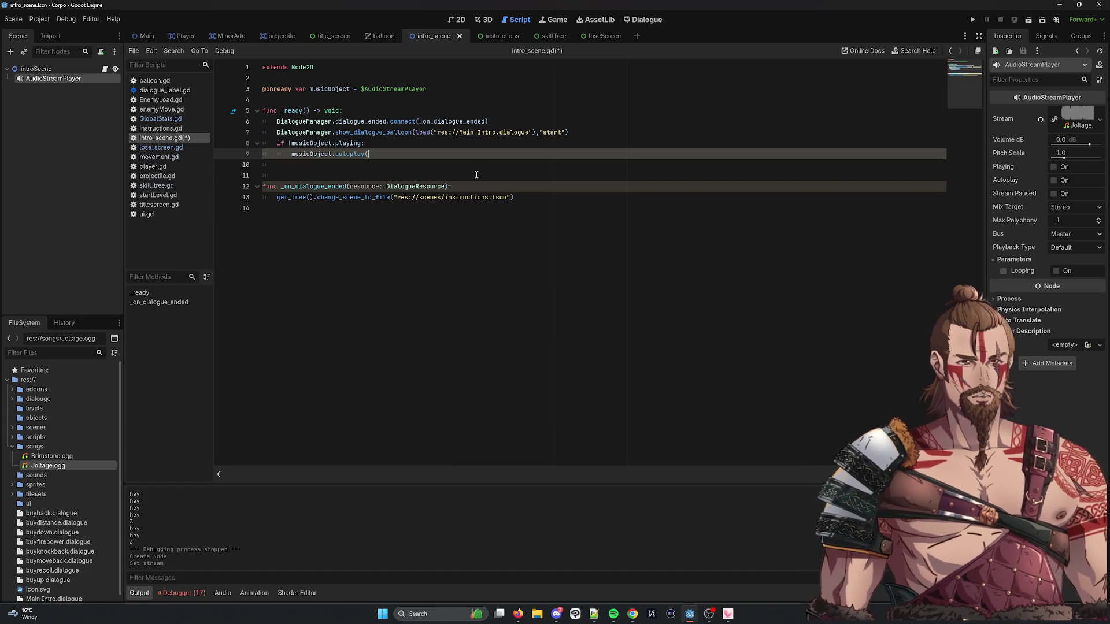
pyautogui.write('= true')
# Start a new musicObject line on line 10, trying 'para' and 'lo' before clearing them.
pyautogui.press('Return')
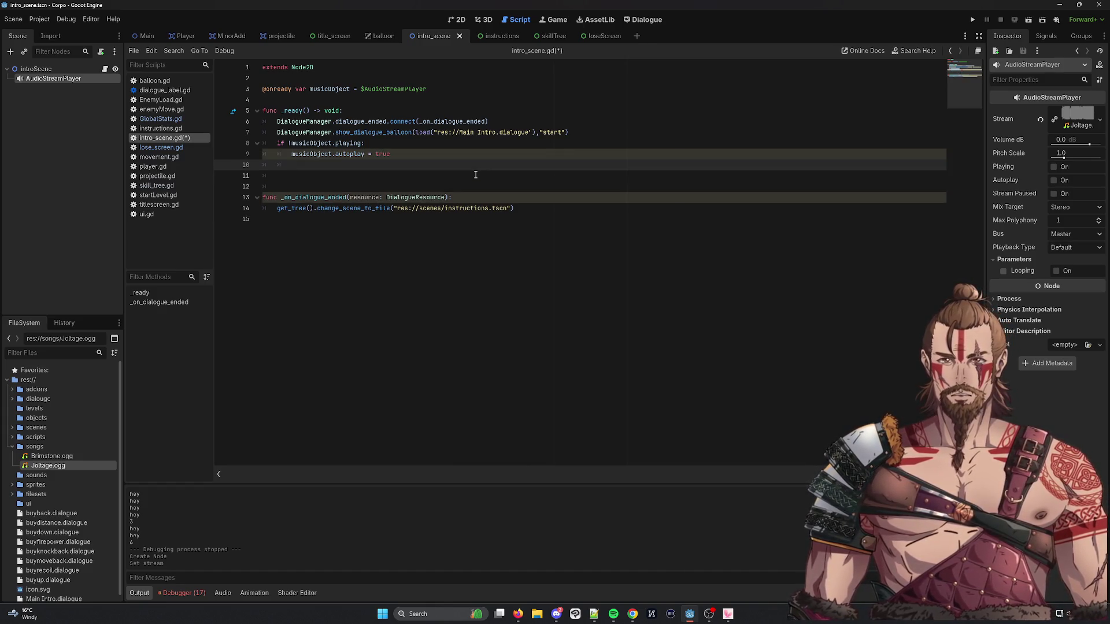
pyautogui.write('musico')
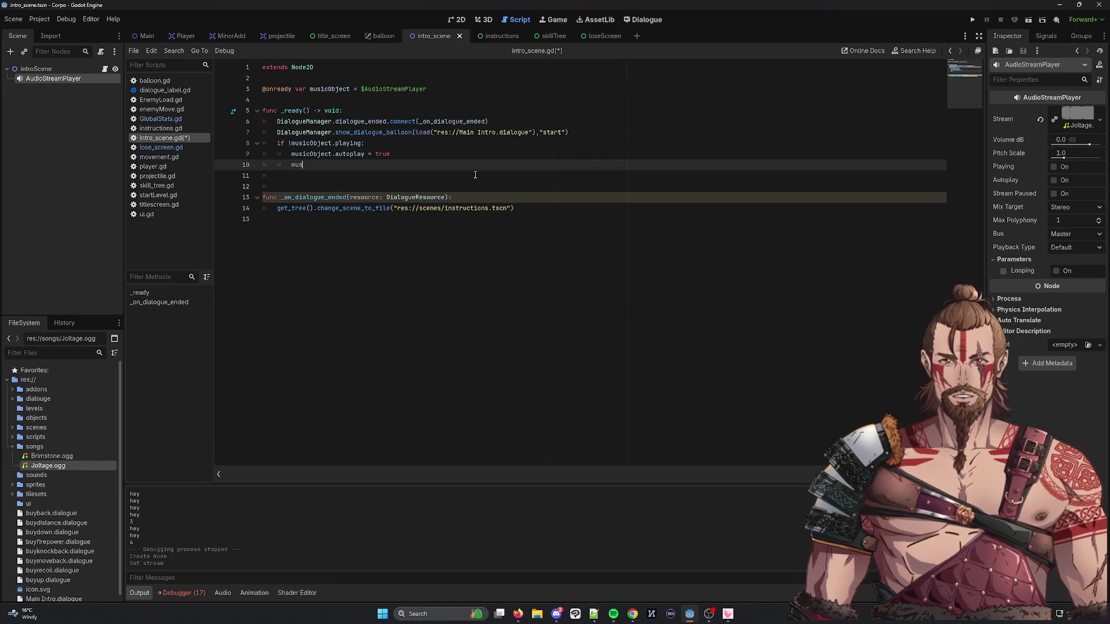
pyautogui.press('Return')
pyautogui.write('.p')
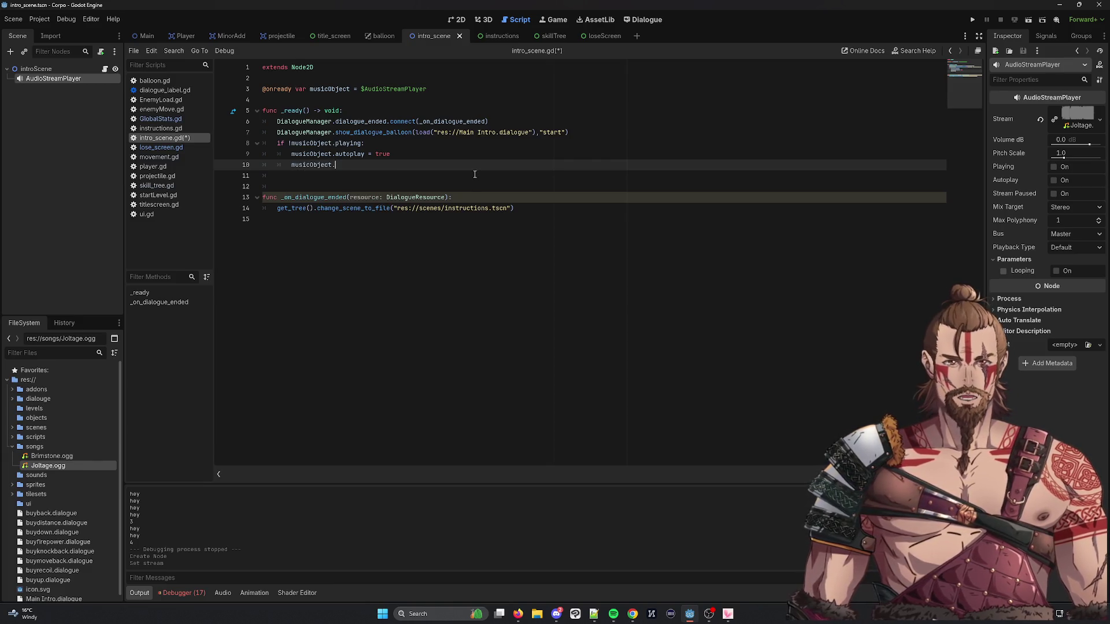
pyautogui.write('ara')
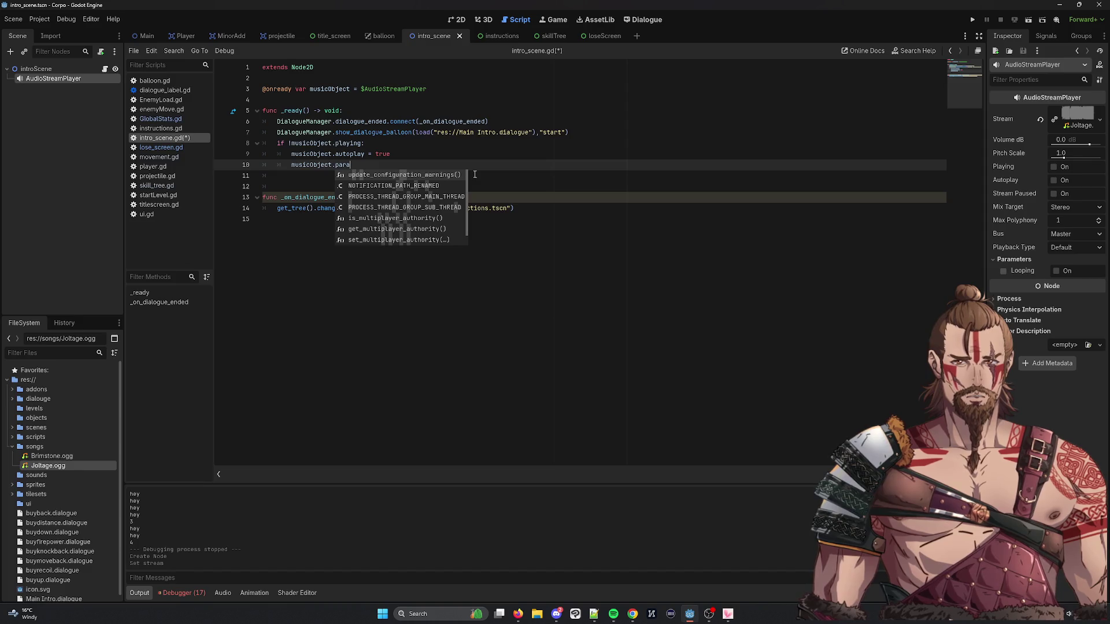
pyautogui.press('BackSpace')
pyautogui.press('BackSpace')
pyautogui.press('BackSpace')
pyautogui.write('loo')
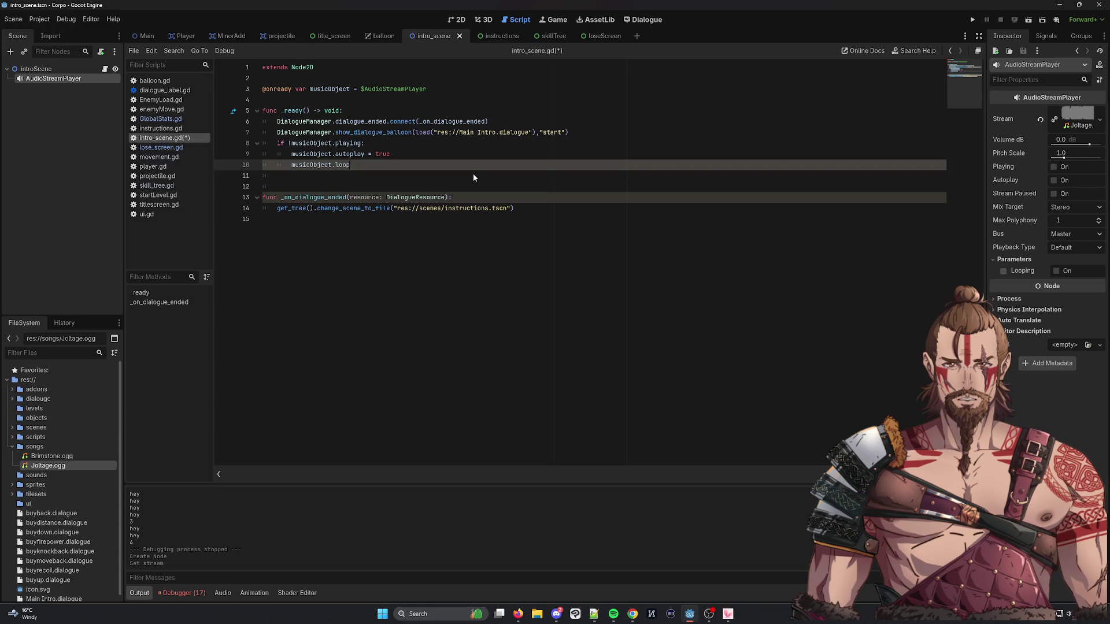
pyautogui.press('BackSpace')
pyautogui.press('BackSpace')
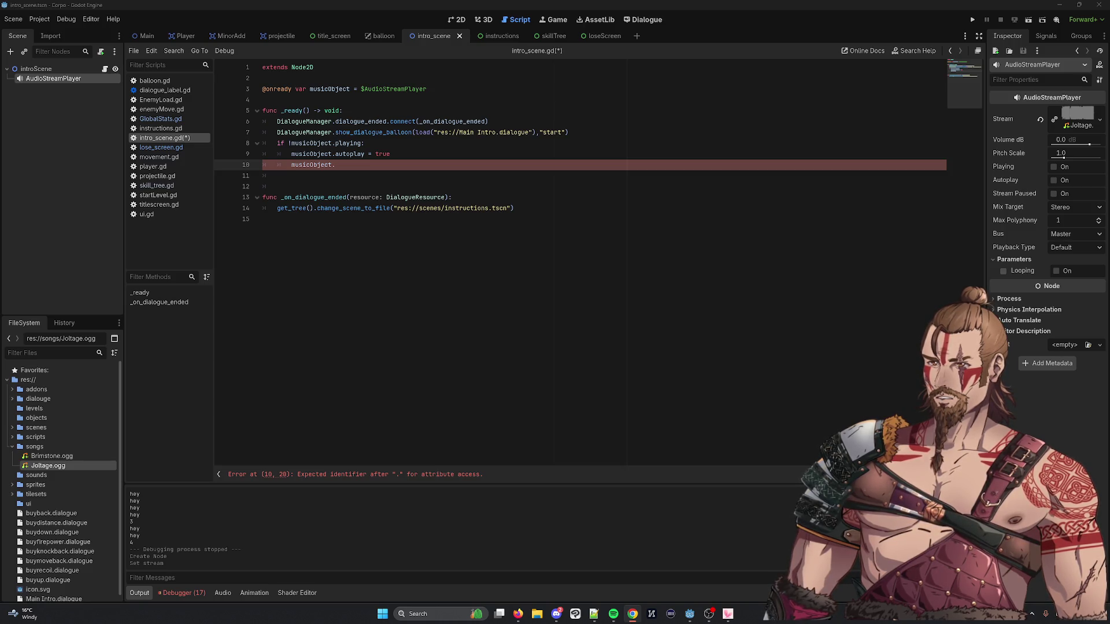
# Turn on Looping in the AudioStreamPlayer's Parameters.
pyautogui.click(1004, 271)
pyautogui.click(1057, 271)
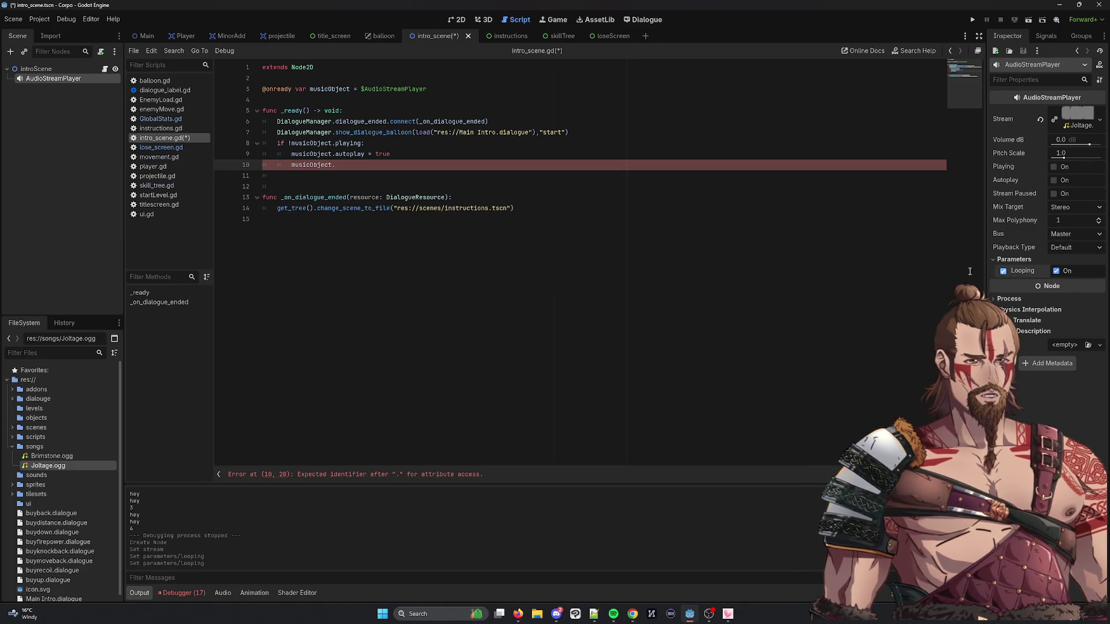
pyautogui.click(716, 200)
# Delete the unfinished musicObject line, save intro_scene.gd, and open the scene picker for running.
pyautogui.moveTo(405, 165); pyautogui.dragTo(461, 152)
pyautogui.press('BackSpace')
pyautogui.hotkey('ctrl', 's')
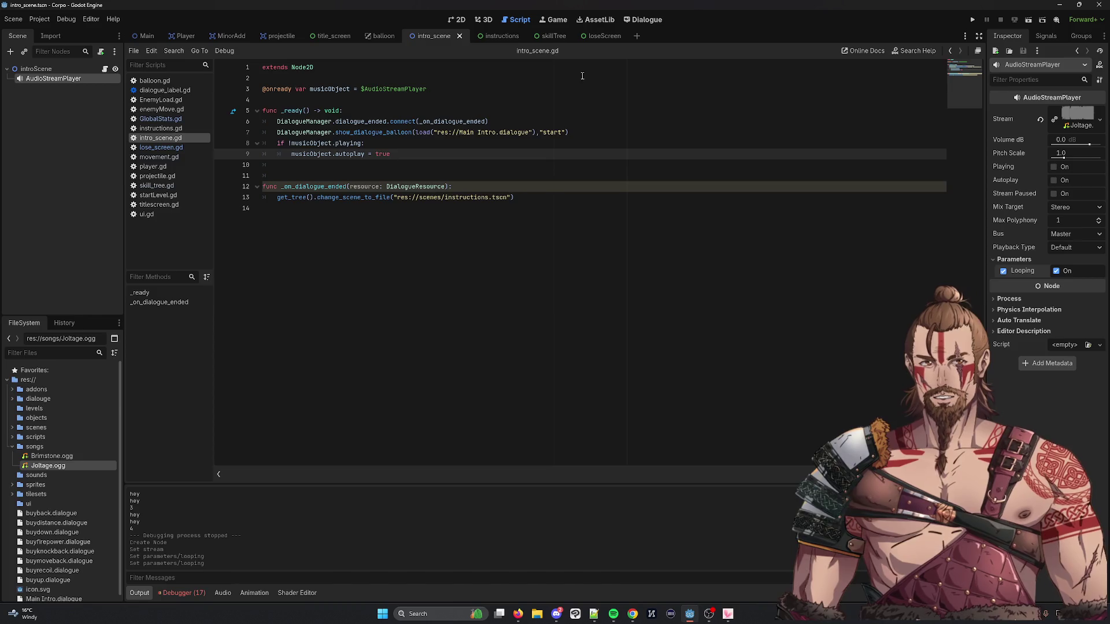
pyautogui.click(1029, 19)
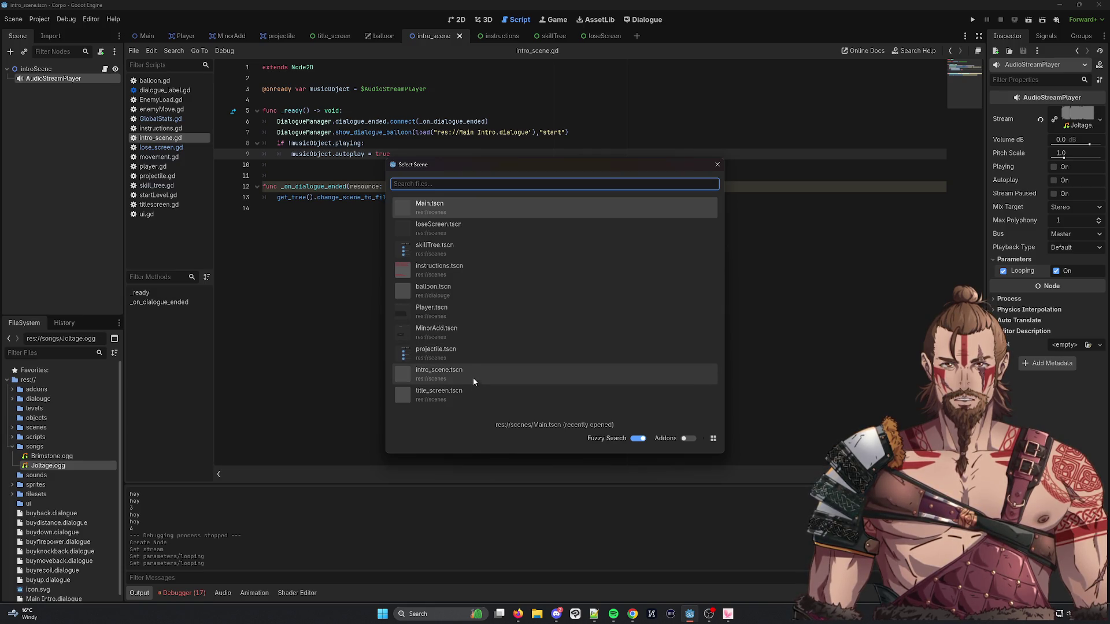
# Run title_screen.tscn, press Start, and advance the intro dialogue to hear the music.
pyautogui.doubleClick(470, 393)
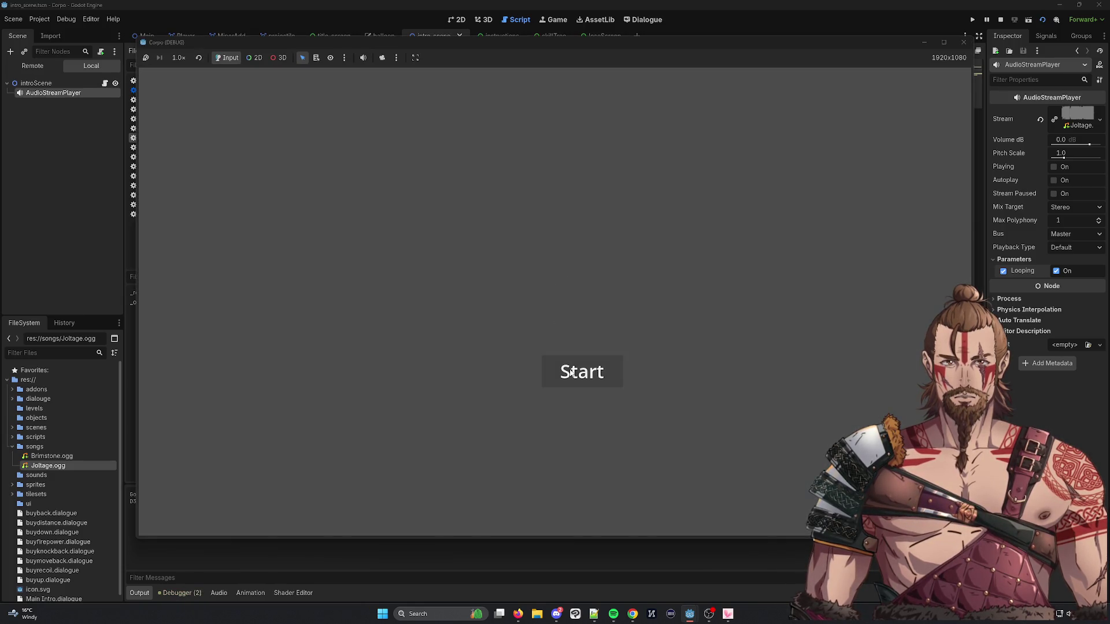
pyautogui.click(570, 368)
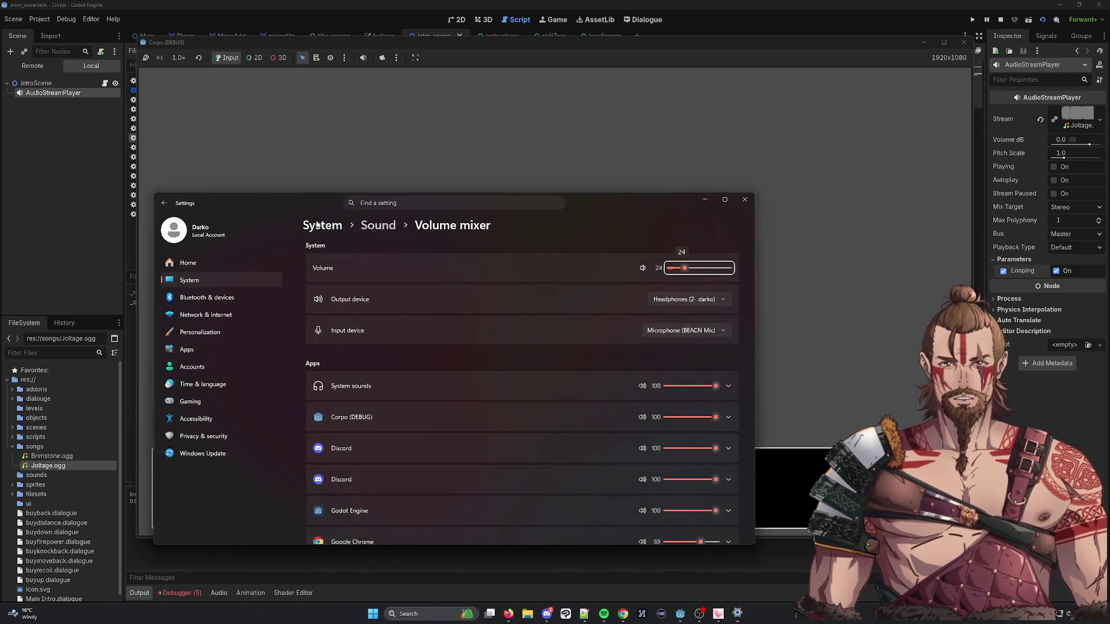
pyautogui.moveTo(592, 199); pyautogui.dragTo(0, 150)
pyautogui.click(61, 149)
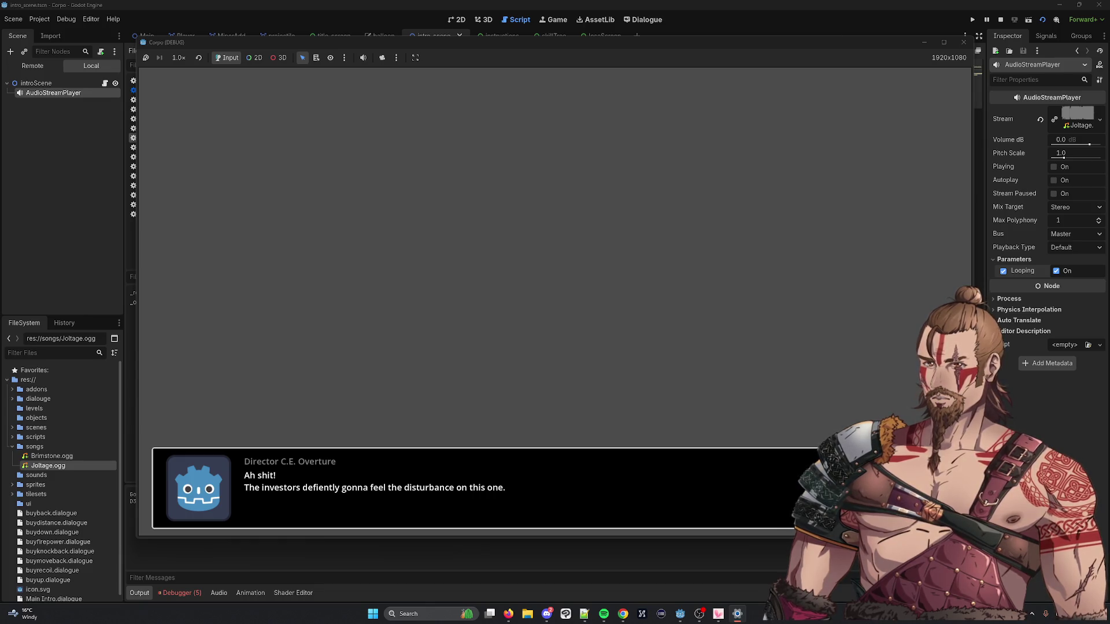
pyautogui.click(391, 334)
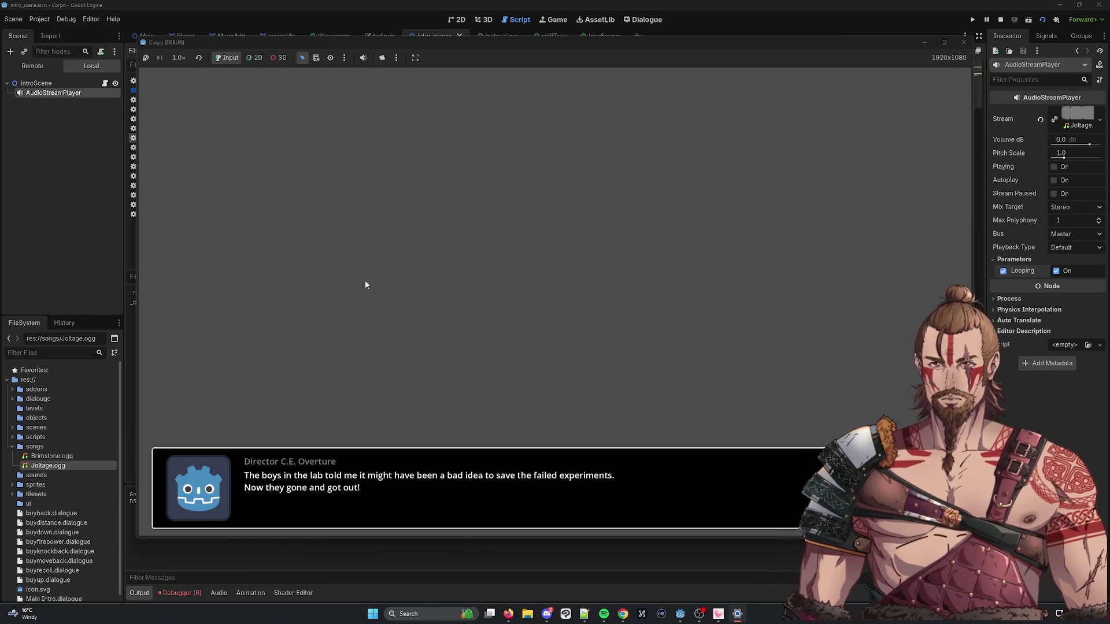
pyautogui.moveTo(214, 42)
pyautogui.mouseDown()
pyautogui.moveTo(412, 397)
pyautogui.moveTo(390, 385)
pyautogui.mouseUp()
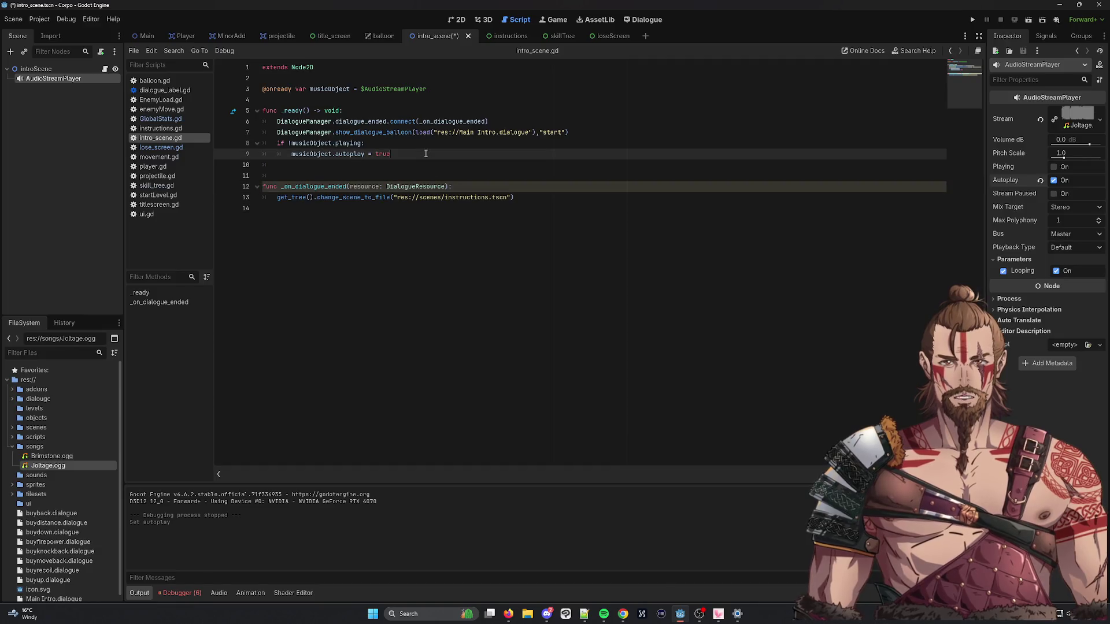
# Save the intro scene, then open and dismiss the list of scenes to run.
pyautogui.hotkey('ctrl', 's')
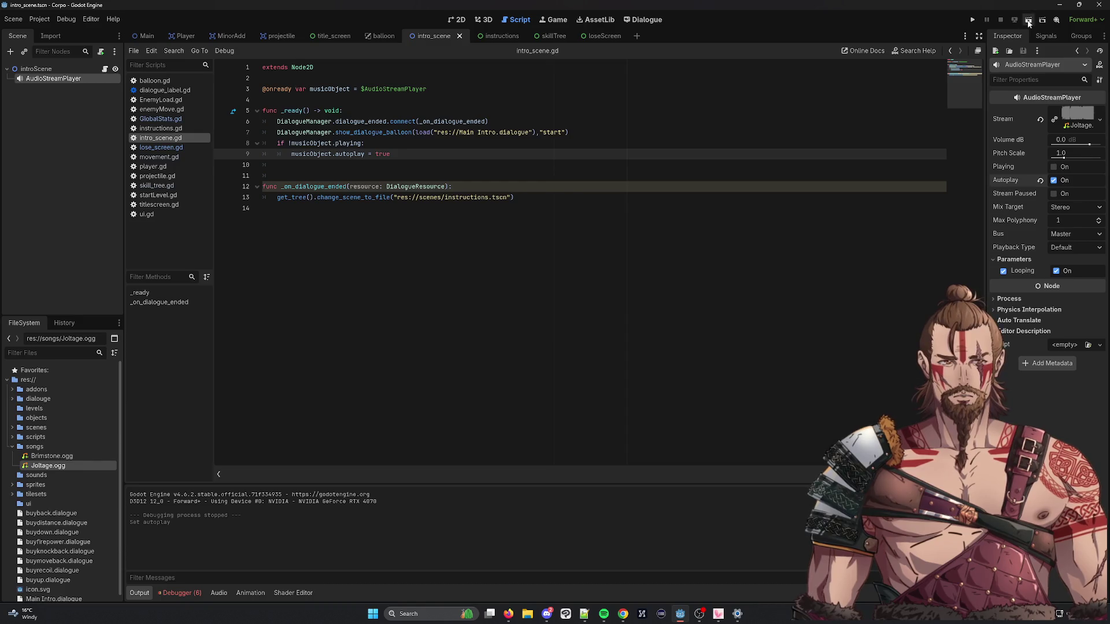
pyautogui.click(1043, 19)
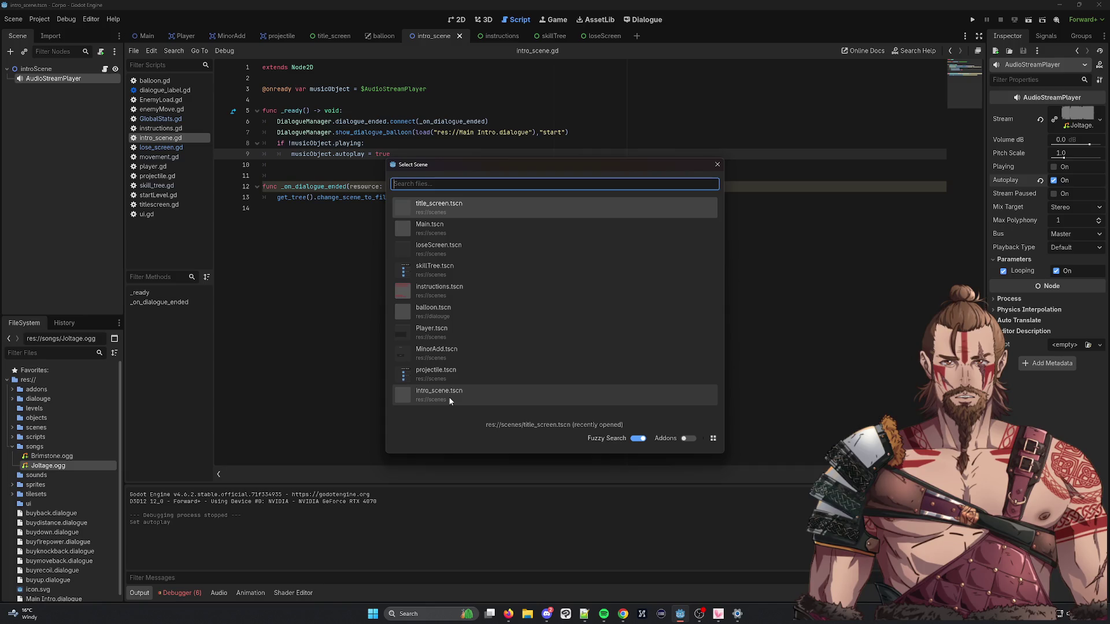
pyautogui.click(718, 164)
# Try deleting the if-playing block and commenting out musicObject, then undo both changes.
pyautogui.moveTo(430, 153); pyautogui.dragTo(234, 144)
pyautogui.press('BackSpace')
pyautogui.press('BackSpace')
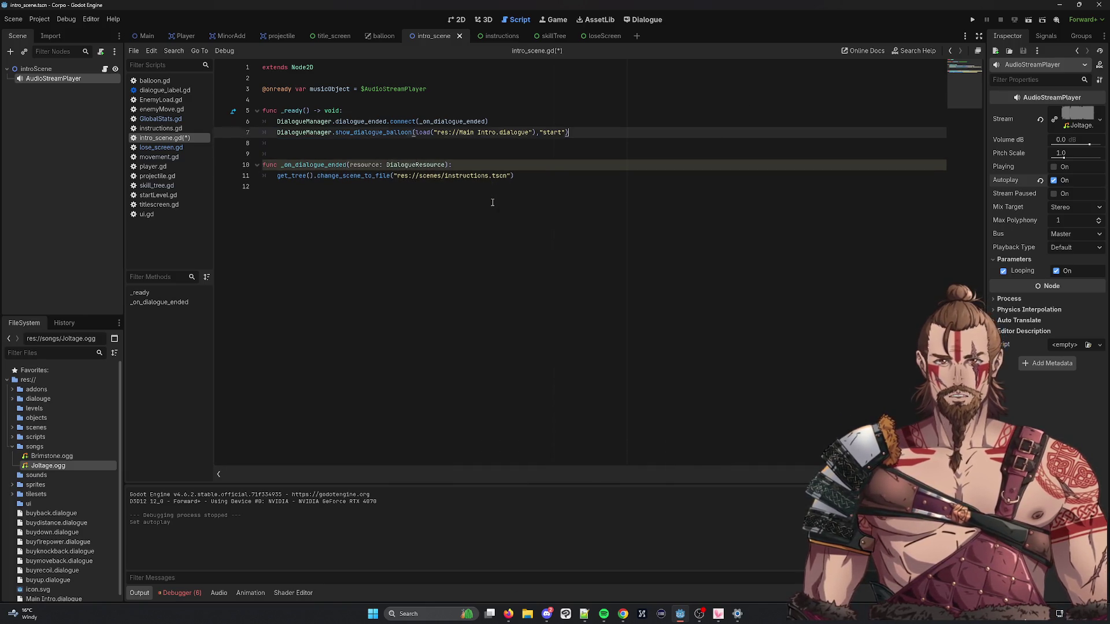
pyautogui.click(441, 97)
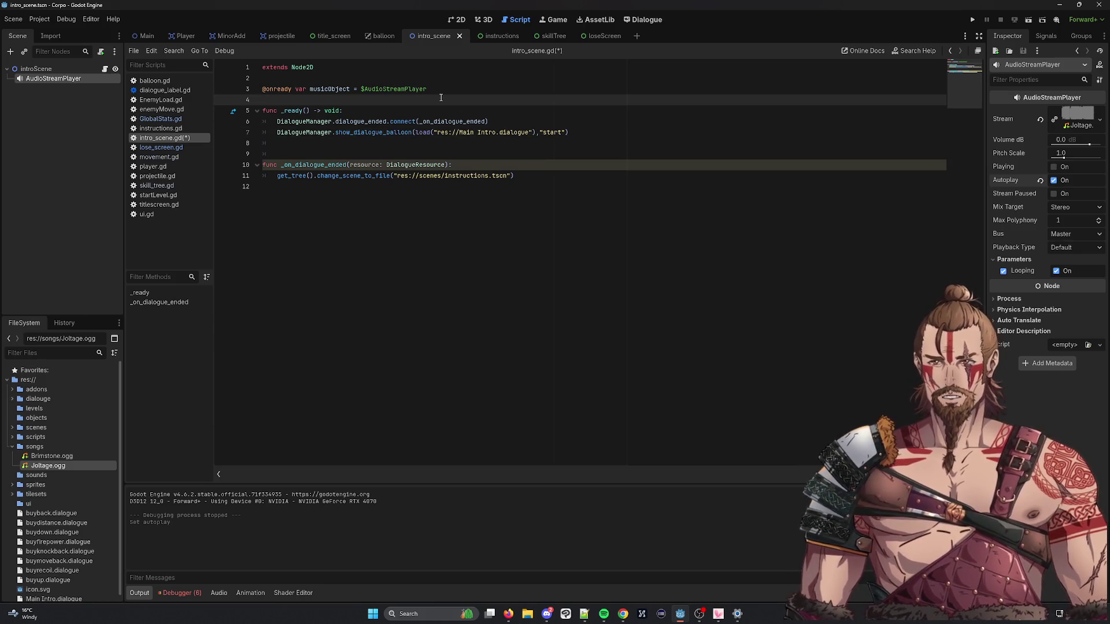
pyautogui.press('Up')
pyautogui.hotkey('ctrl', 'k')
pyautogui.hotkey('ctrl', 's')
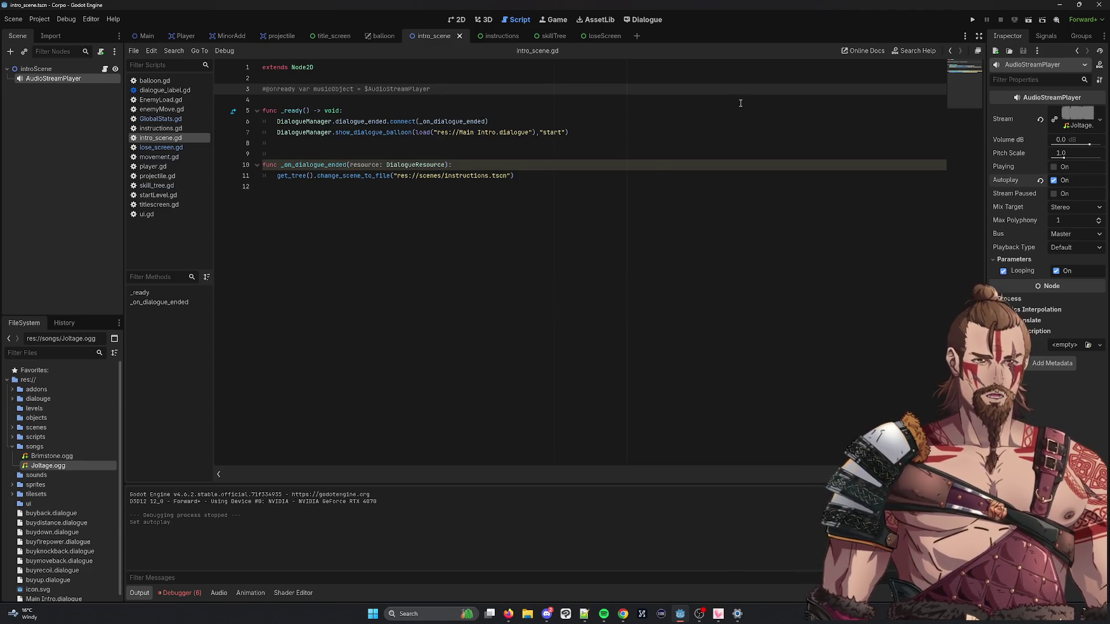
pyautogui.hotkey('ctrl', 'k')
pyautogui.press('Down')
pyautogui.hotkey('ctrl', 'k')
pyautogui.hotkey('ctrl', 'z')
pyautogui.hotkey('ctrl', 'z')
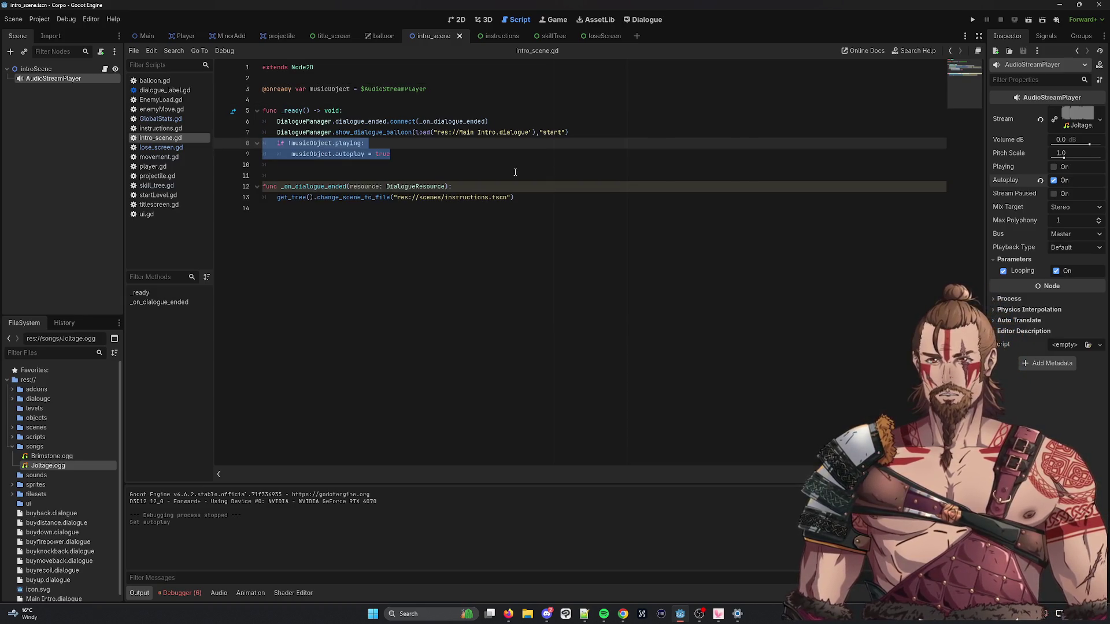
pyautogui.click(516, 171)
# Replace 'autoplay = true' on line 9 with 'play()' and save the intro script.
pyautogui.moveTo(391, 154); pyautogui.dragTo(334, 154)
pyautogui.press('BackSpace')
pyautogui.write('y()')
pyautogui.hotkey('ctrl', 's')
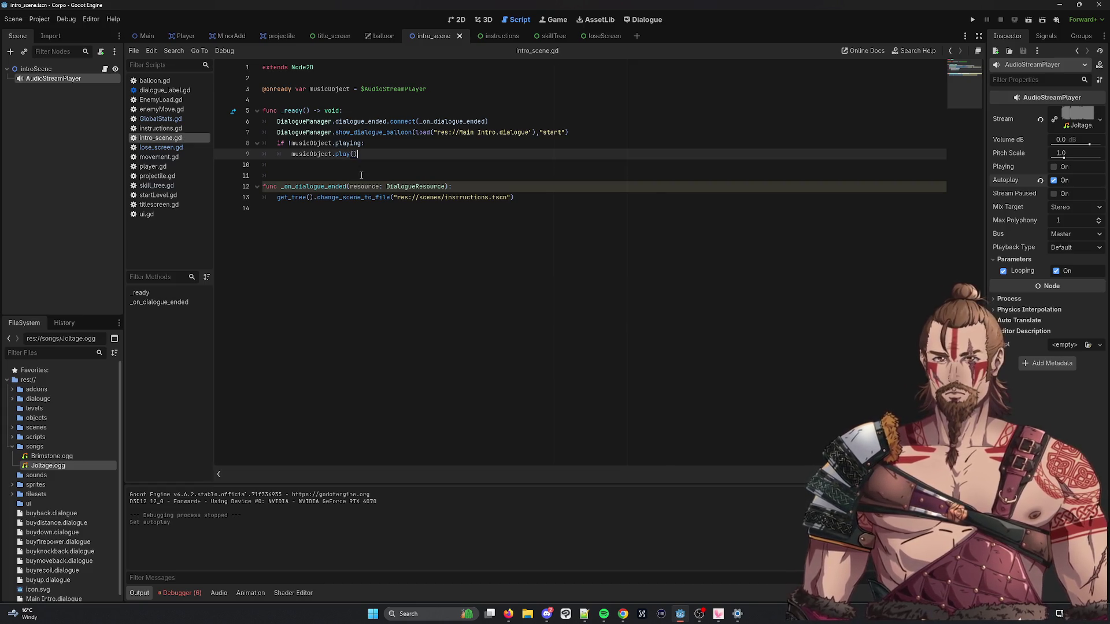
# Turn off Autoplay on the music player and run the title_screen scene.
pyautogui.click(1055, 180)
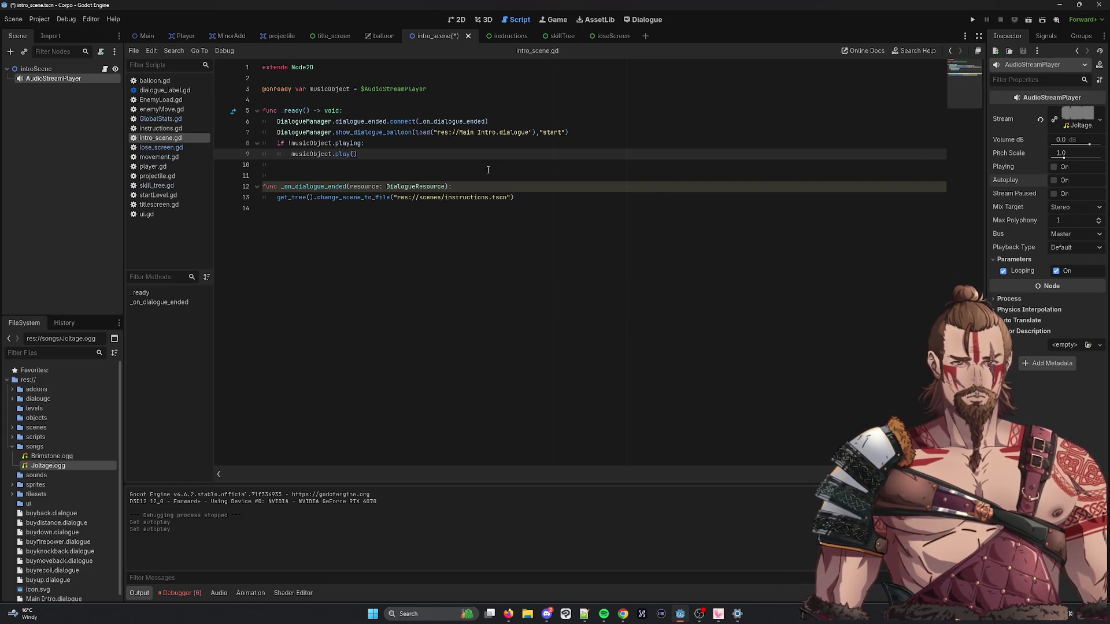
pyautogui.click(435, 173)
pyautogui.click(1022, 21)
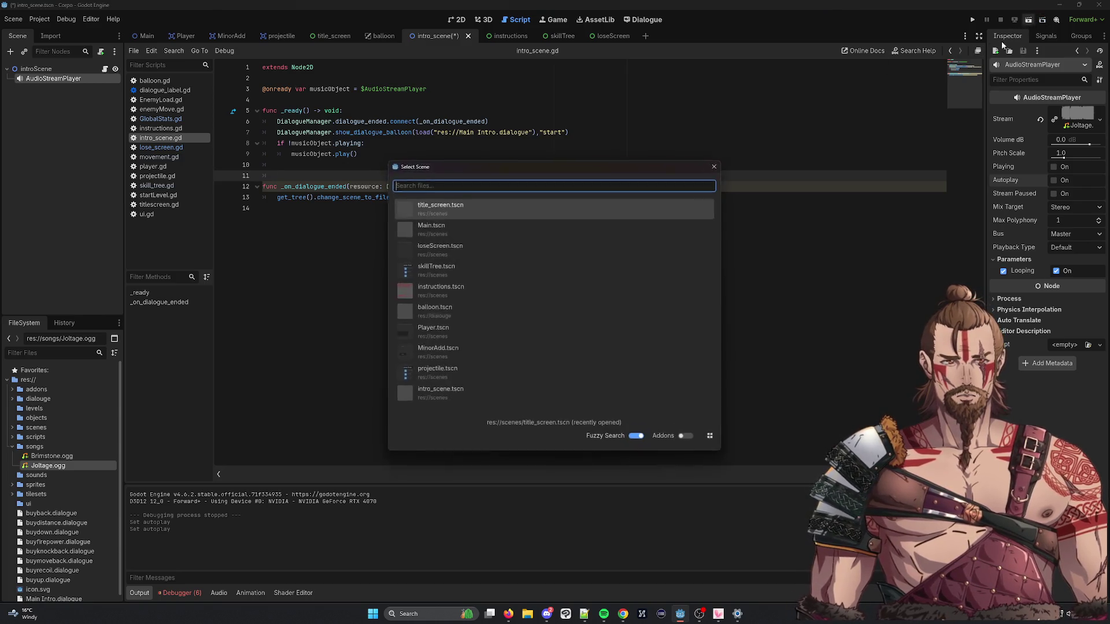
pyautogui.click(464, 207)
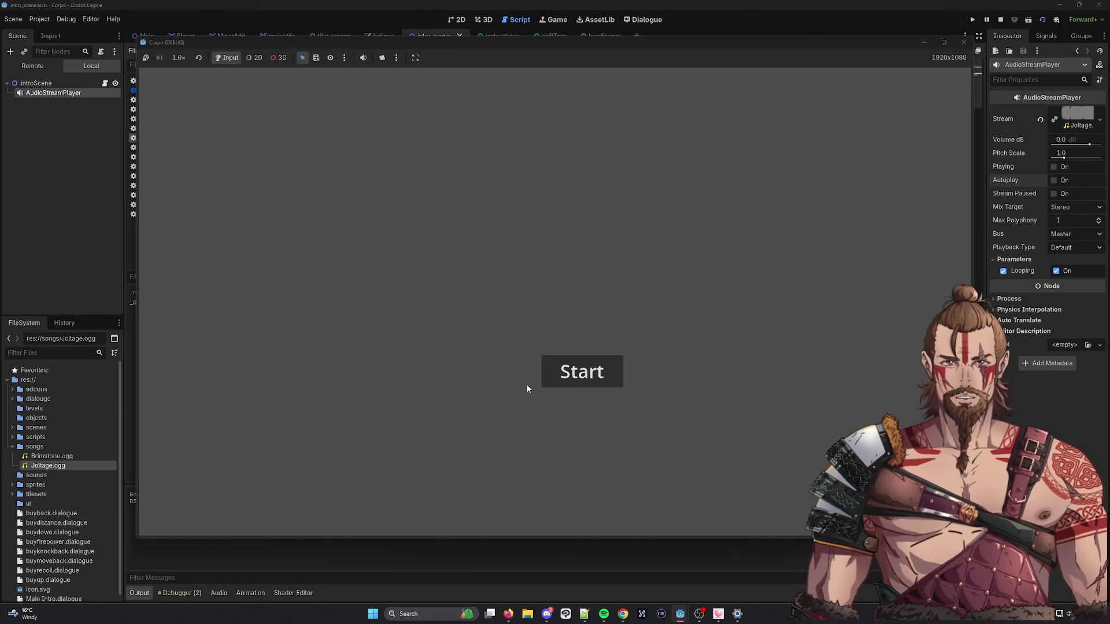
# Start the intro and advance through every dialogue line to the Instructions screen.
pyautogui.click(588, 380)
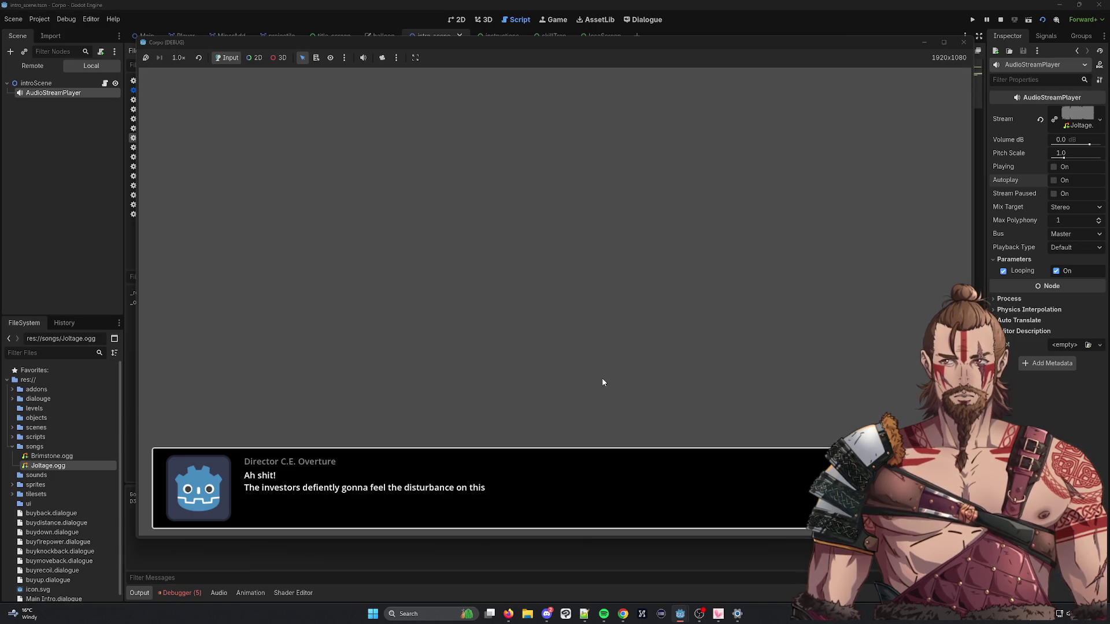
pyautogui.click(557, 369)
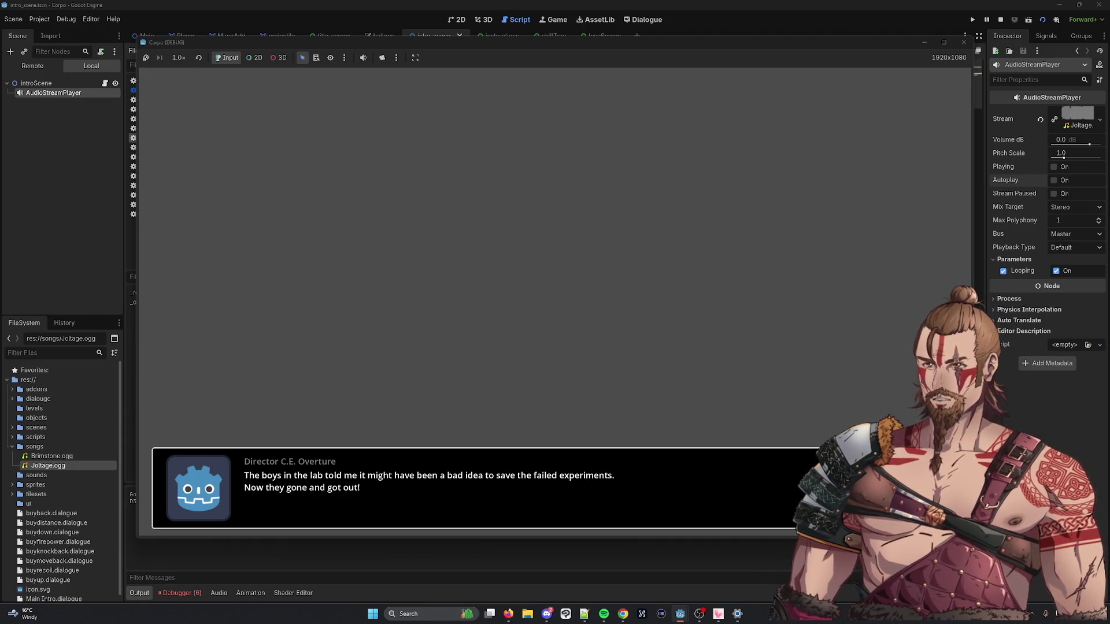
pyautogui.click(549, 458)
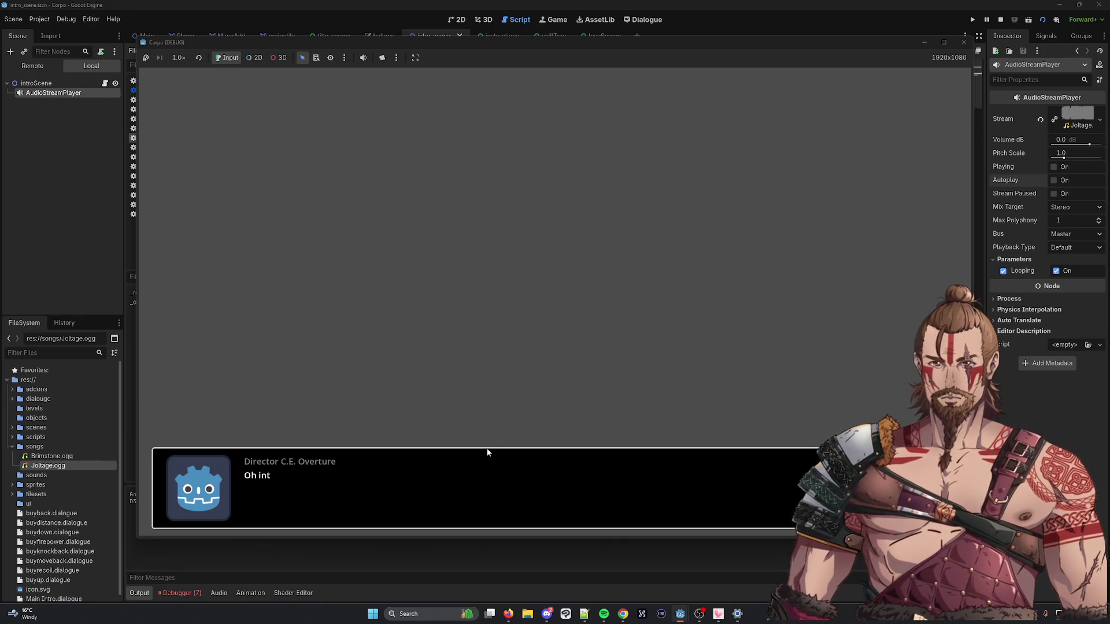
pyautogui.click(484, 446)
pyautogui.click(484, 446)
pyautogui.click(484, 446)
pyautogui.click(484, 446)
pyautogui.click(484, 444)
pyautogui.click(484, 445)
pyautogui.click(484, 445)
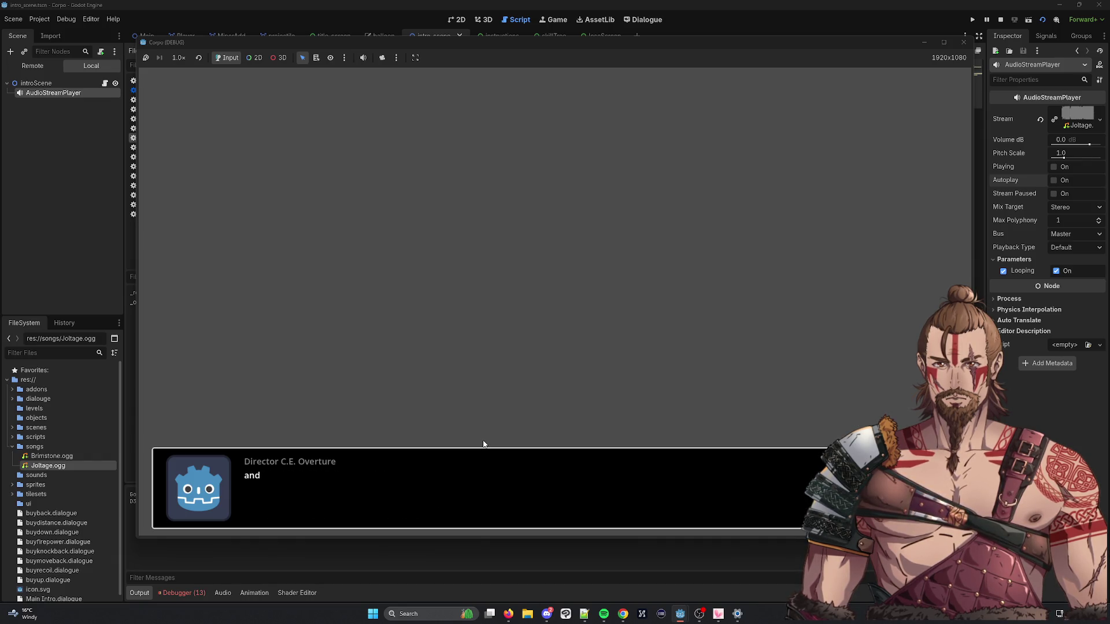
pyautogui.click(484, 444)
pyautogui.click(484, 443)
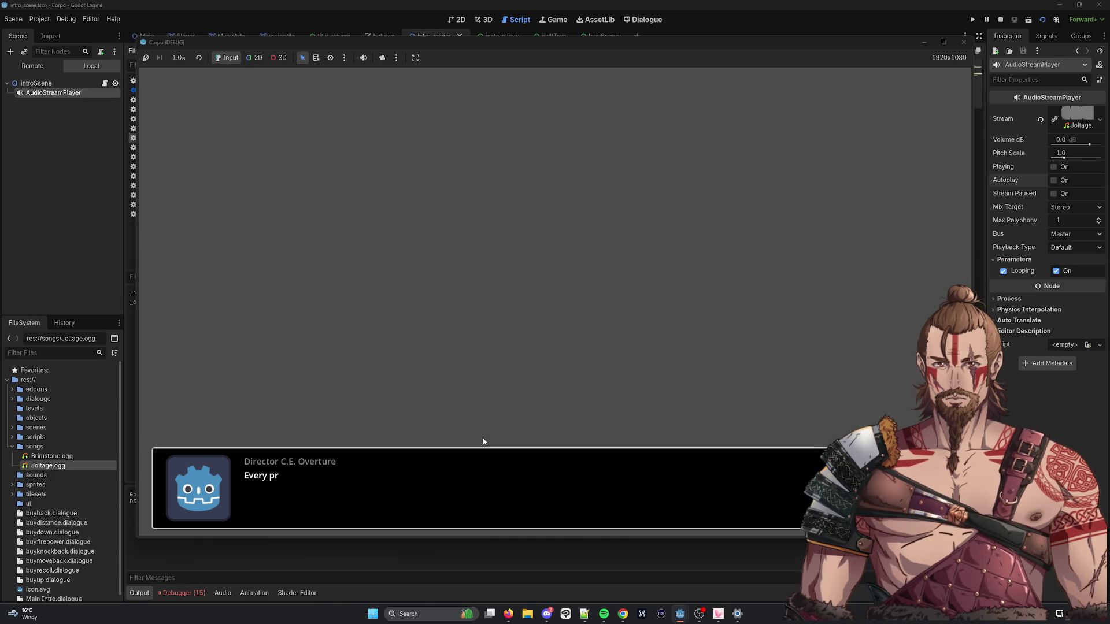
pyautogui.click(483, 441)
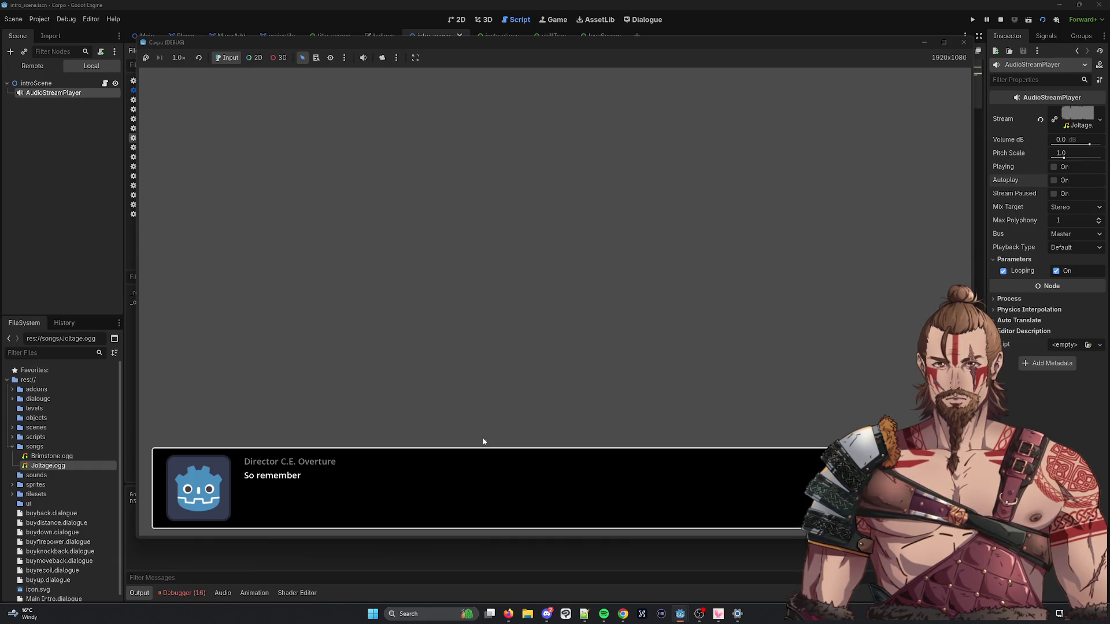
pyautogui.click(483, 442)
pyautogui.click(483, 442)
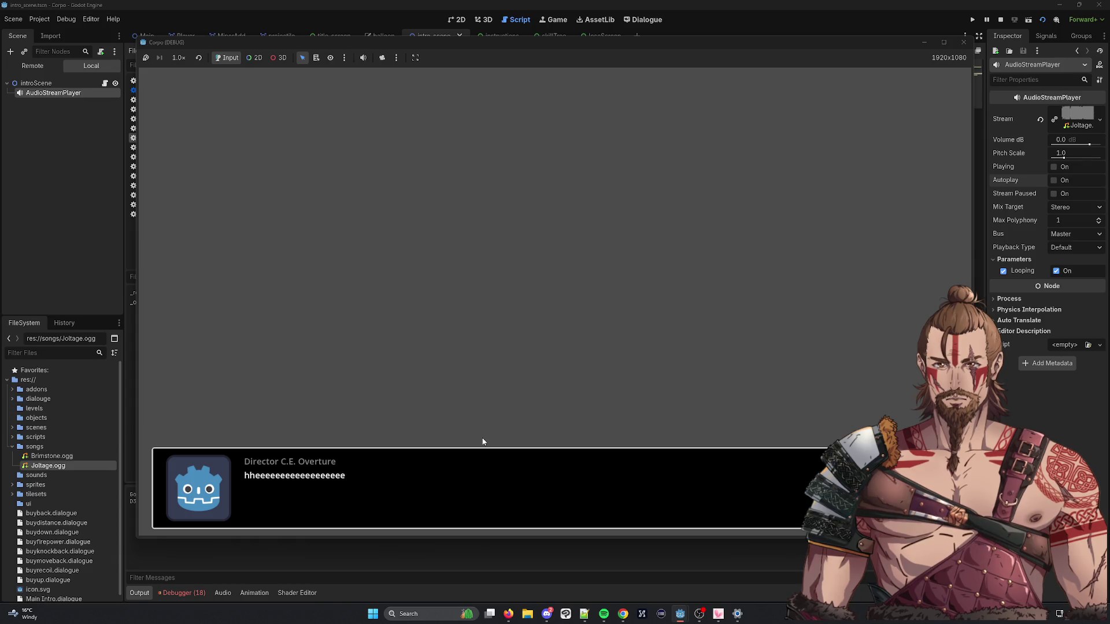
pyautogui.click(483, 442)
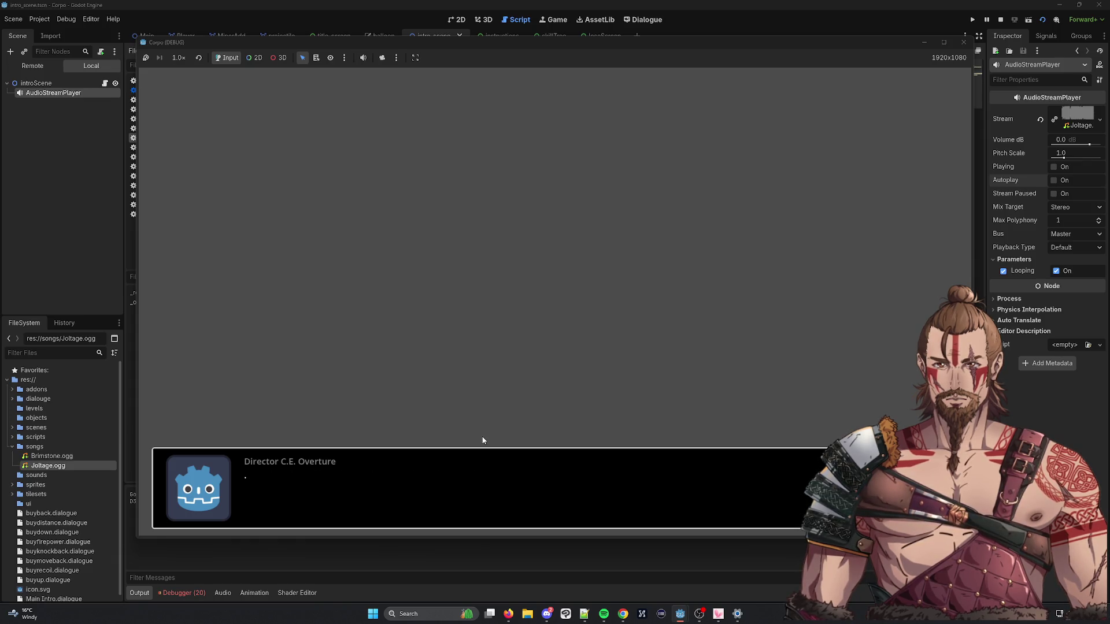
pyautogui.click(484, 440)
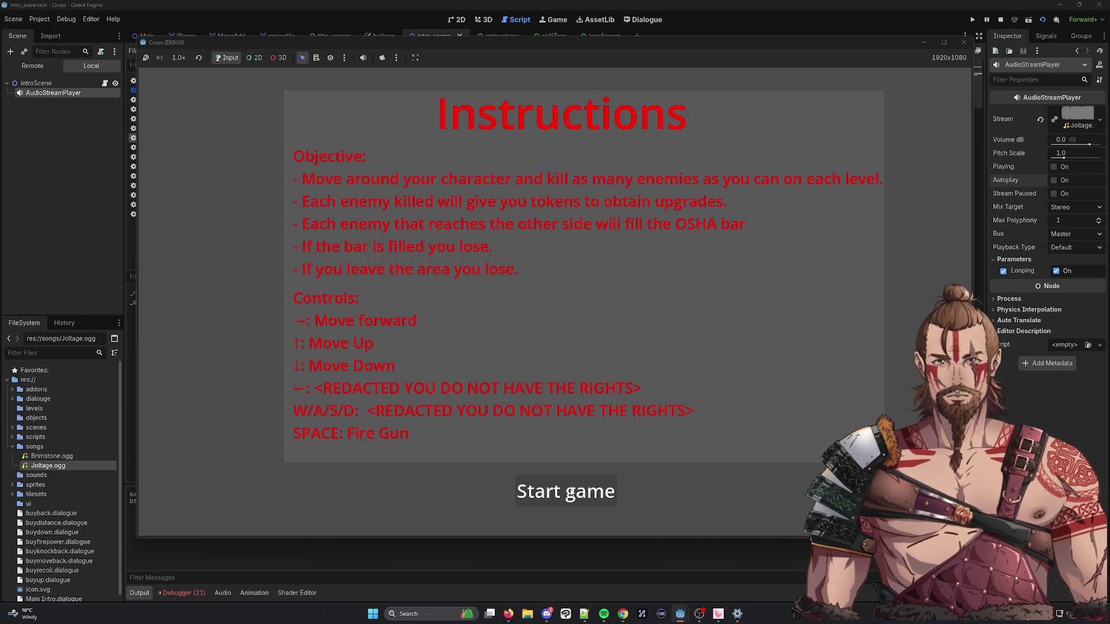
# Start the game from Instructions, then stop the run and return to intro_scene.gd.
pyautogui.click(571, 492)
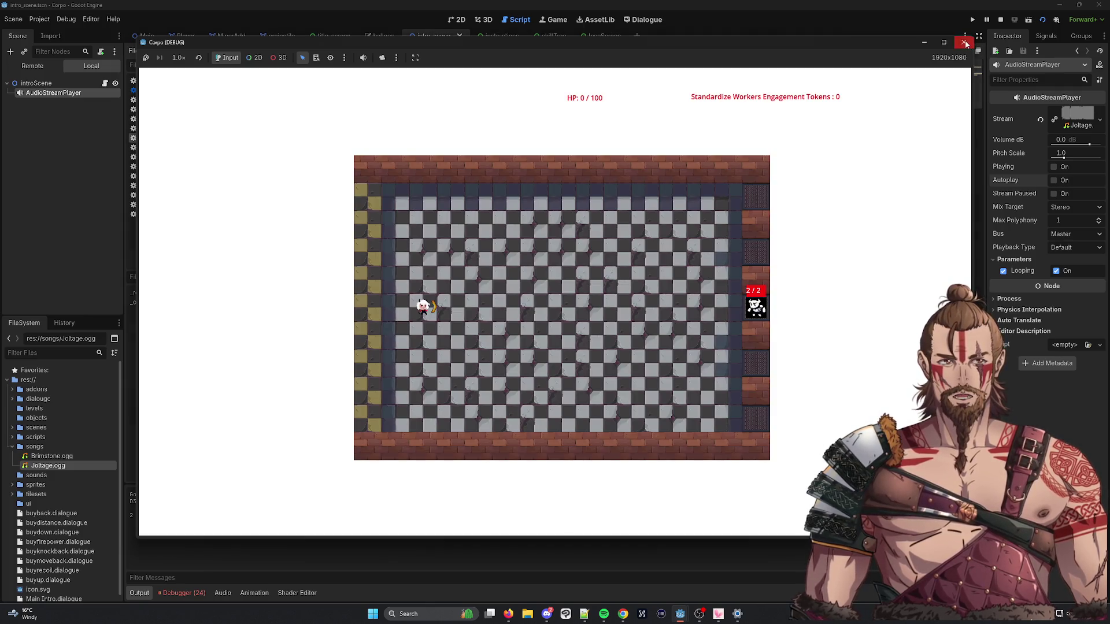
pyautogui.click(963, 43)
pyautogui.click(480, 190)
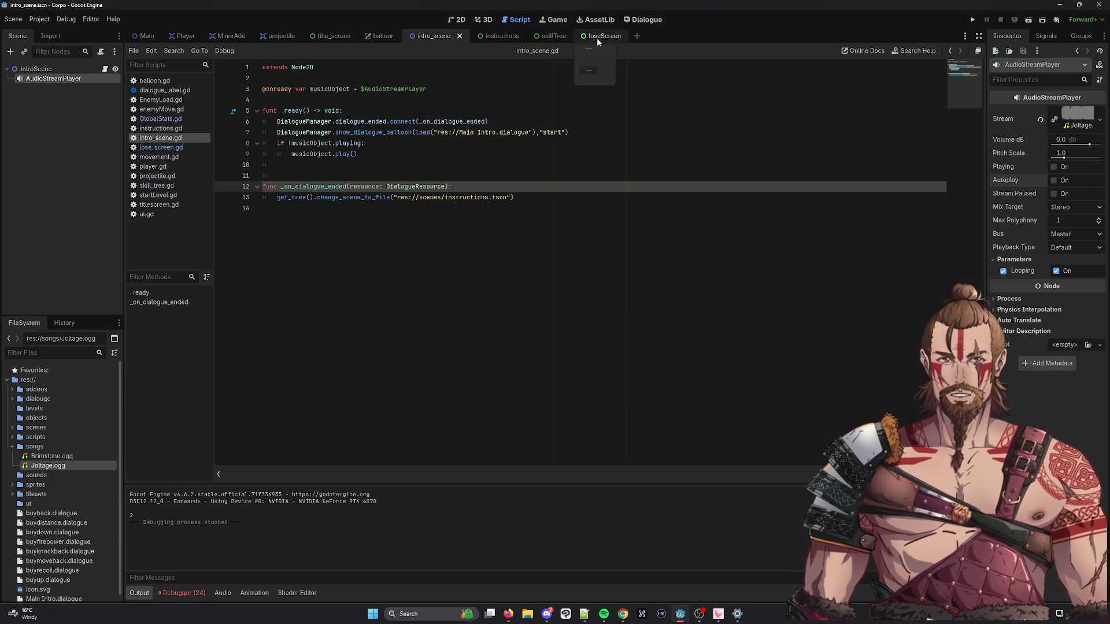
# Paste the Joltage.ogg AudioStreamPlayer under SkillTree with Autoplay off, then open skill_tree.gd.
pyautogui.click(487, 36)
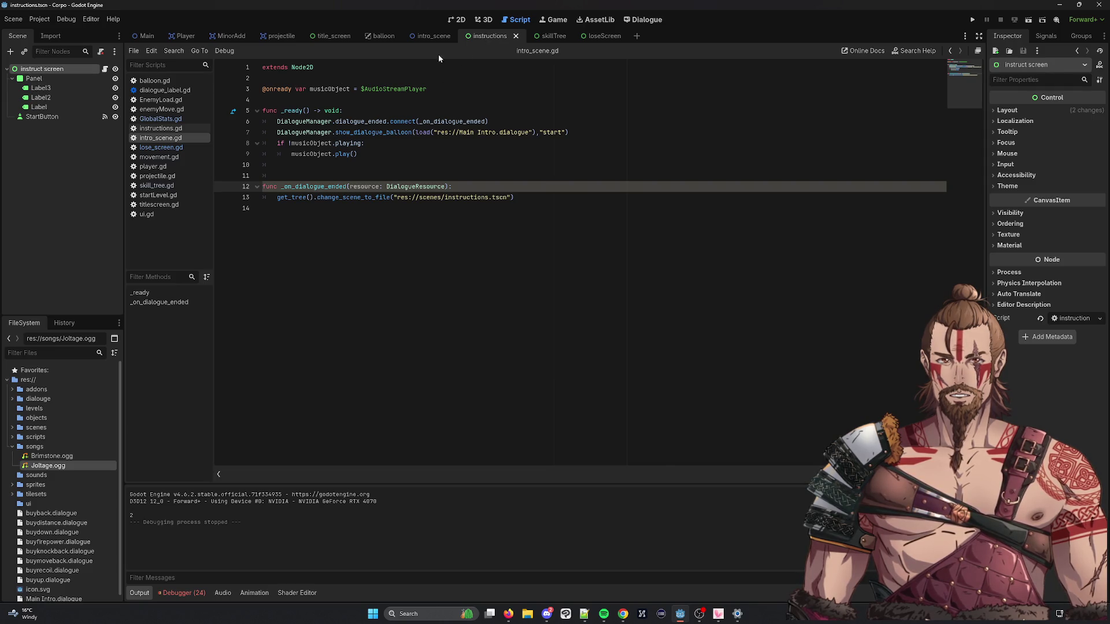
pyautogui.click(541, 35)
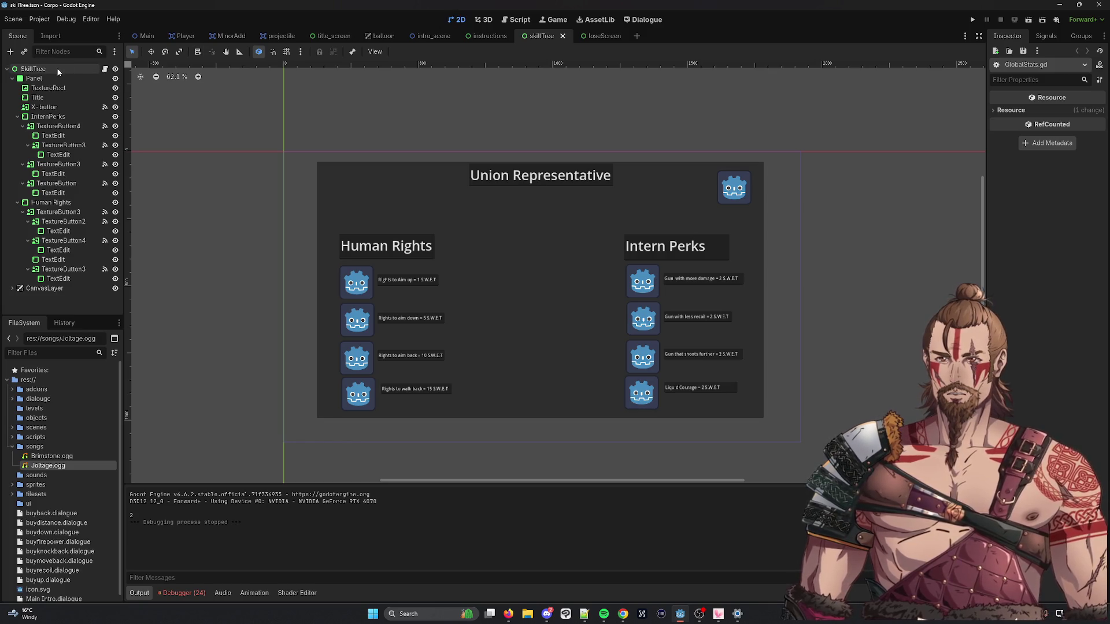
pyautogui.click(60, 68)
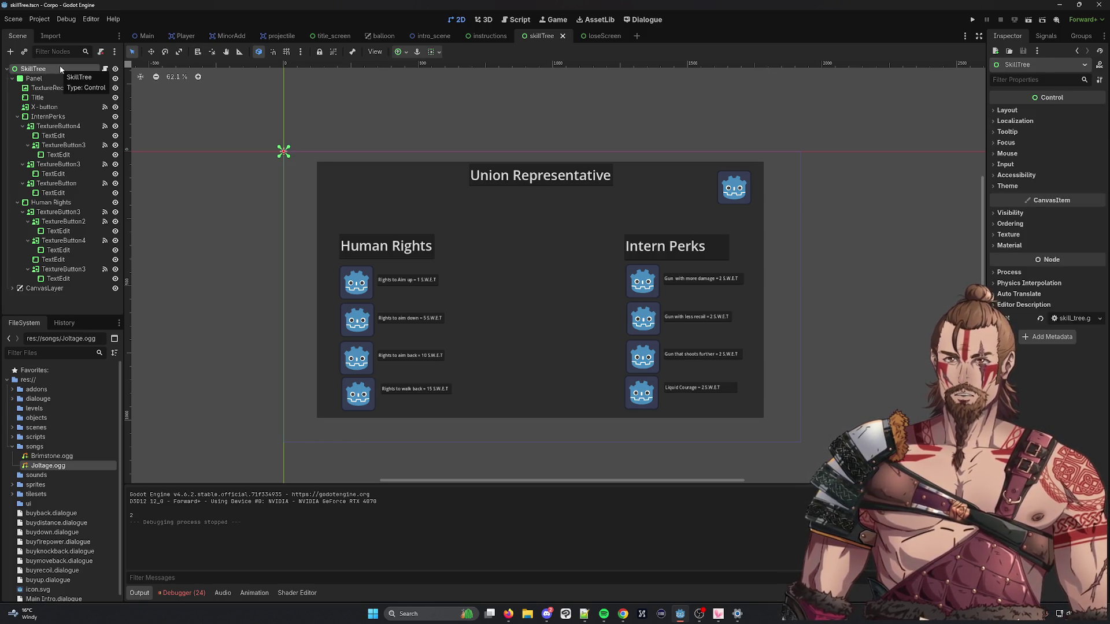
pyautogui.hotkey('ctrl', 'v')
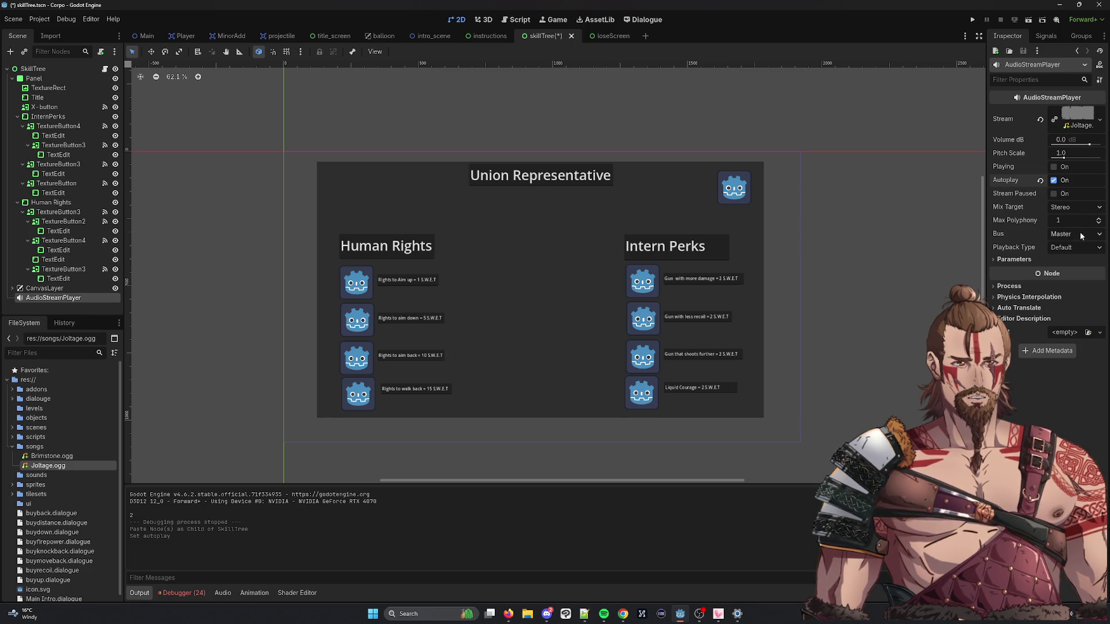
pyautogui.click(1054, 181)
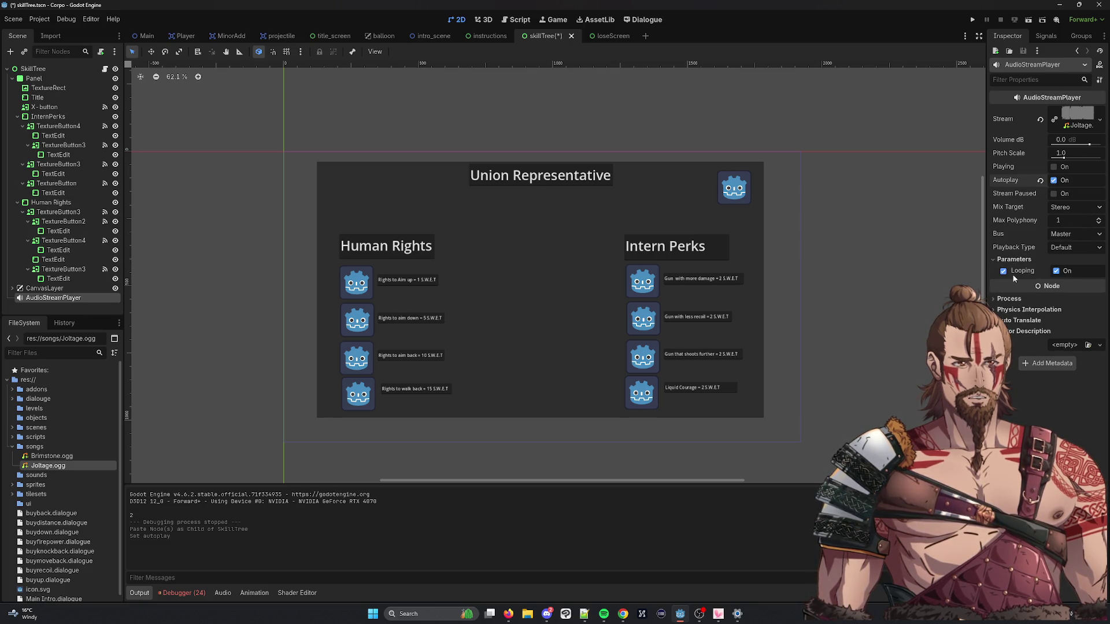
pyautogui.click(1053, 181)
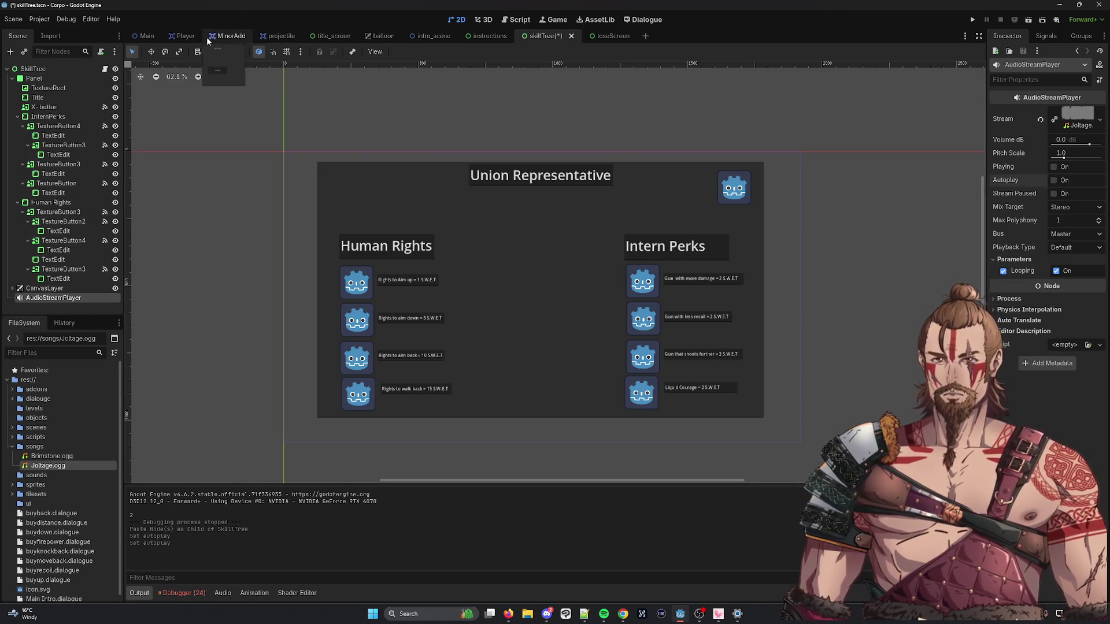
pyautogui.click(105, 68)
pyautogui.scroll(1, 414, 182)
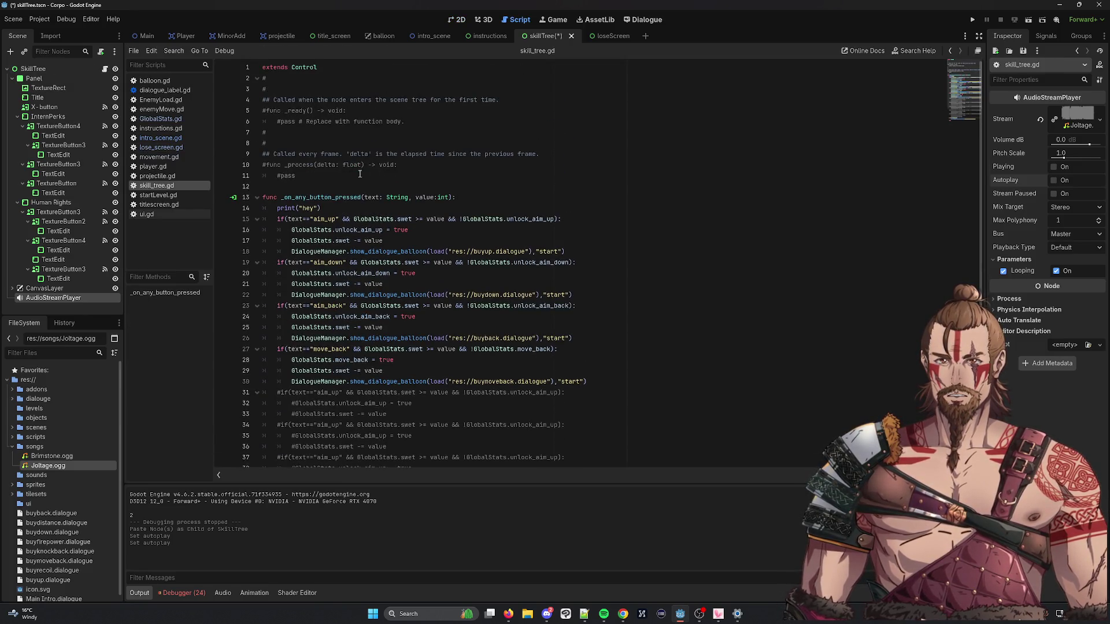
# Copy the musicObject variable and _ready code from intro_scene.gd over the commented lines in skill_tree.gd.
pyautogui.click(179, 139)
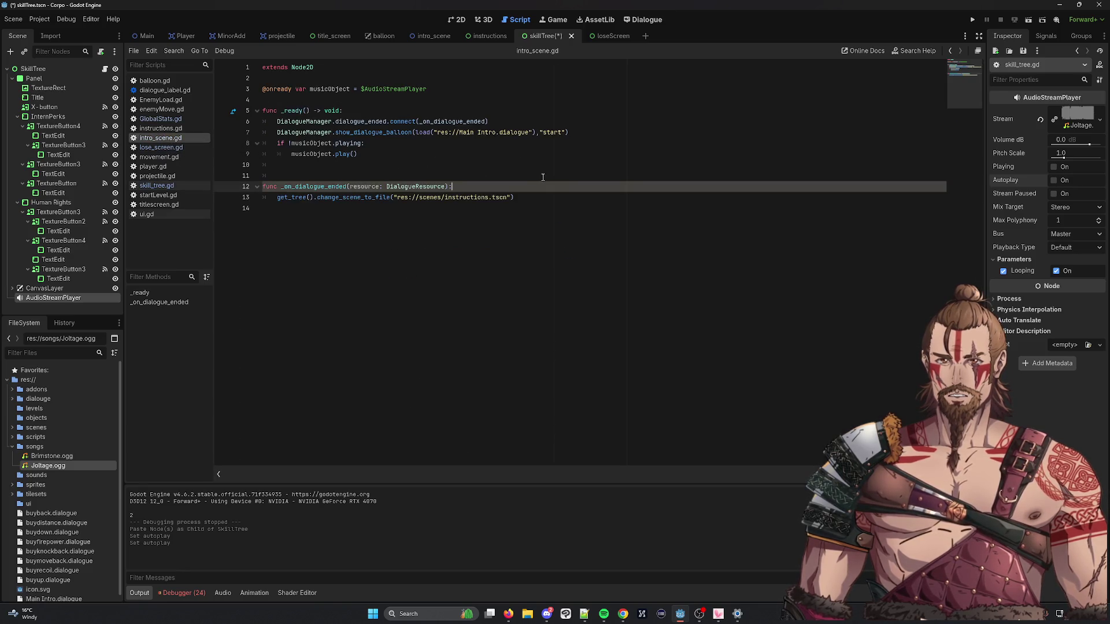
pyautogui.moveTo(370, 150)
pyautogui.mouseDown()
pyautogui.moveTo(243, 133)
pyautogui.moveTo(124, 145)
pyautogui.mouseUp()
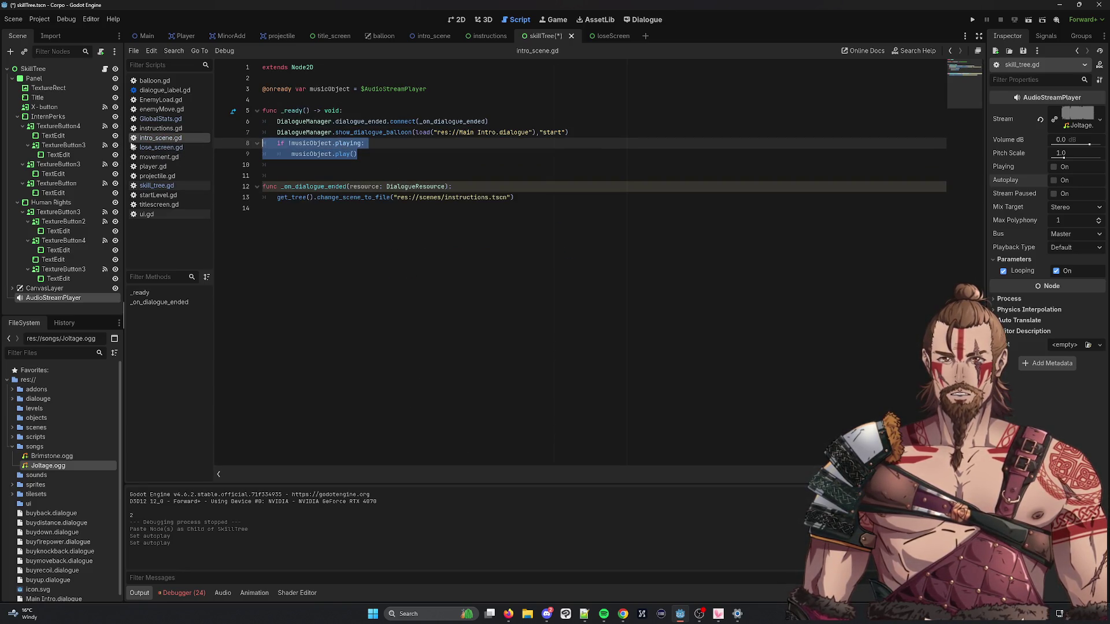
pyautogui.moveTo(278, 165); pyautogui.dragTo(152, 76)
pyautogui.hotkey('ctrl', 'c')
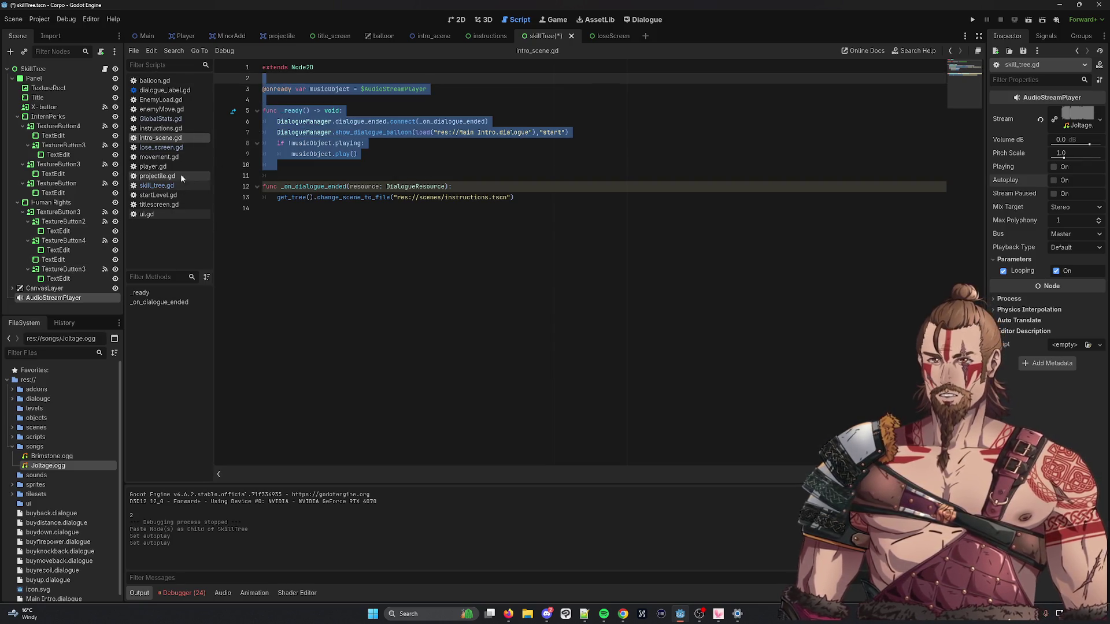
pyautogui.click(159, 187)
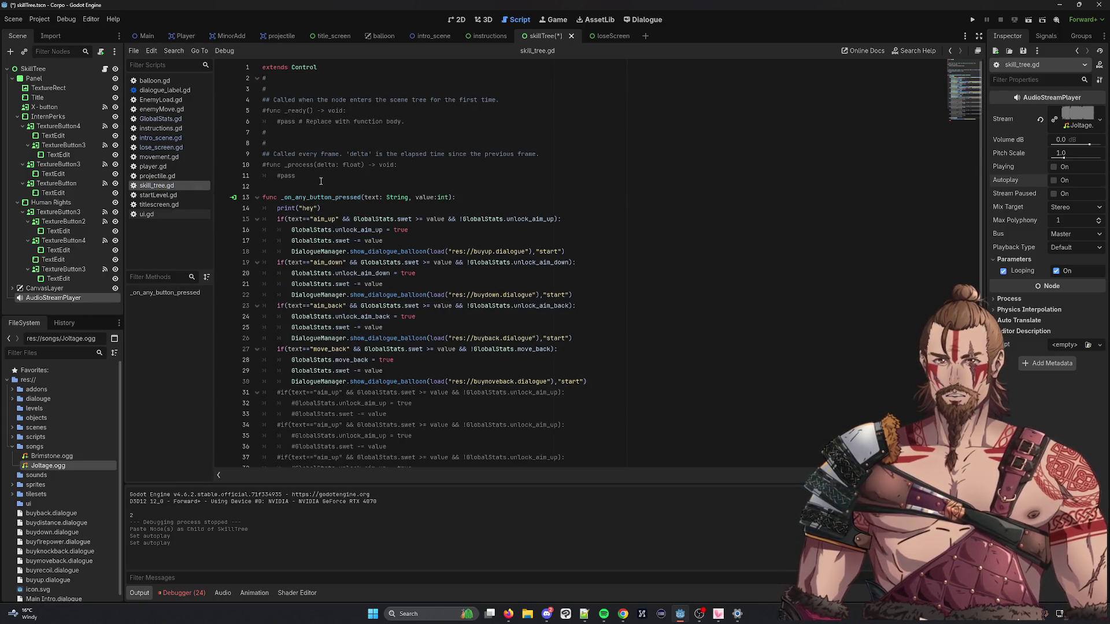
pyautogui.moveTo(321, 182); pyautogui.dragTo(263, 154)
pyautogui.hotkey('ctrl', 'v')
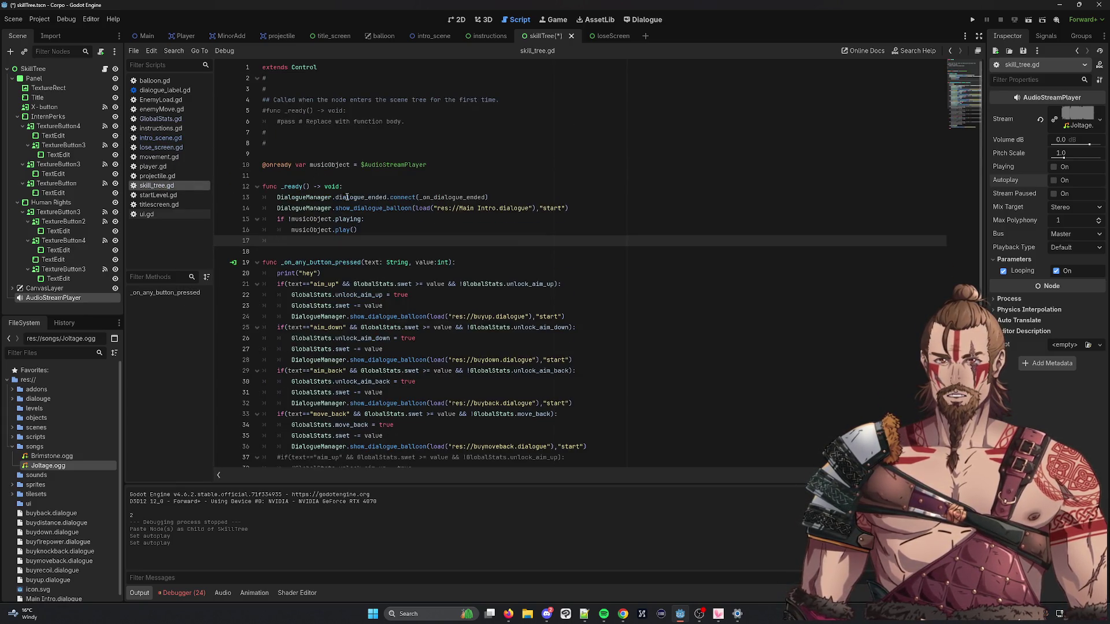
# Delete the two DialogueManager lines from _ready, save skill_tree.gd, and open movement.gd.
pyautogui.moveTo(569, 209); pyautogui.dragTo(232, 200)
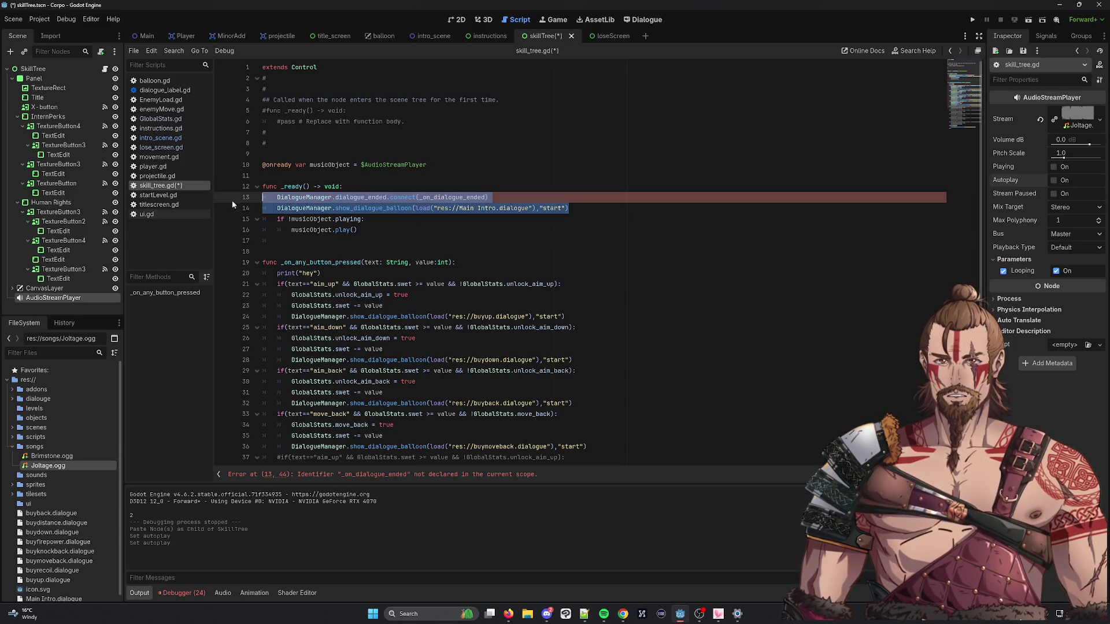
pyautogui.press('BackSpace')
pyautogui.hotkey('ctrl', 's')
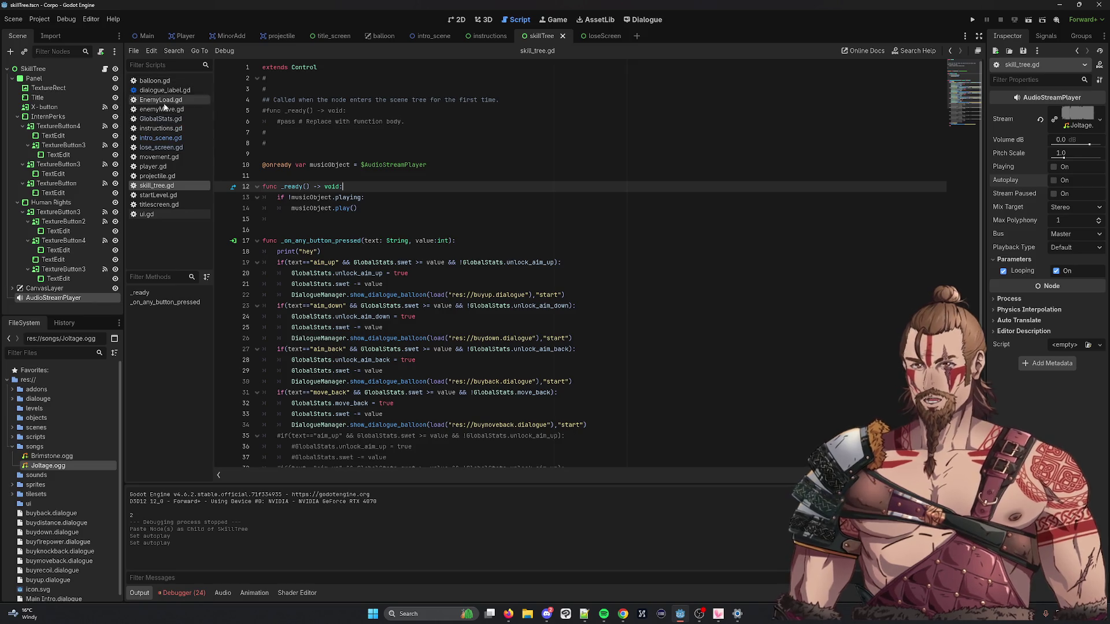
pyautogui.click(172, 157)
pyautogui.scroll(10, 446, 174)
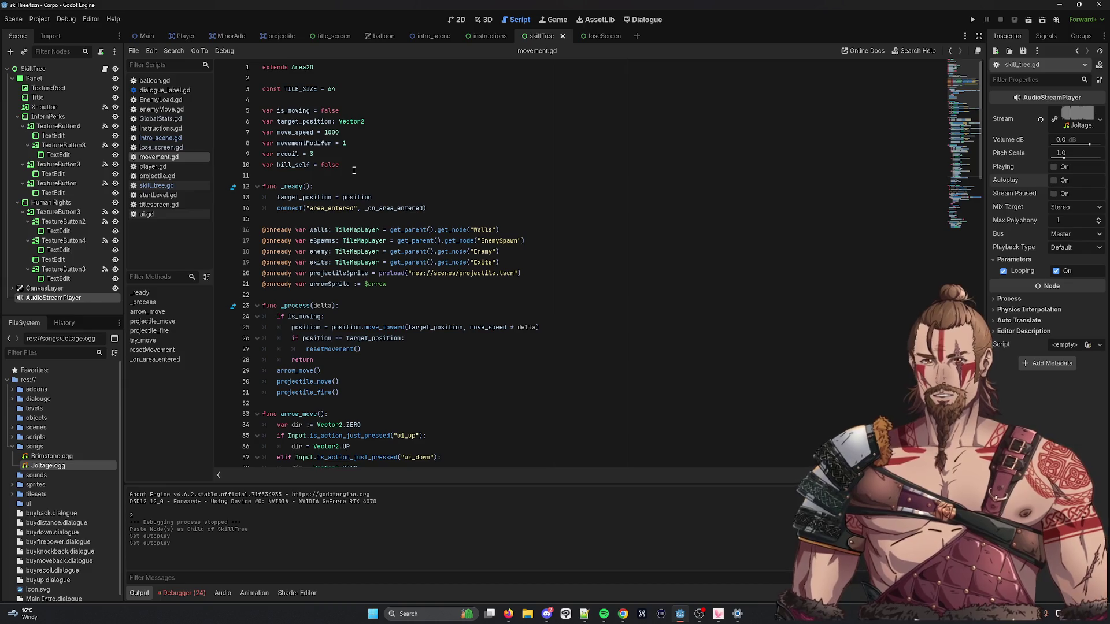
# Paste the music code into movement.gd, dropping the DialogueManager calls and duplicate _ready block.
pyautogui.click(351, 176)
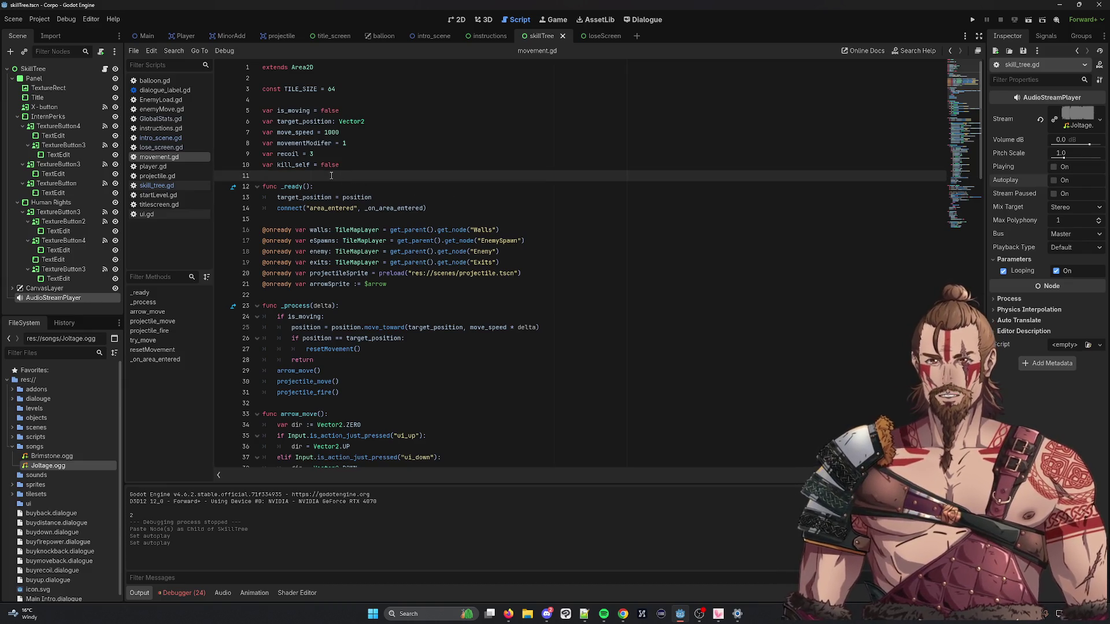
pyautogui.hotkey('ctrl', 'v')
pyautogui.moveTo(572, 240)
pyautogui.mouseDown()
pyautogui.moveTo(576, 228)
pyautogui.moveTo(213, 189)
pyautogui.mouseUp()
pyautogui.press('BackSpace')
pyautogui.moveTo(426, 236); pyautogui.dragTo(259, 234)
pyautogui.hotkey('ctrl', 'c')
pyautogui.press('BackSpace')
pyautogui.press('BackSpace')
pyautogui.press('BackSpace')
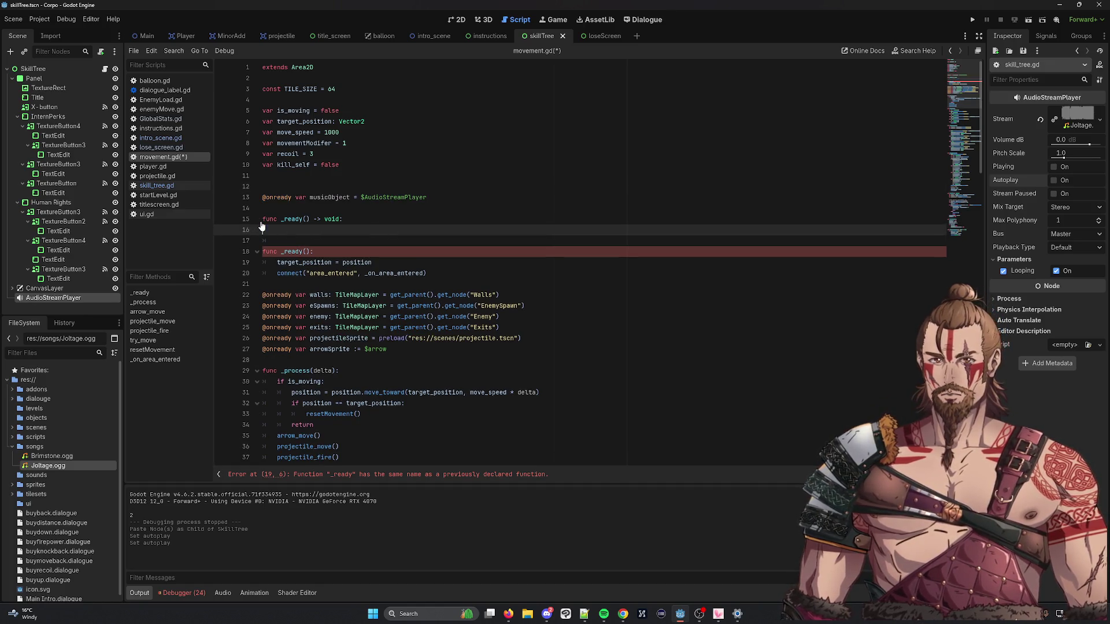
# Insert the music play check into the existing _ready after the connect call and save.
pyautogui.click(376, 225)
pyautogui.click(437, 238)
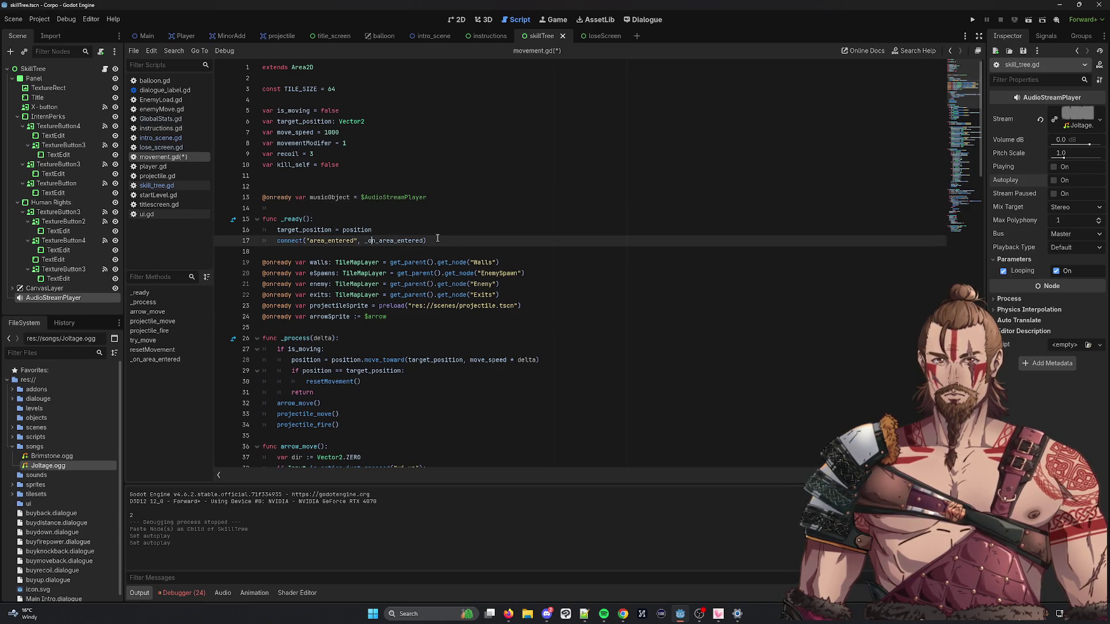
pyautogui.press('Down')
pyautogui.hotkey('ctrl', 'v')
pyautogui.press('Return')
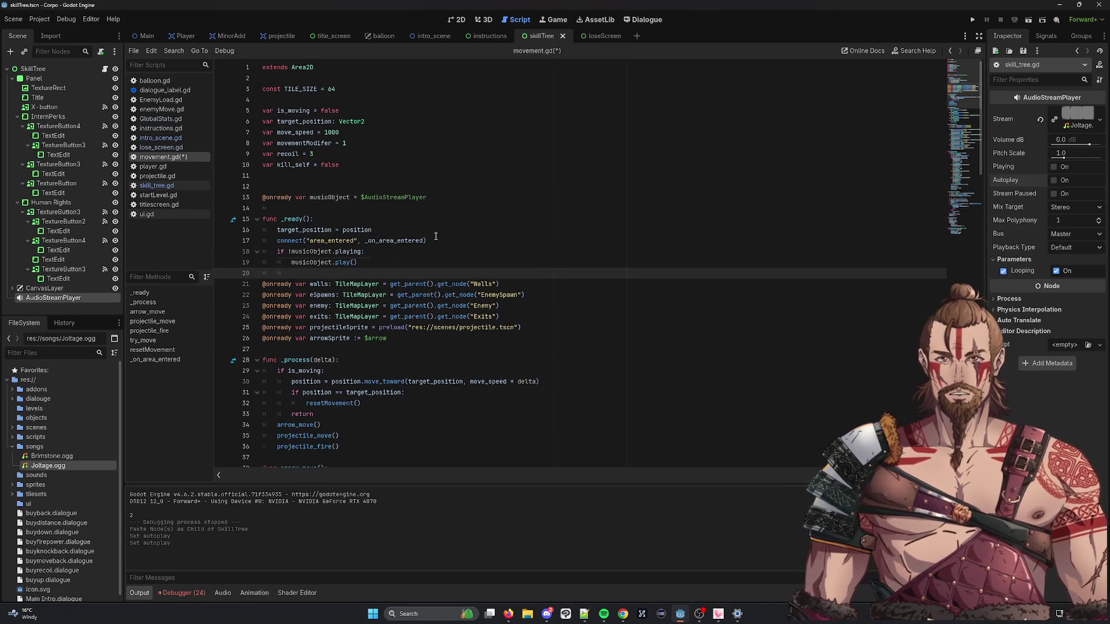
pyautogui.hotkey('ctrl', 's')
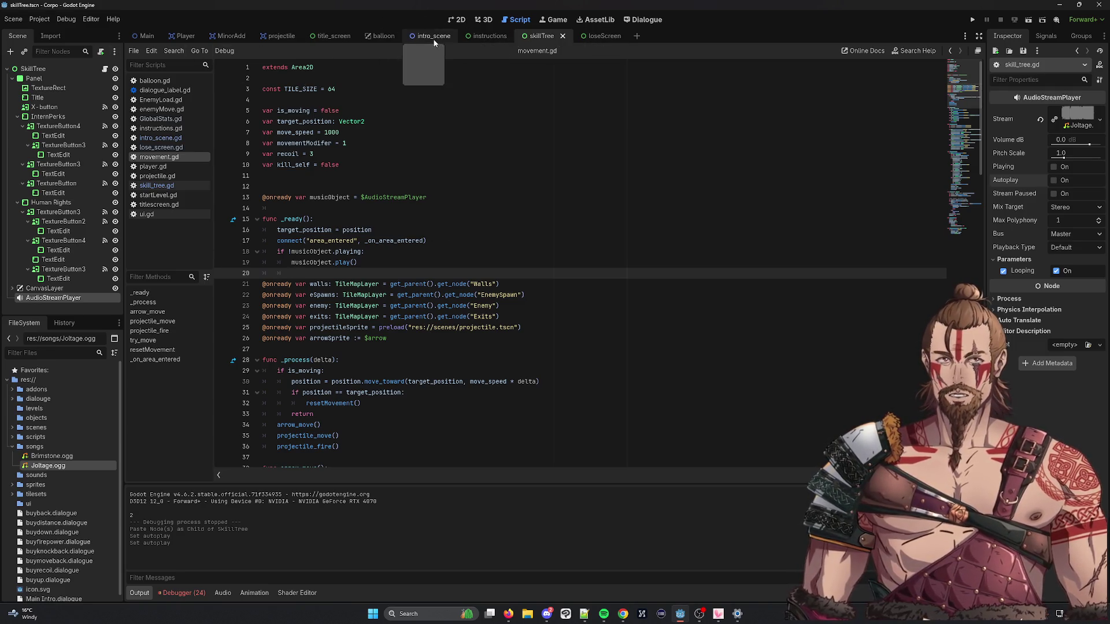
pyautogui.click(147, 36)
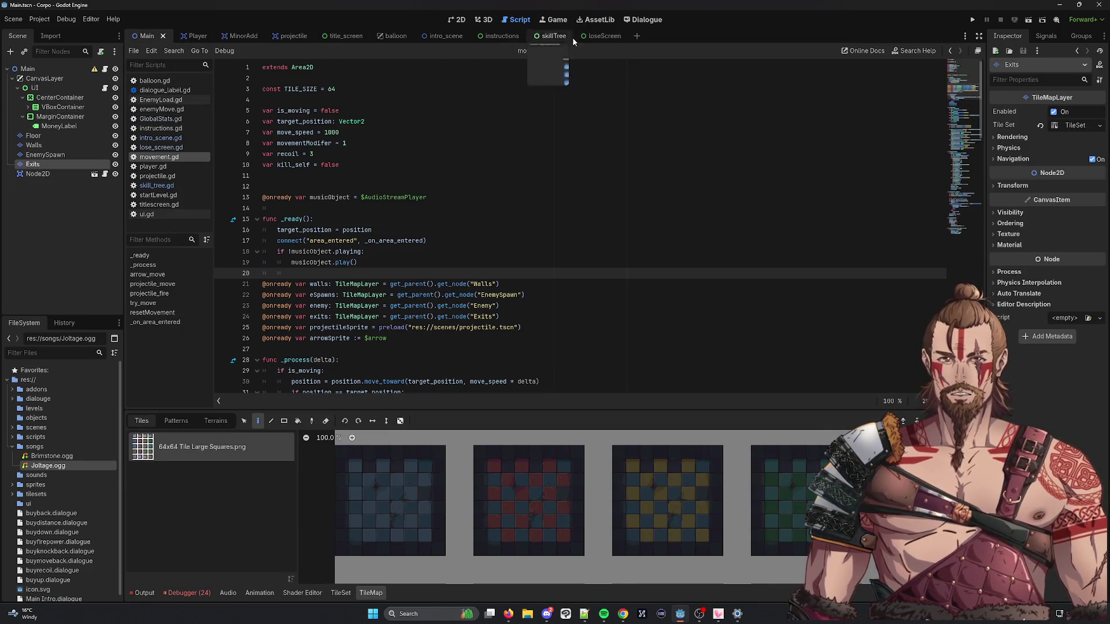
# Copy the skill tree's AudioStreamPlayer and paste it under the Main root.
pyautogui.click(549, 36)
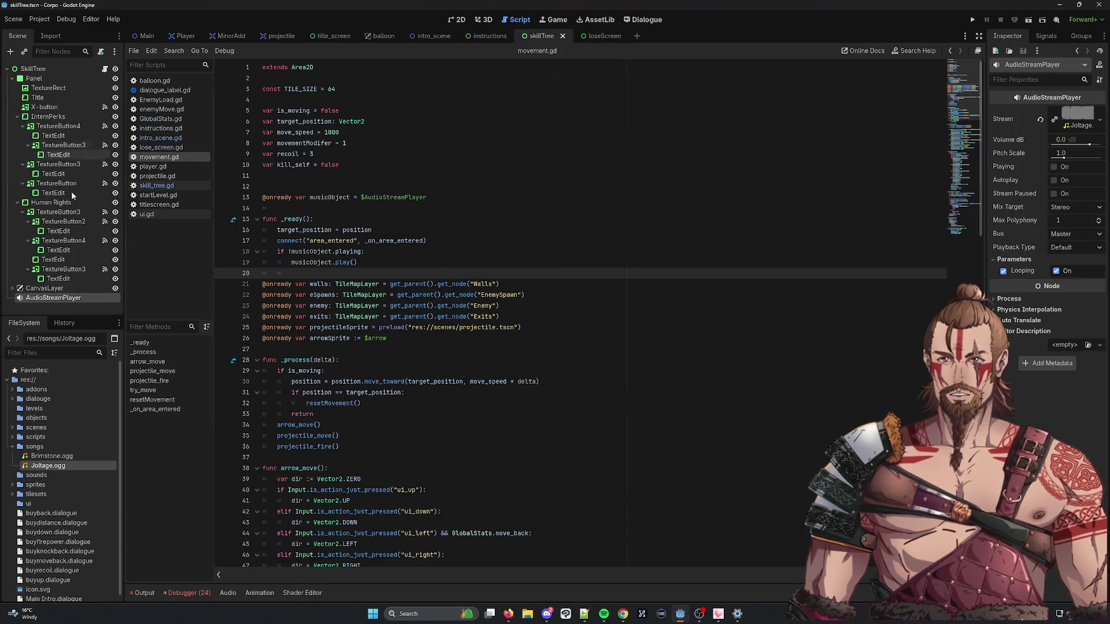
pyautogui.click(54, 298)
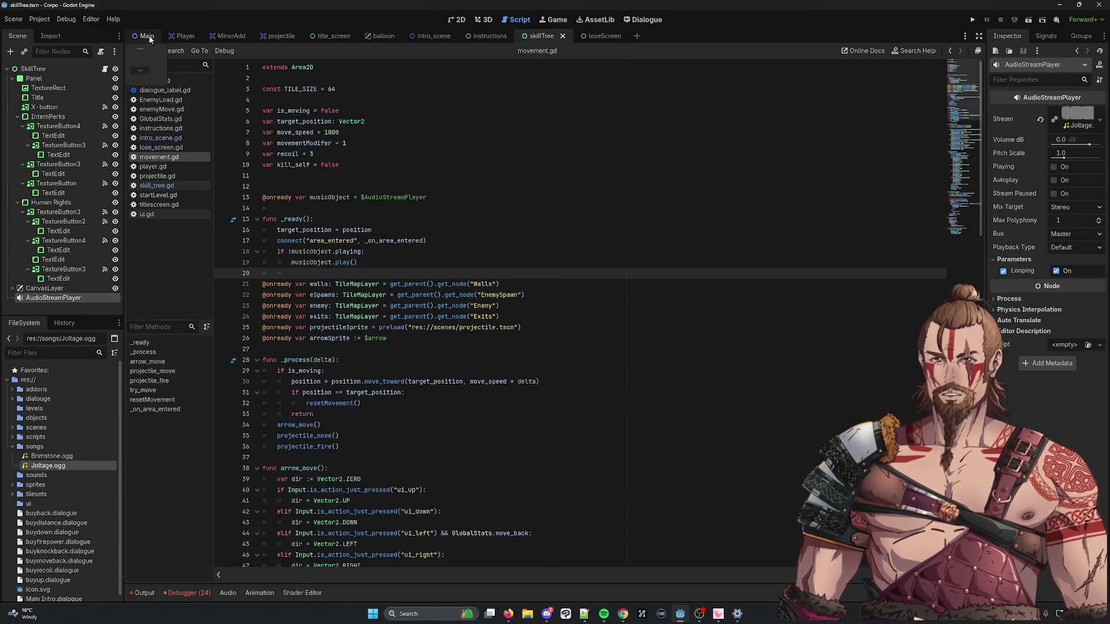
pyautogui.click(151, 36)
pyautogui.click(81, 70)
pyautogui.hotkey('ctrl', 'v')
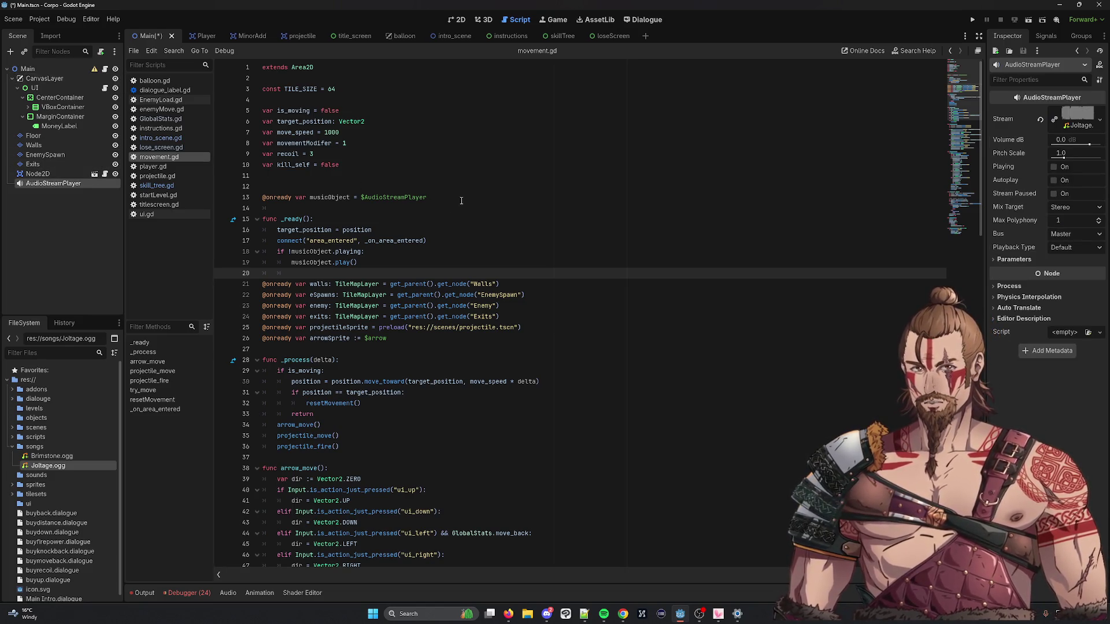
pyautogui.moveTo(405, 339)
pyautogui.mouseDown()
pyautogui.moveTo(347, 328)
pyautogui.moveTo(260, 284)
pyautogui.moveTo(167, 275)
pyautogui.mouseUp()
pyautogui.hotkey('ctrl', 'c')
pyautogui.press('BackSpace')
pyautogui.press('Up')
pyautogui.press('Up')
pyautogui.press('Up')
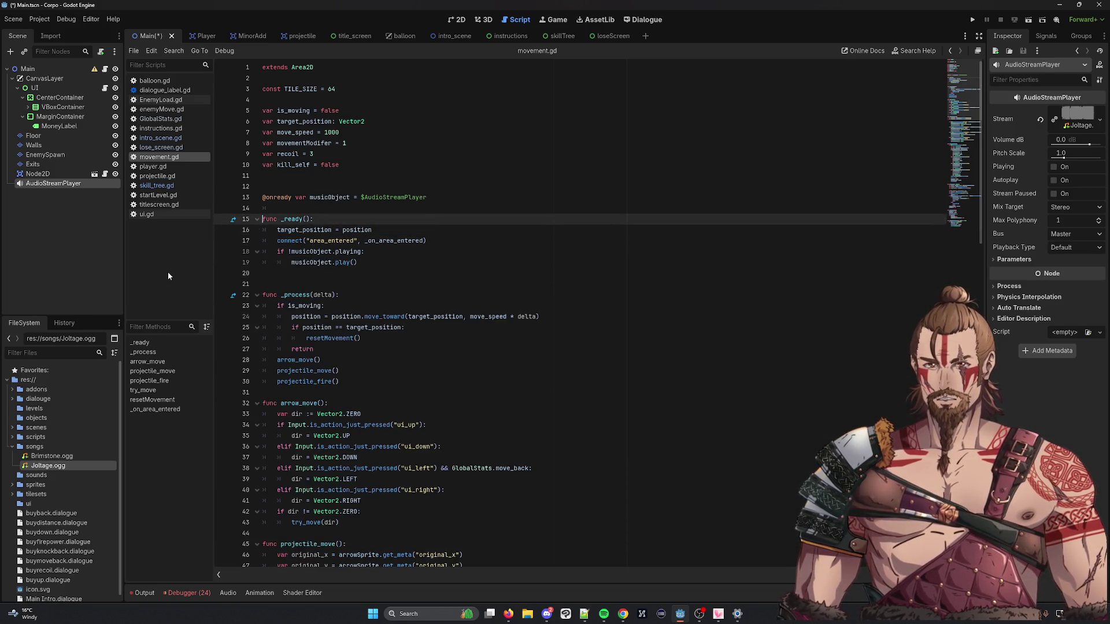
pyautogui.hotkey('ctrl', 'v')
pyautogui.hotkey('ctrl', 's')
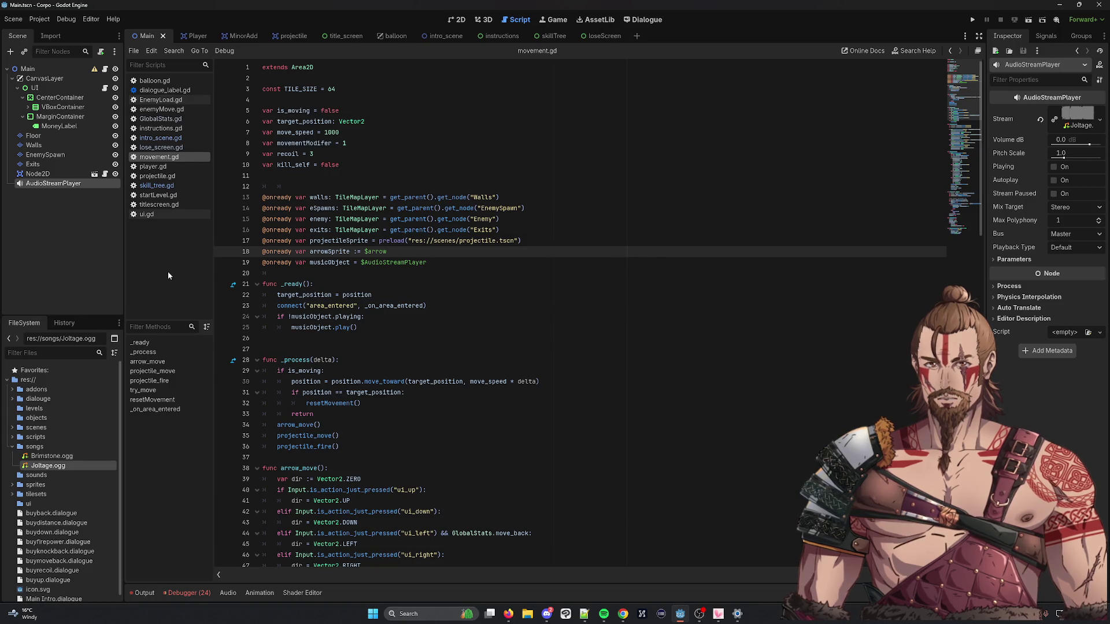
# Set the Main music player's stream to Brimstone.ogg and run the game.
pyautogui.click(579, 284)
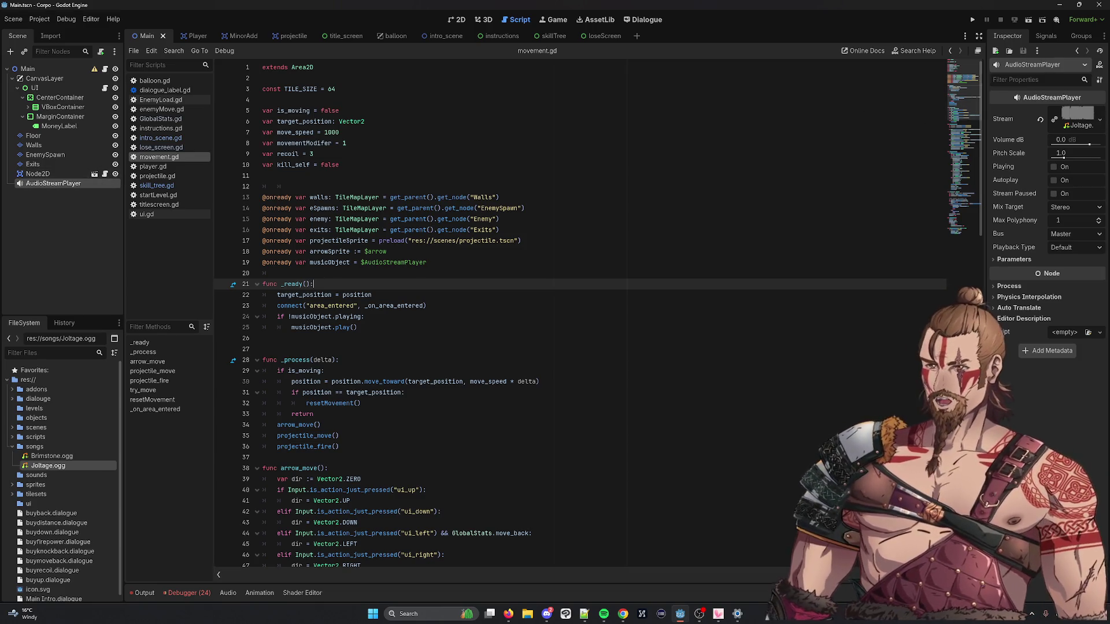
pyautogui.moveTo(51, 456)
pyautogui.mouseDown()
pyautogui.moveTo(893, 272)
pyautogui.moveTo(1096, 123)
pyautogui.mouseUp()
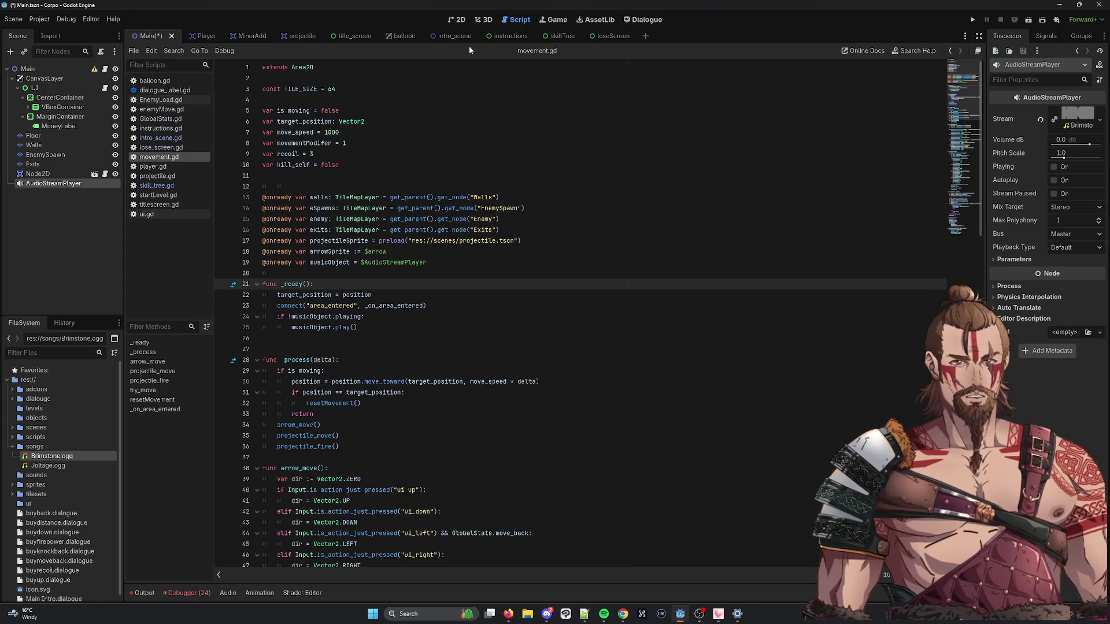
pyautogui.click(973, 19)
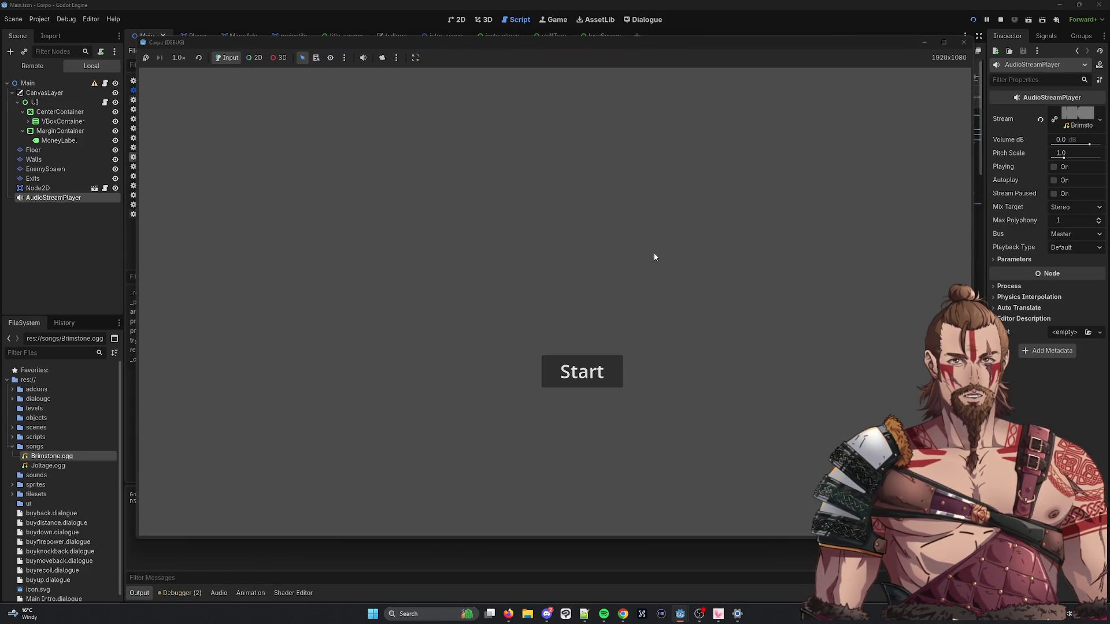
# Start from the title screen, click through the intro dialogue, and press Start game on Instructions.
pyautogui.click(579, 359)
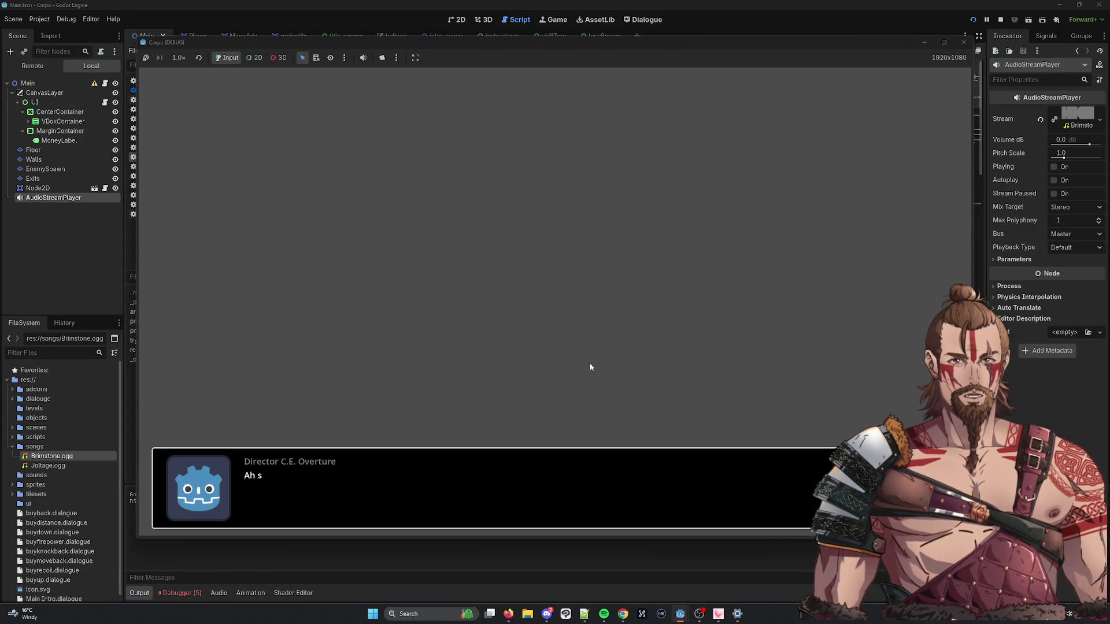
pyautogui.click(576, 318)
pyautogui.click(575, 317)
pyautogui.click(575, 317)
pyautogui.click(575, 317)
pyautogui.click(575, 318)
pyautogui.click(575, 317)
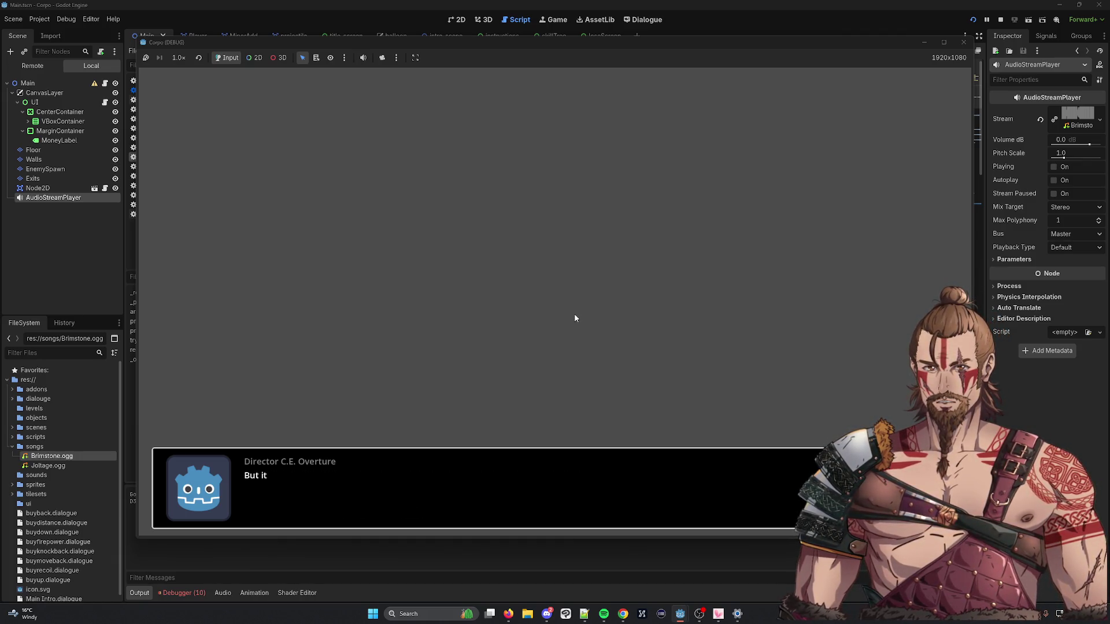
pyautogui.click(571, 316)
pyautogui.click(571, 317)
pyautogui.click(571, 316)
pyautogui.click(571, 316)
pyautogui.click(570, 317)
pyautogui.click(571, 316)
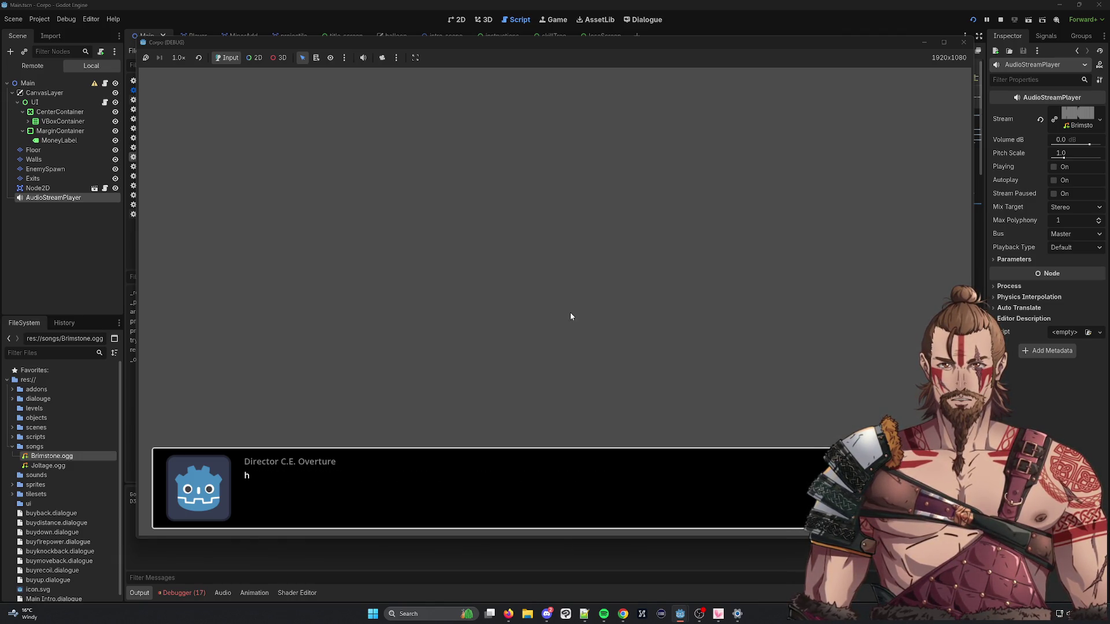
pyautogui.click(571, 316)
pyautogui.click(570, 316)
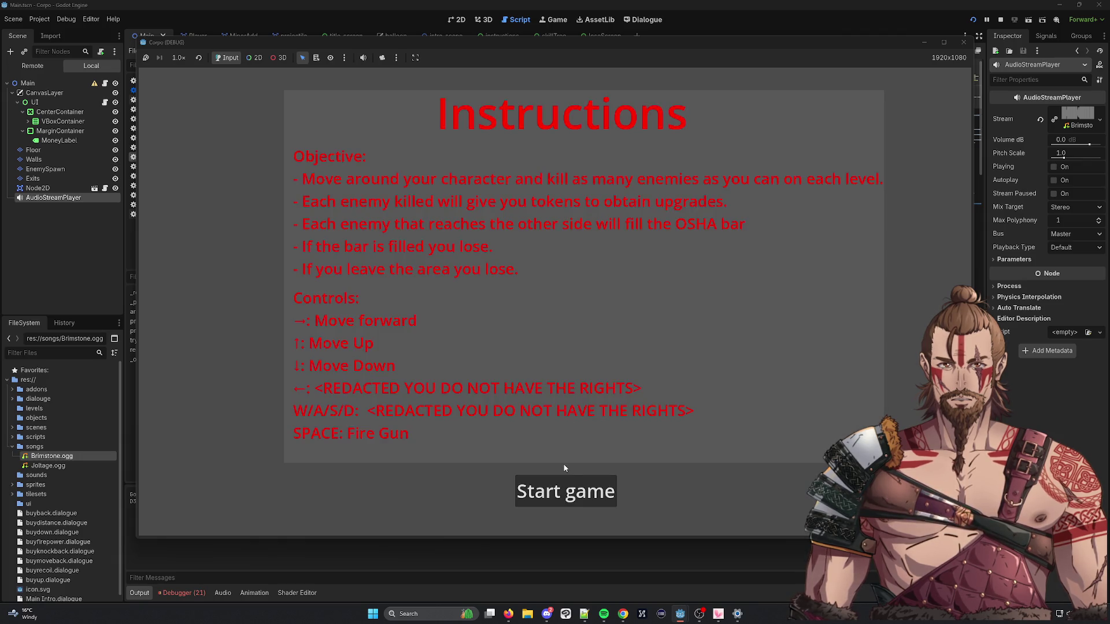
pyautogui.click(577, 475)
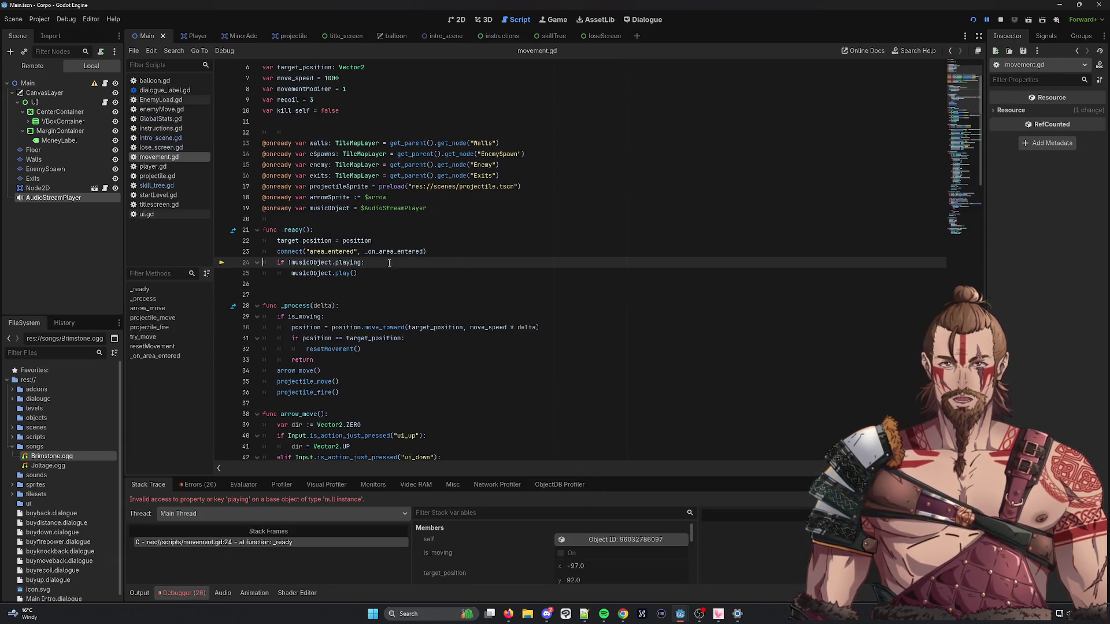
# Trace the null musicObject by highlighting its uses and inspecting Main's AudioStreamPlayer.
pyautogui.doubleClick(316, 264)
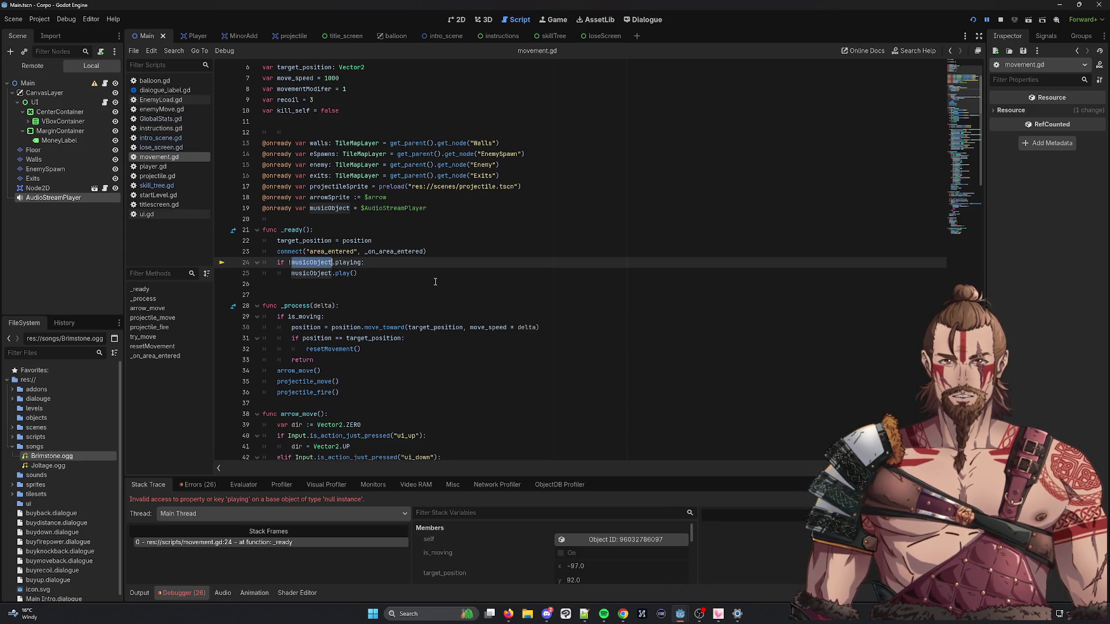
pyautogui.click(52, 198)
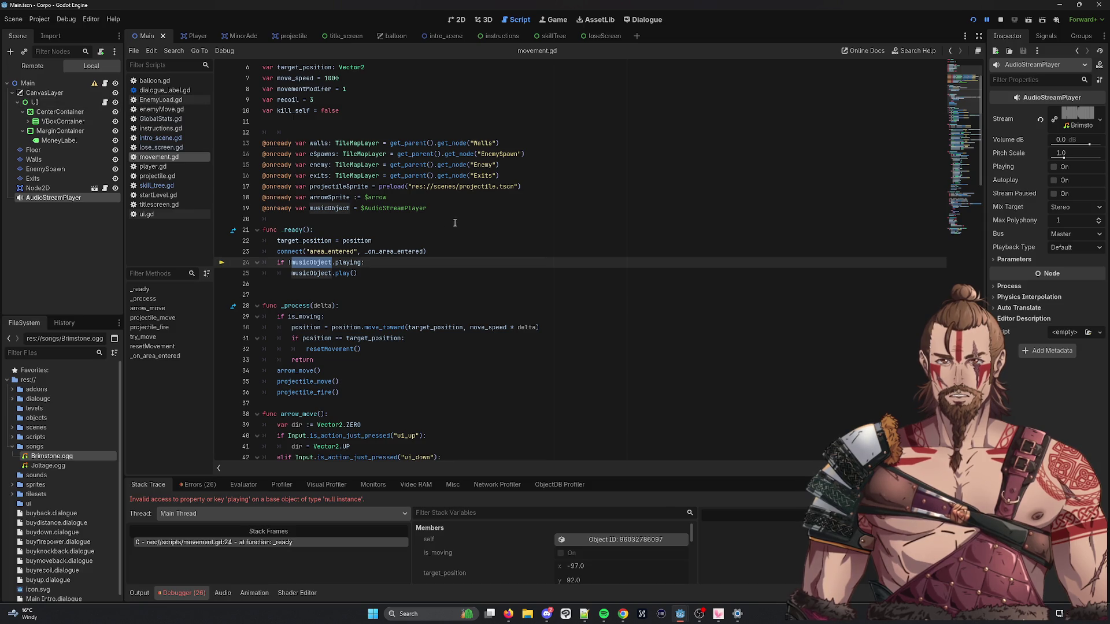
pyautogui.click(446, 206)
pyautogui.moveTo(447, 284); pyautogui.dragTo(230, 211)
pyautogui.hotkey('ctrl', 'c')
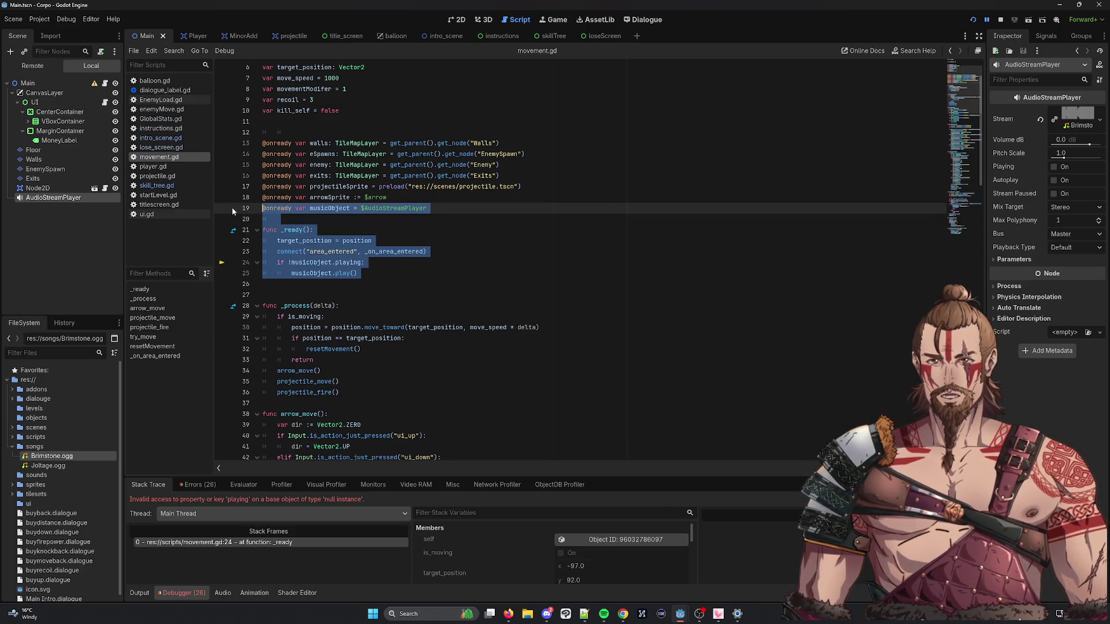
pyautogui.click(444, 247)
pyautogui.press('Down')
pyautogui.press('Down')
pyautogui.hotkey('shift', 'Home')
pyautogui.hotkey('shift', 'Up')
pyautogui.press('BackSpace')
pyautogui.click(454, 208)
pyautogui.hotkey('shift', 'Home')
pyautogui.press('BackSpace')
pyautogui.press('BackSpace')
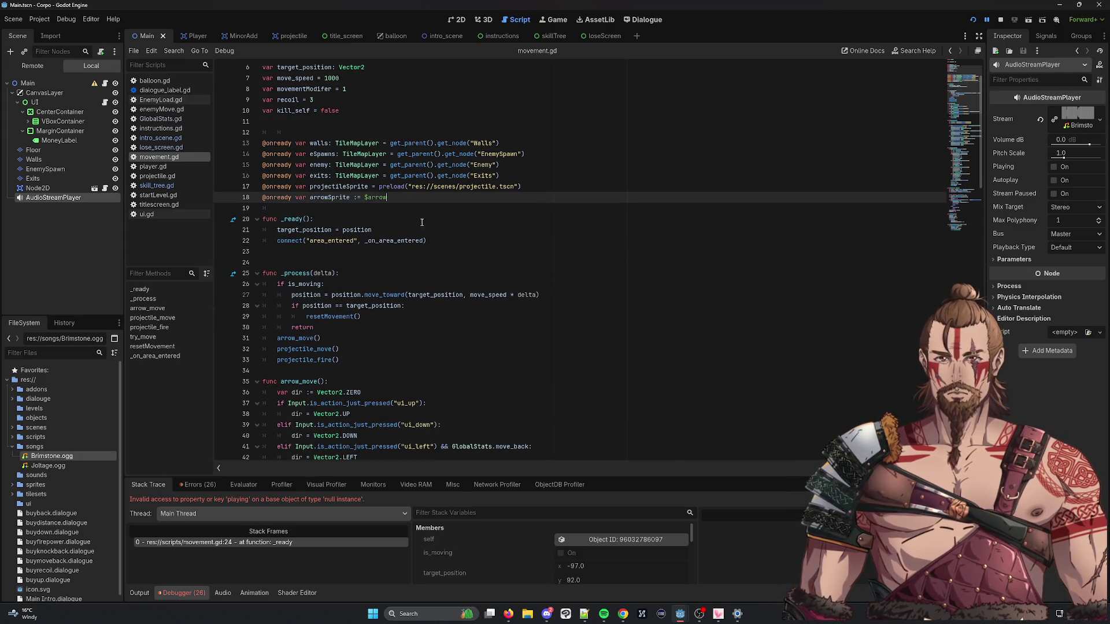
pyautogui.hotkey('ctrl', 's')
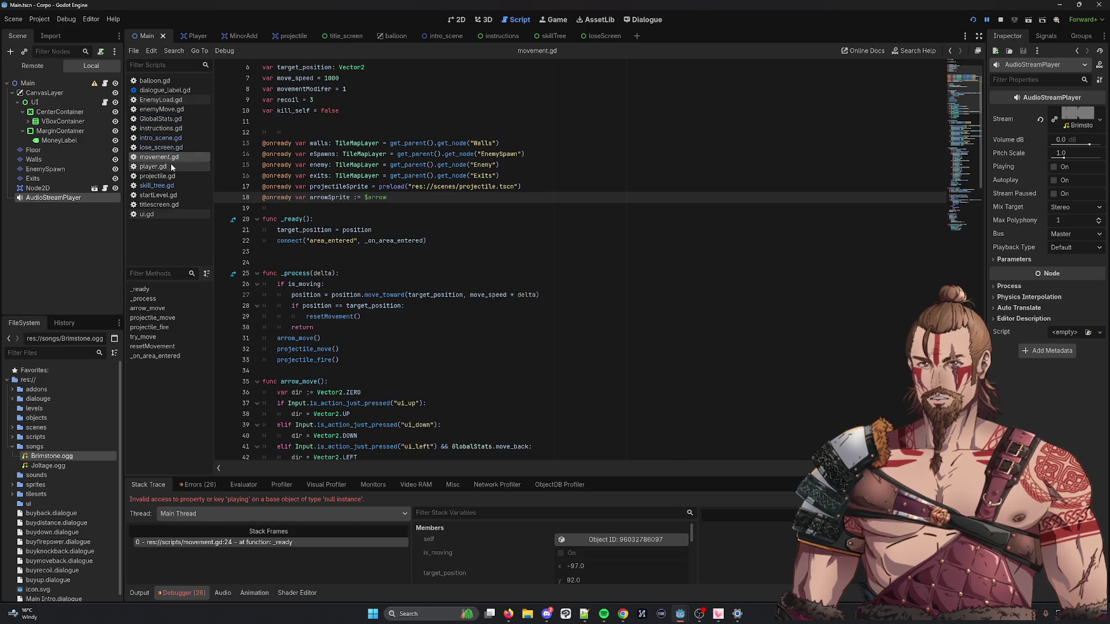
pyautogui.click(104, 104)
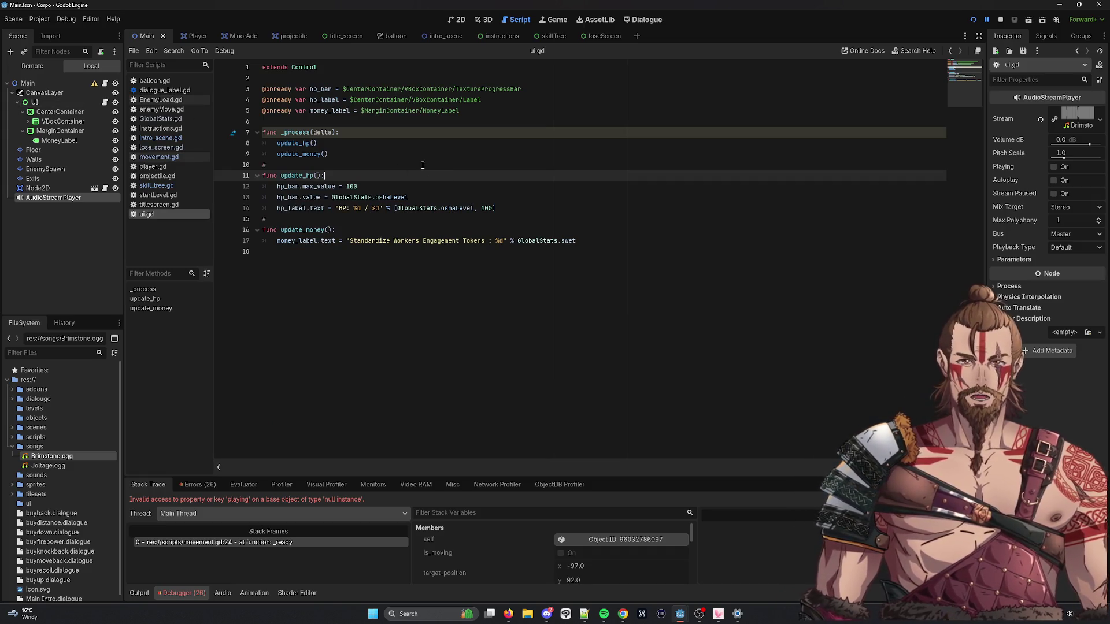
# Paste the musicObject variable and _ready play check into ui.gd at line 6, trim leftover lines, and save.
pyautogui.click(386, 122)
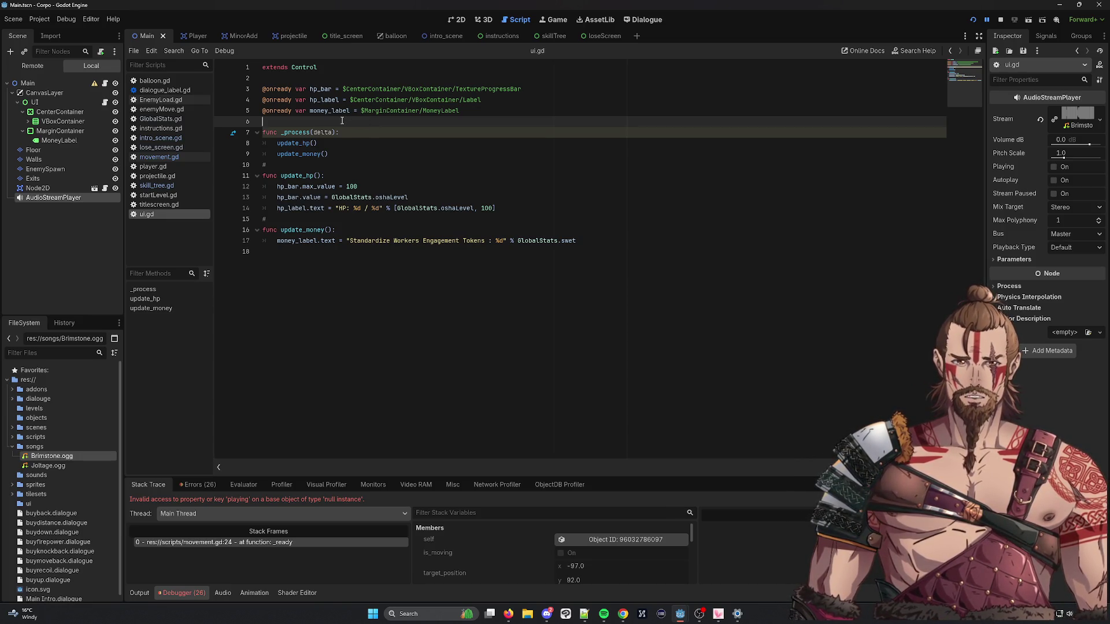
pyautogui.hotkey('ctrl', 'v')
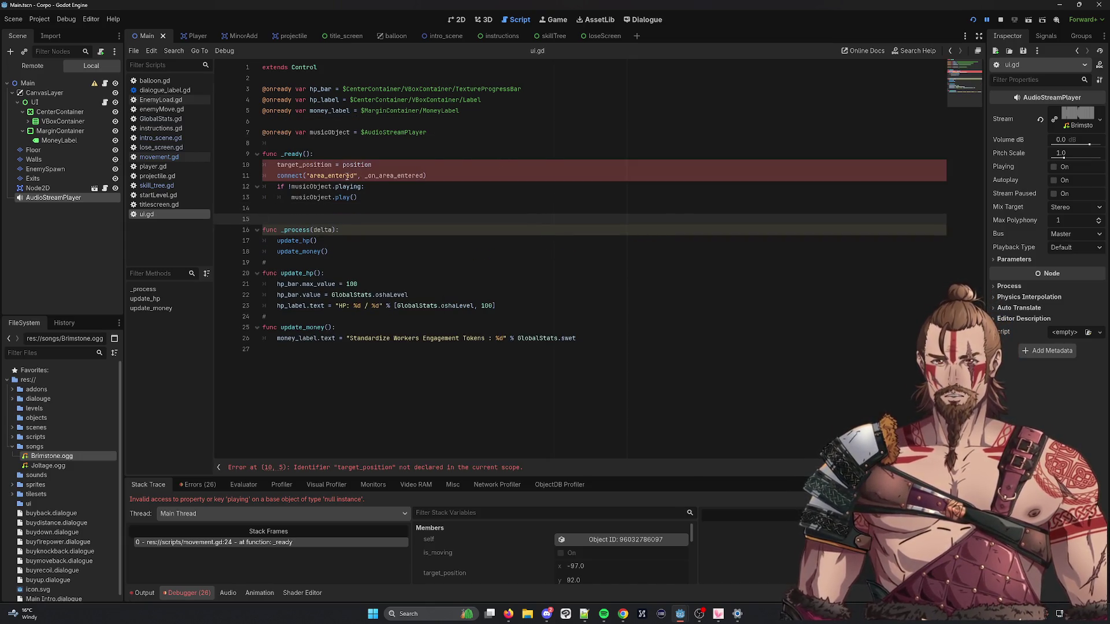
pyautogui.moveTo(426, 176)
pyautogui.mouseDown()
pyautogui.moveTo(350, 176)
pyautogui.moveTo(358, 153)
pyautogui.mouseUp()
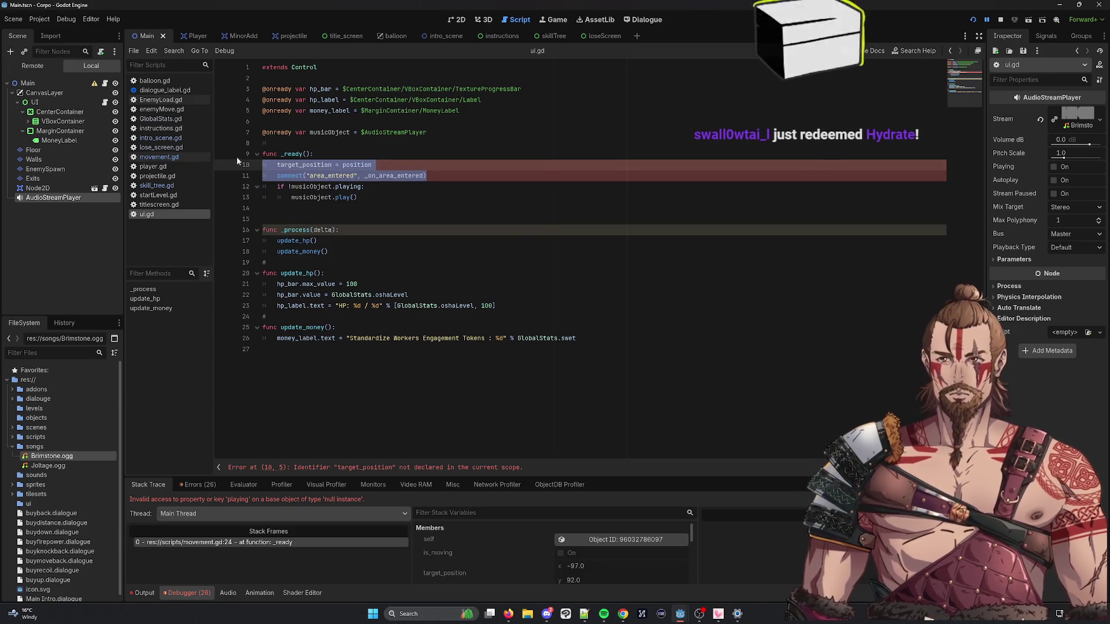
pyautogui.press('BackSpace')
pyautogui.hotkey('ctrl', 's')
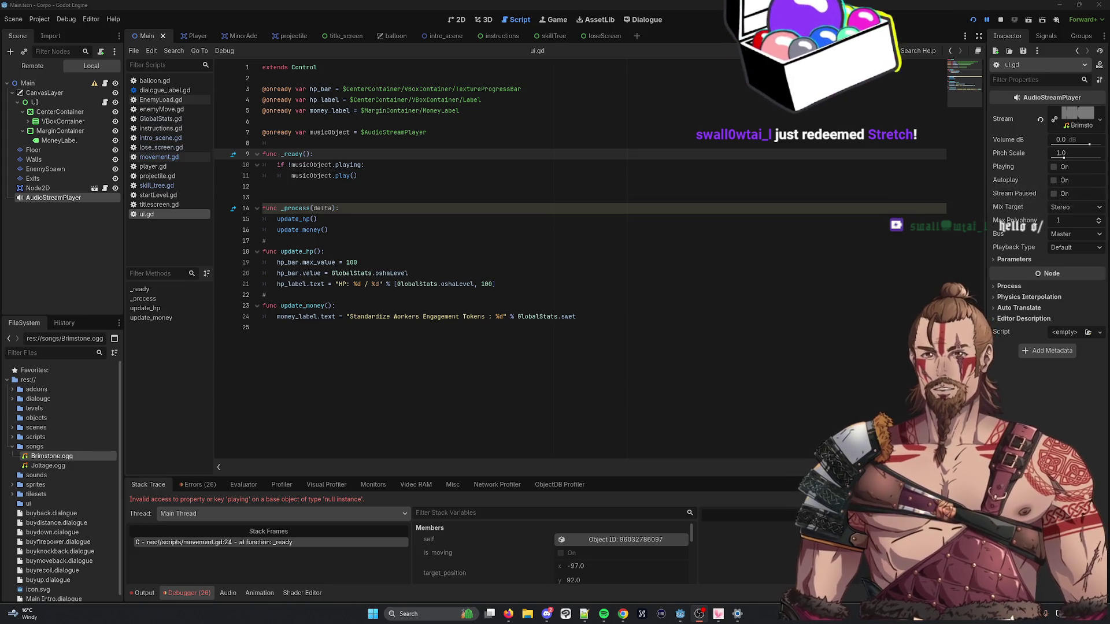
pyautogui.click(285, 189)
pyautogui.press('BackSpace')
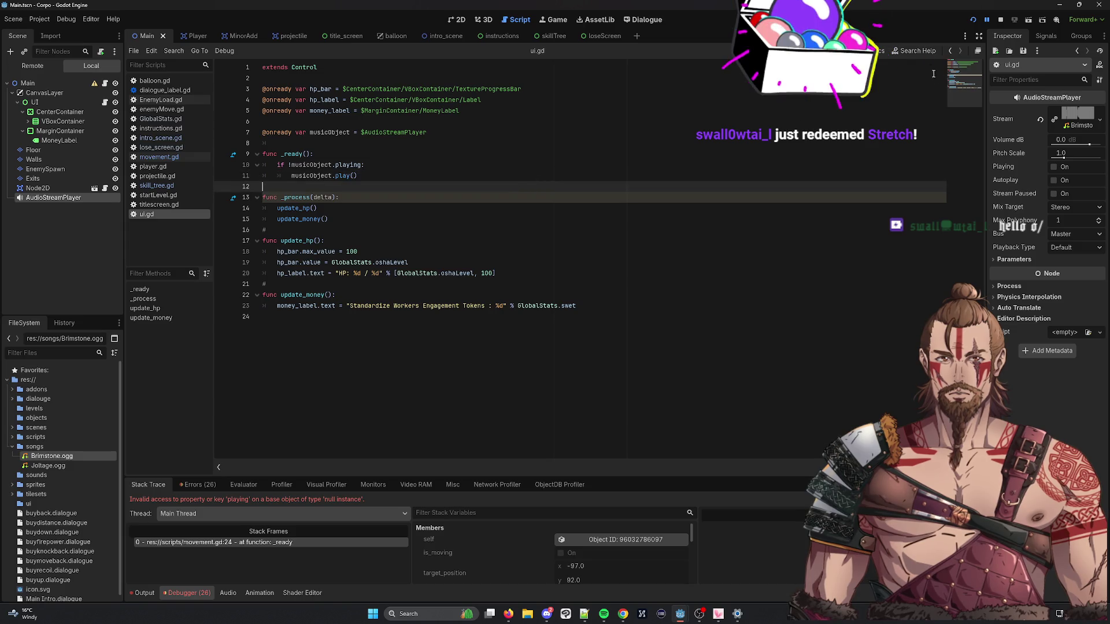
pyautogui.click(1042, 19)
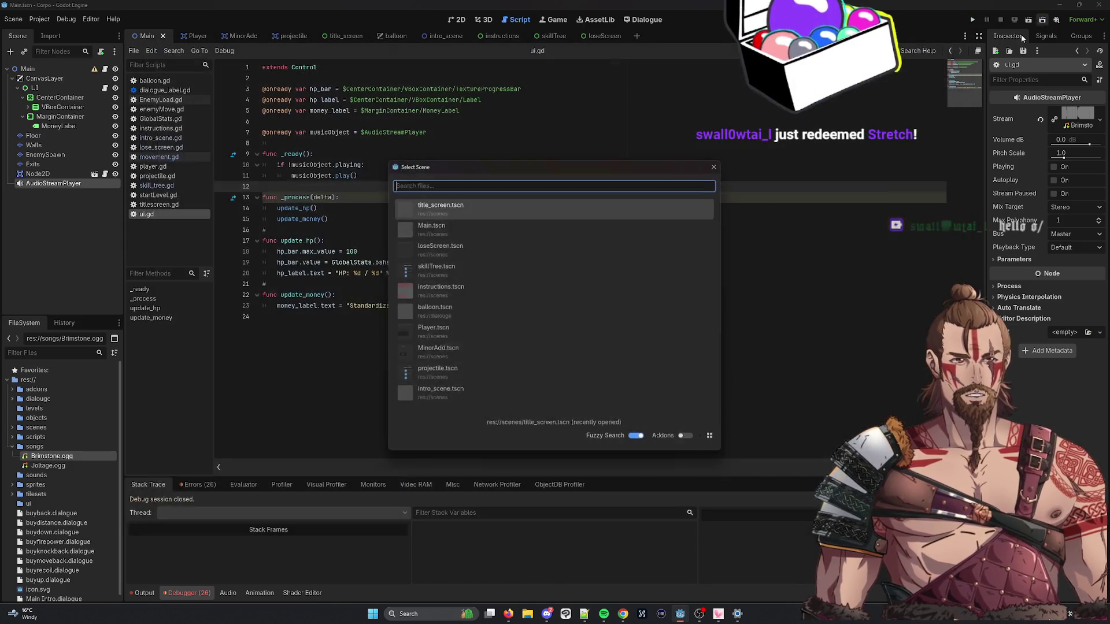
# Run Main, then repoint musicObject on line 7 to $"../../AudioStreamPlayer" and save ui.gd.
pyautogui.click(445, 232)
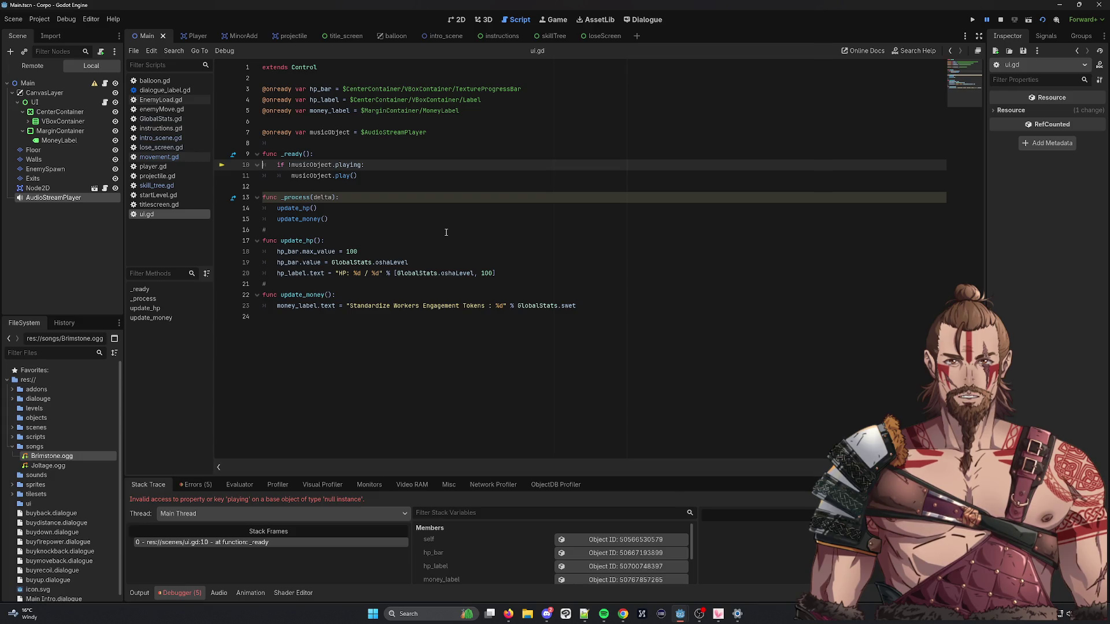
pyautogui.doubleClick(322, 165)
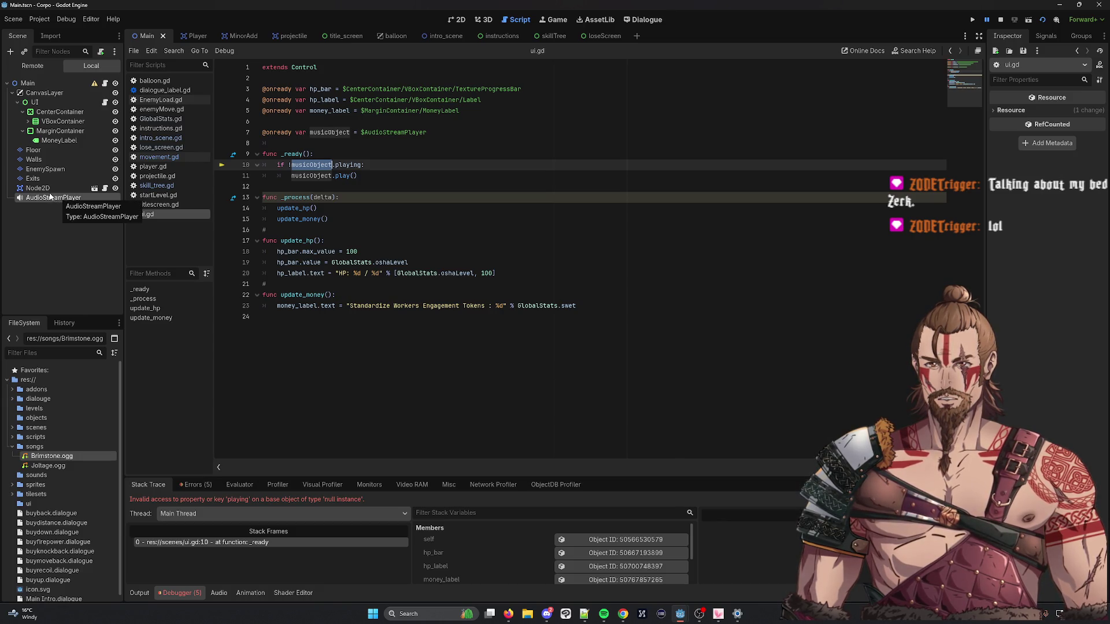
pyautogui.moveTo(51, 197)
pyautogui.mouseDown()
pyautogui.moveTo(289, 163)
pyautogui.moveTo(395, 132)
pyautogui.moveTo(360, 132)
pyautogui.mouseUp()
pyautogui.hotkey('ctrl', 'z')
pyautogui.press('BackSpace')
pyautogui.moveTo(30, 197)
pyautogui.mouseDown()
pyautogui.moveTo(272, 183)
pyautogui.moveTo(388, 133)
pyautogui.mouseUp()
pyautogui.hotkey('ctrl', 's')
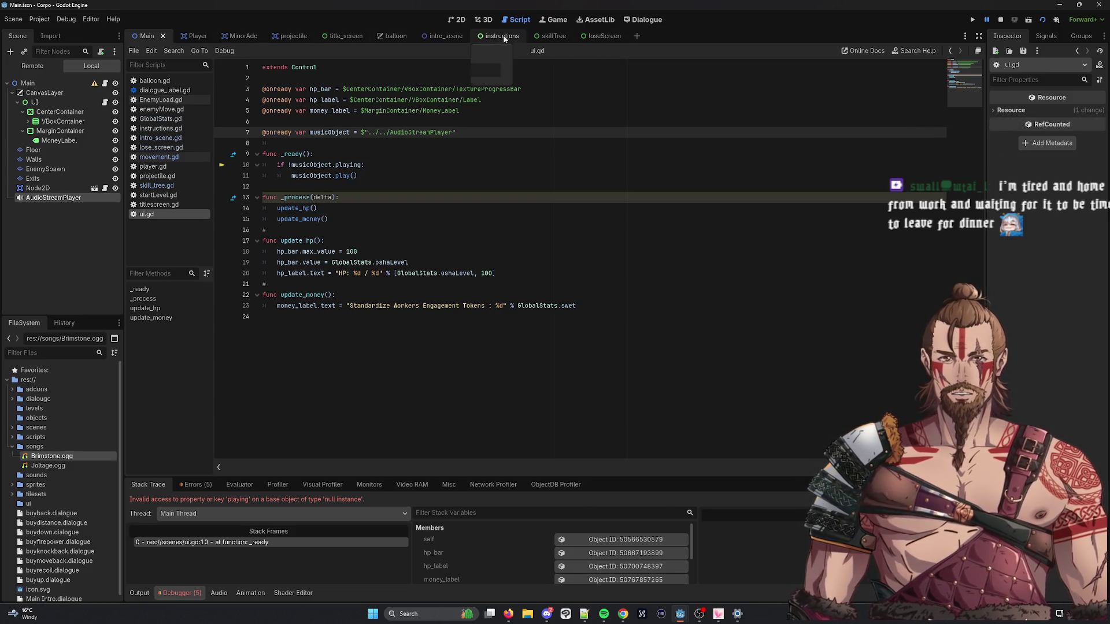
pyautogui.click(548, 36)
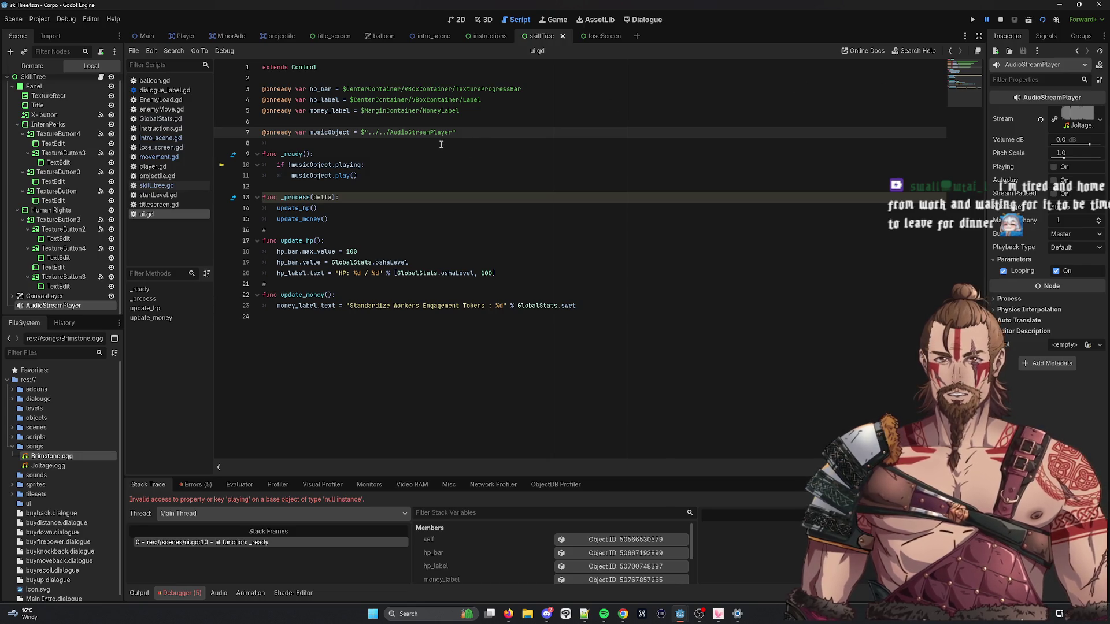
# Point line 10 of skill_tree.gd at the skillTree AudioStreamPlayer, save, and run the scene with F6.
pyautogui.click(164, 185)
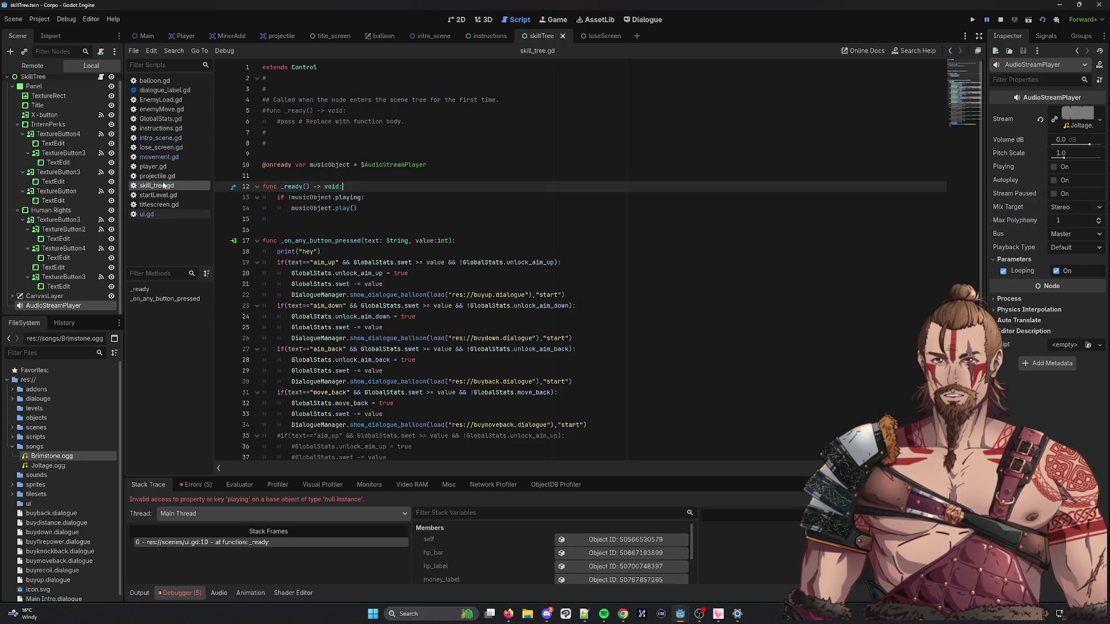
pyautogui.moveTo(427, 164); pyautogui.dragTo(361, 165)
pyautogui.press('BackSpace')
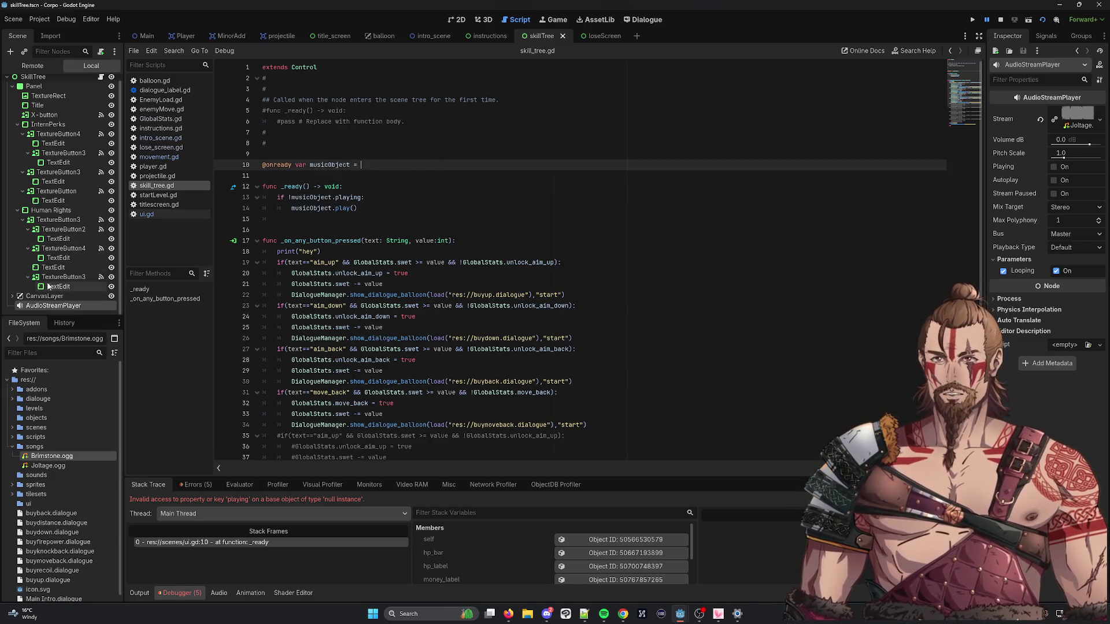
pyautogui.moveTo(53, 306)
pyautogui.mouseDown()
pyautogui.moveTo(167, 304)
pyautogui.moveTo(376, 169)
pyautogui.mouseUp()
pyautogui.click(454, 196)
pyautogui.hotkey('ctrl', 's')
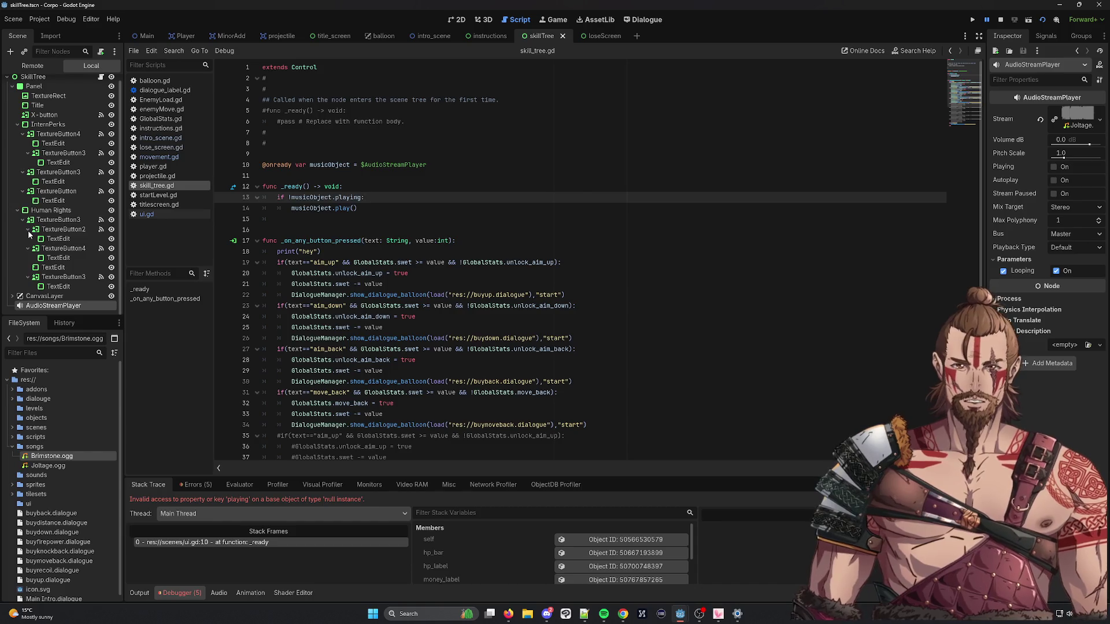
pyautogui.press('F6')
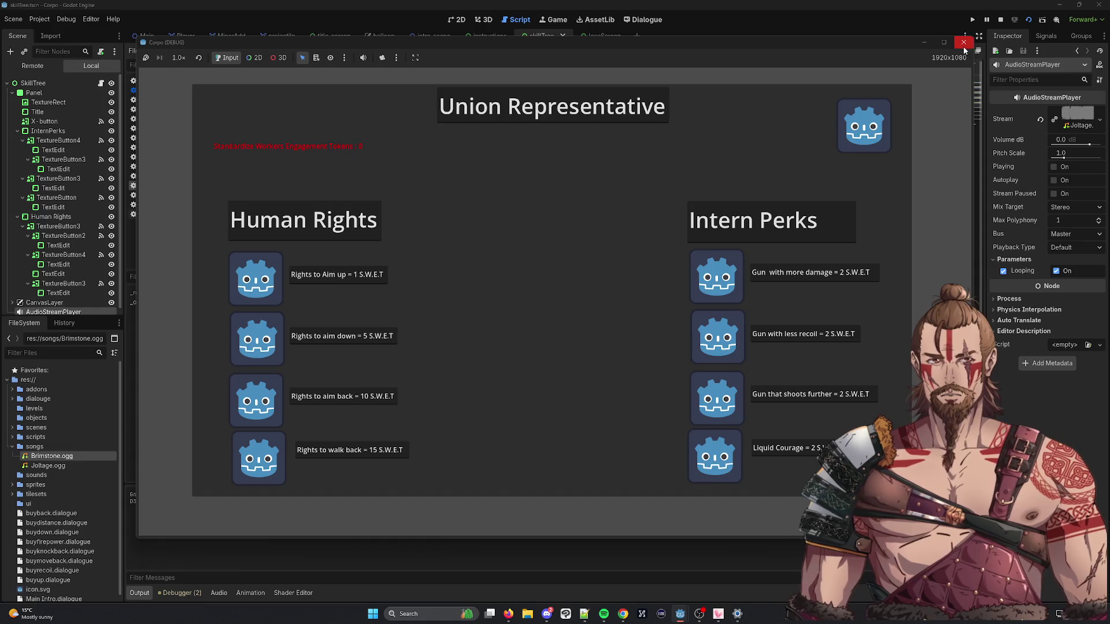
# Stop the skill tree test and launch Main.tscn through Run Specific Scene.
pyautogui.click(963, 42)
pyautogui.click(1041, 21)
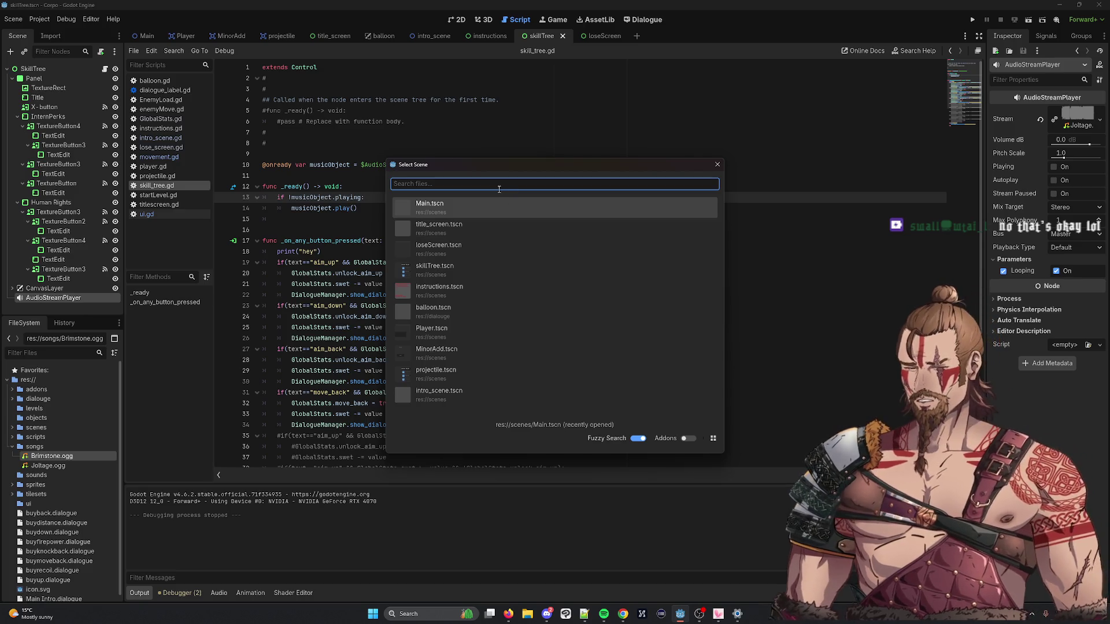
pyautogui.click(479, 200)
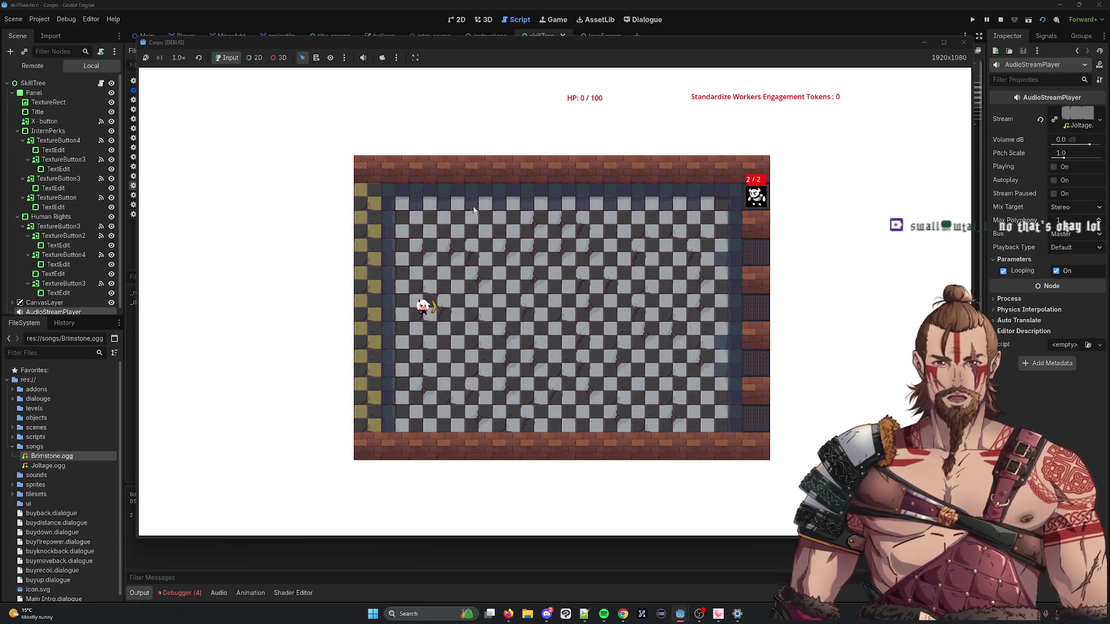
# Move the player up and right with W and D, then close the game.
pyautogui.press('w')
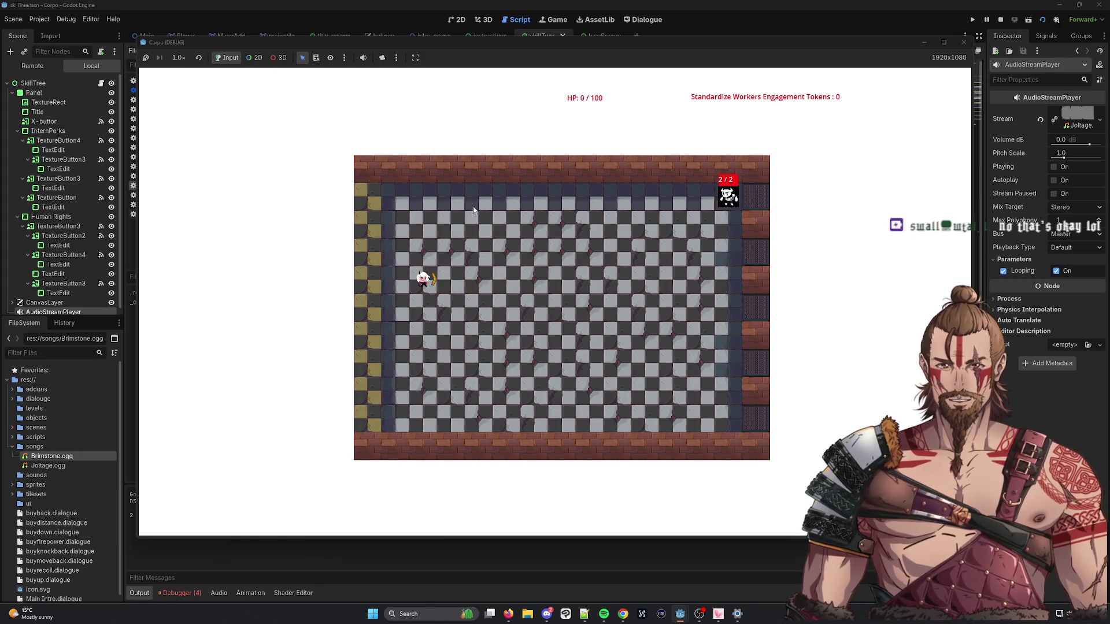
pyautogui.press('d')
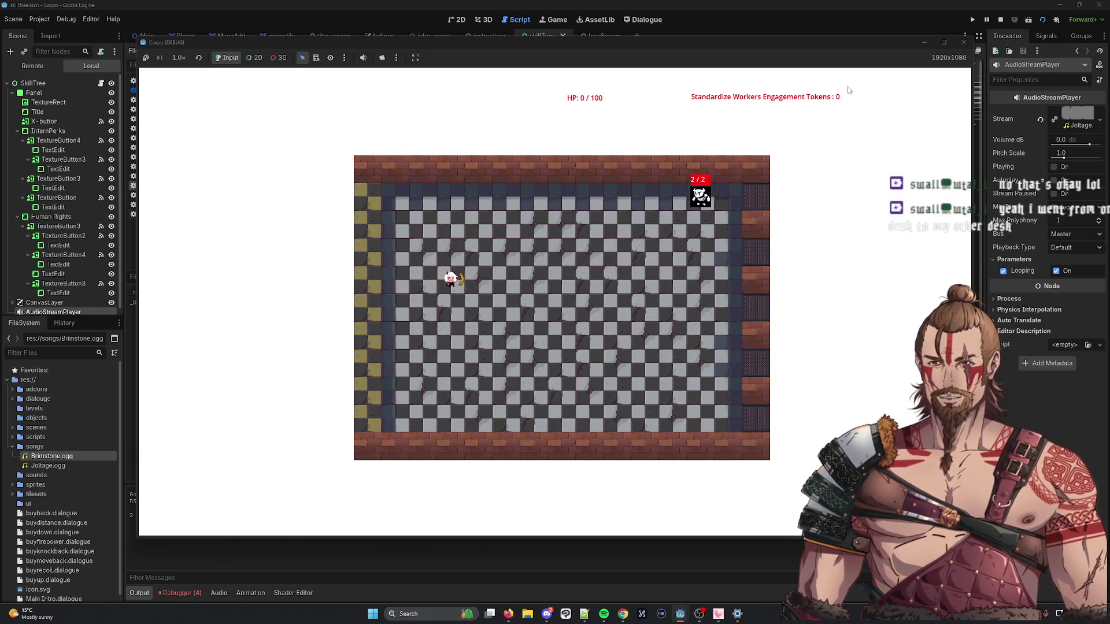
pyautogui.click(961, 42)
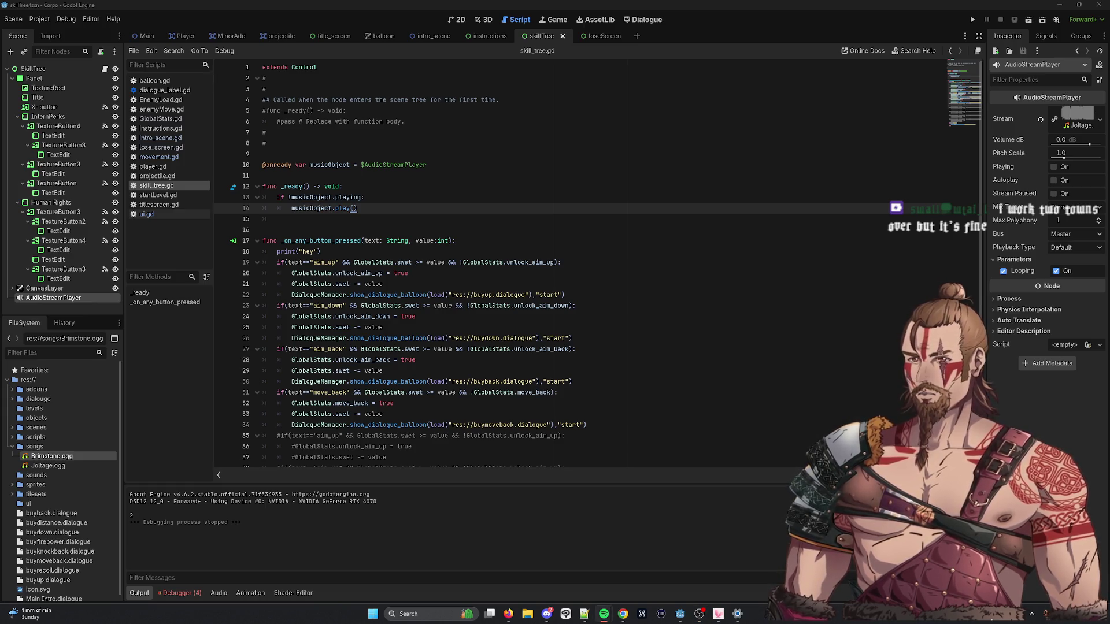
pyautogui.press('XF86AudioLowerVolume')
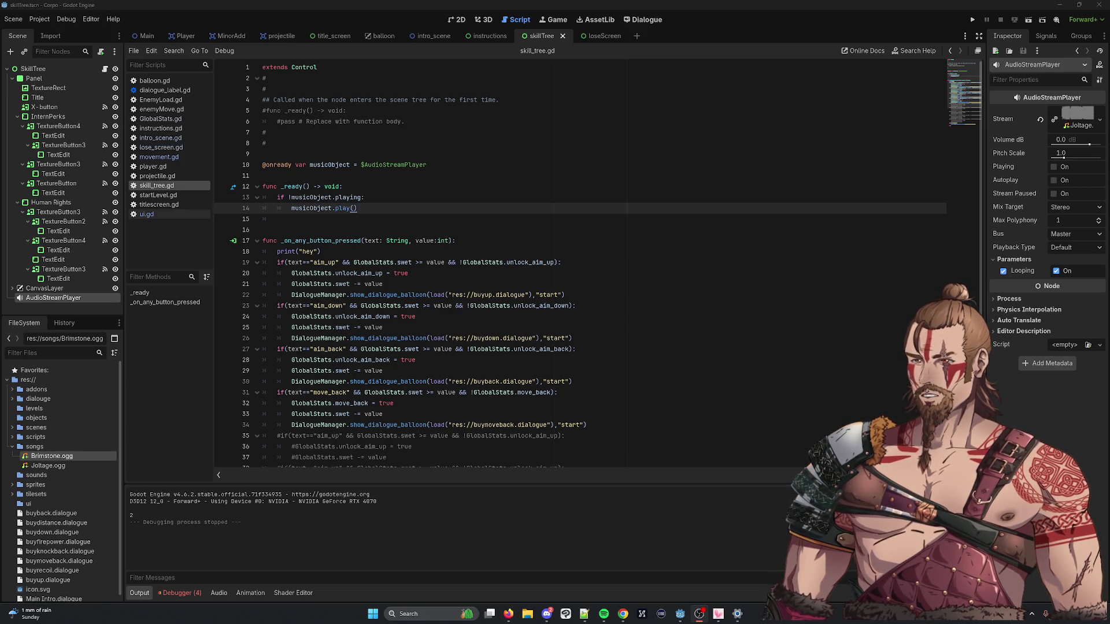
pyautogui.hotkey('alt', 'Tab')
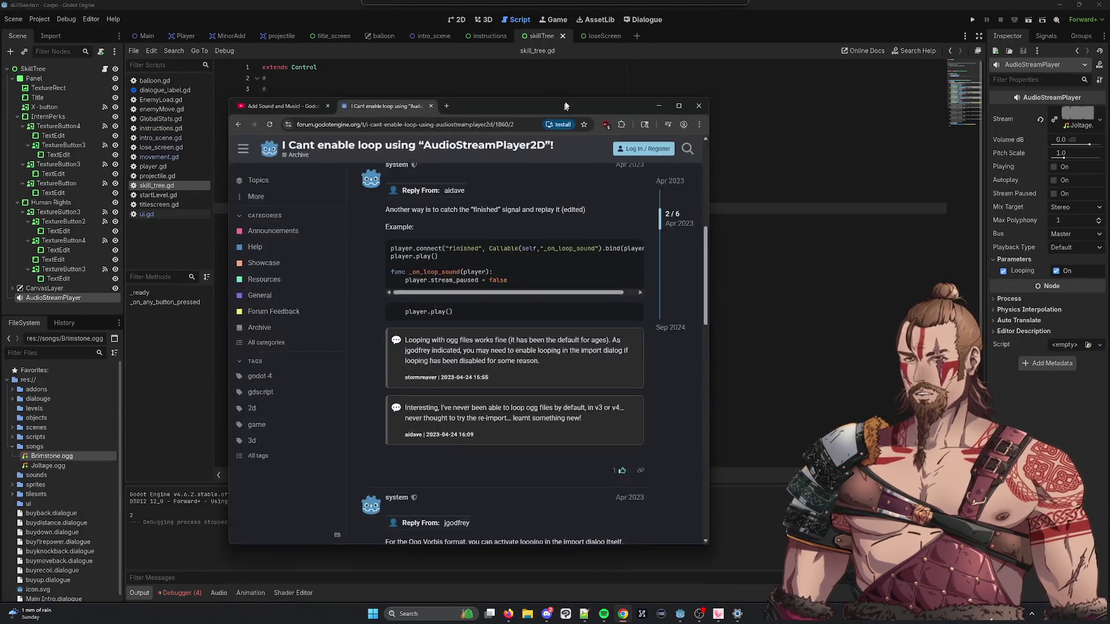
# Search 'helltaker sound effects' in a fresh tab and open The Sounds Resource result.
pyautogui.click(557, 99)
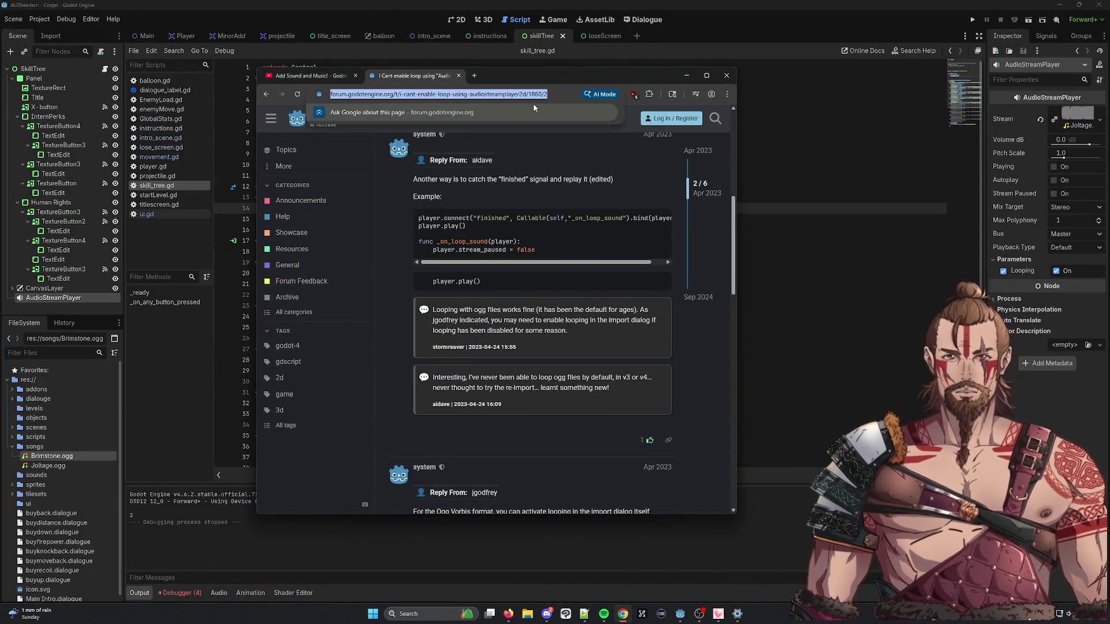
pyautogui.click(356, 76)
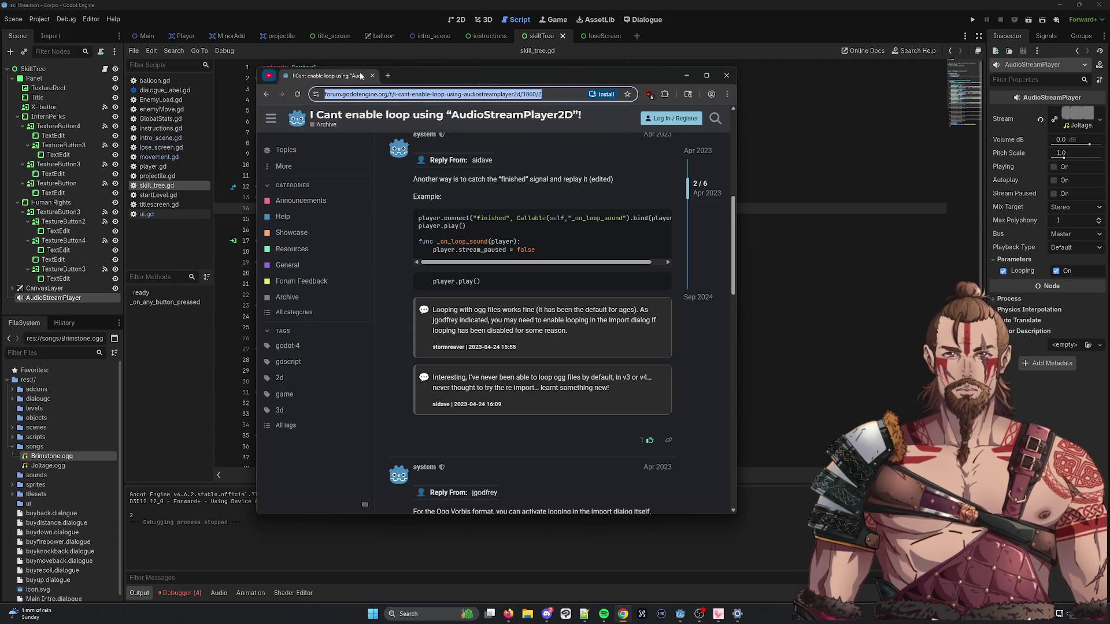
pyautogui.click(370, 75)
pyautogui.write('helltaker sound effe')
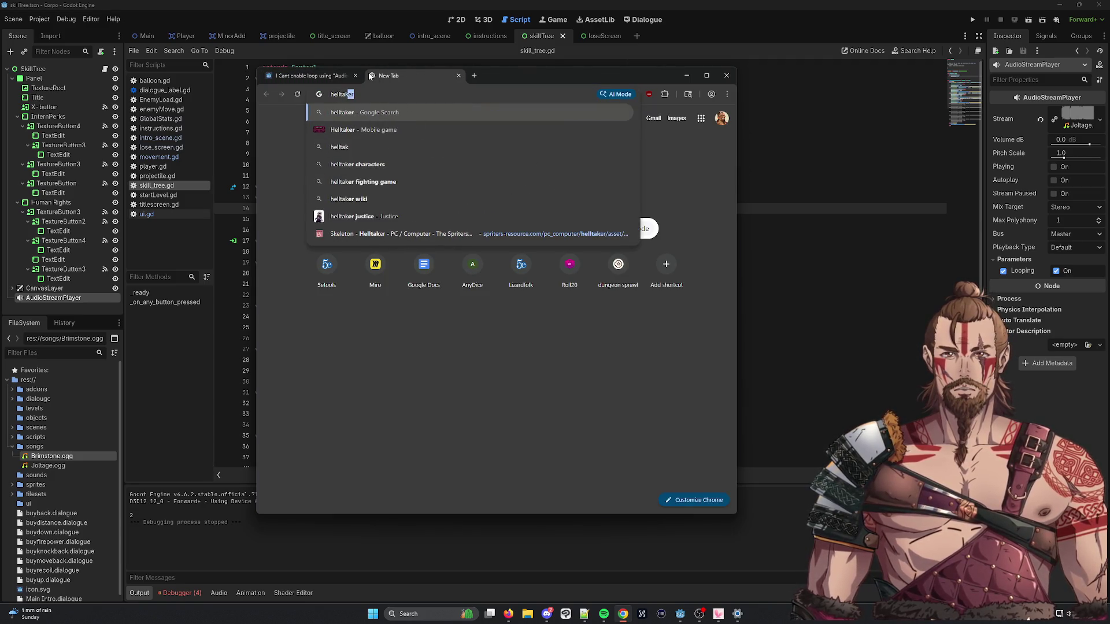
pyautogui.write('cts')
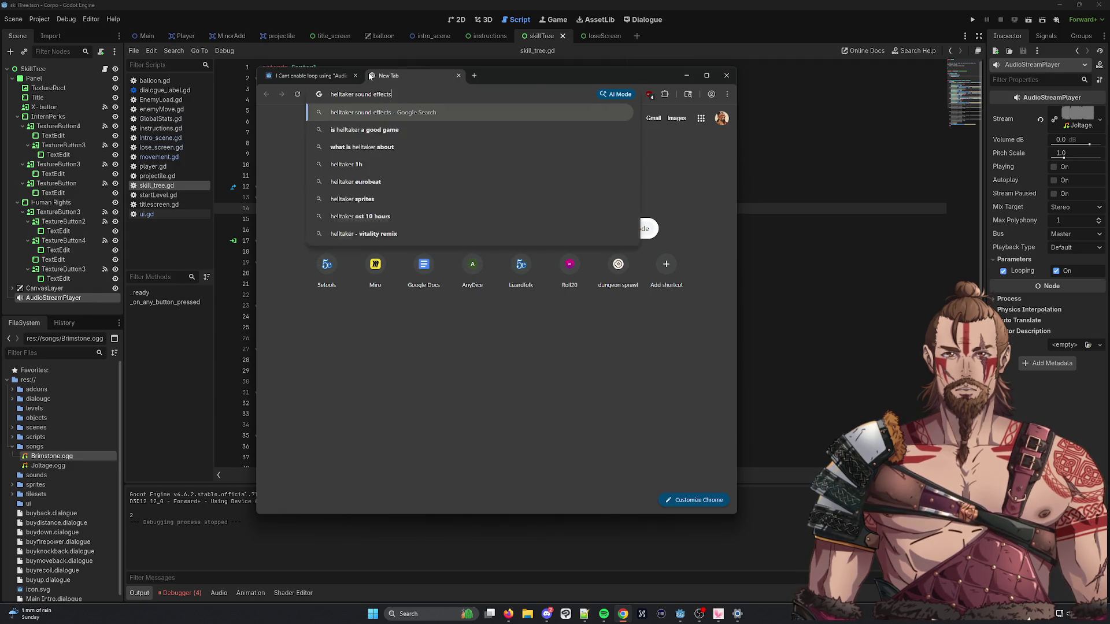
pyautogui.press('Return')
pyautogui.click(394, 201)
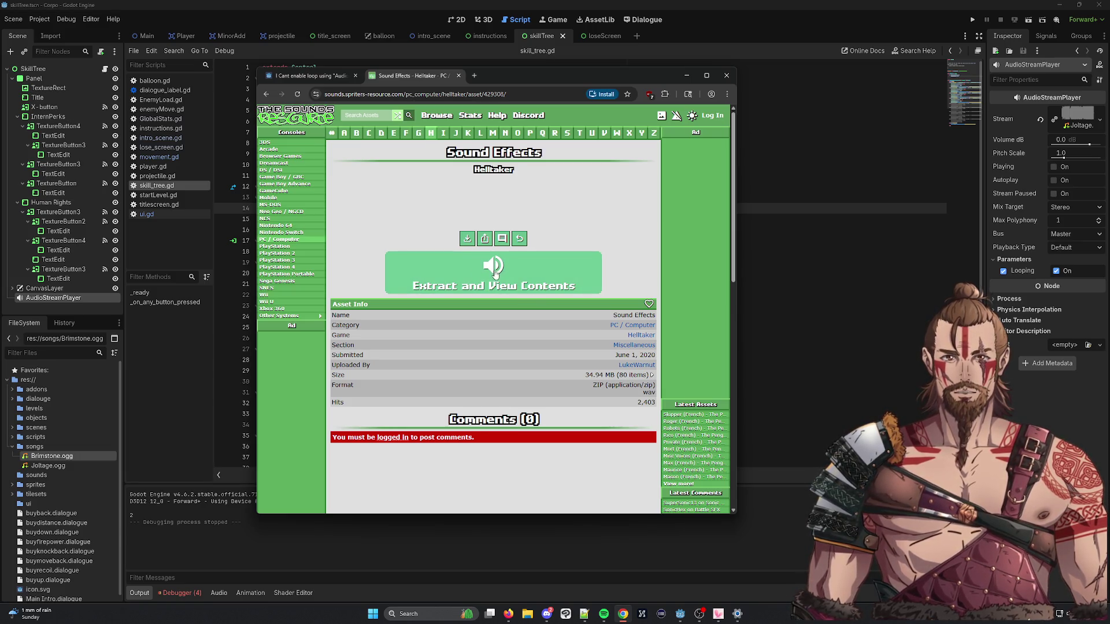
# List the Helltaker SFX files and preview judgement_chain_bind_01.wav.
pyautogui.click(495, 272)
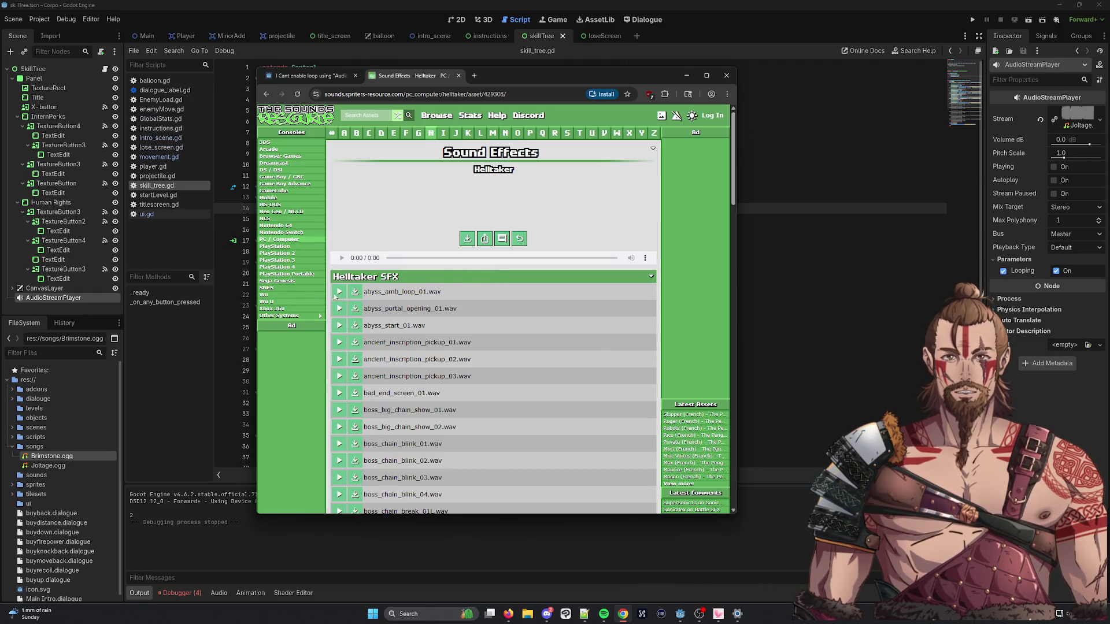
pyautogui.scroll(-5, 352, 292)
pyautogui.scroll(-2, 352, 292)
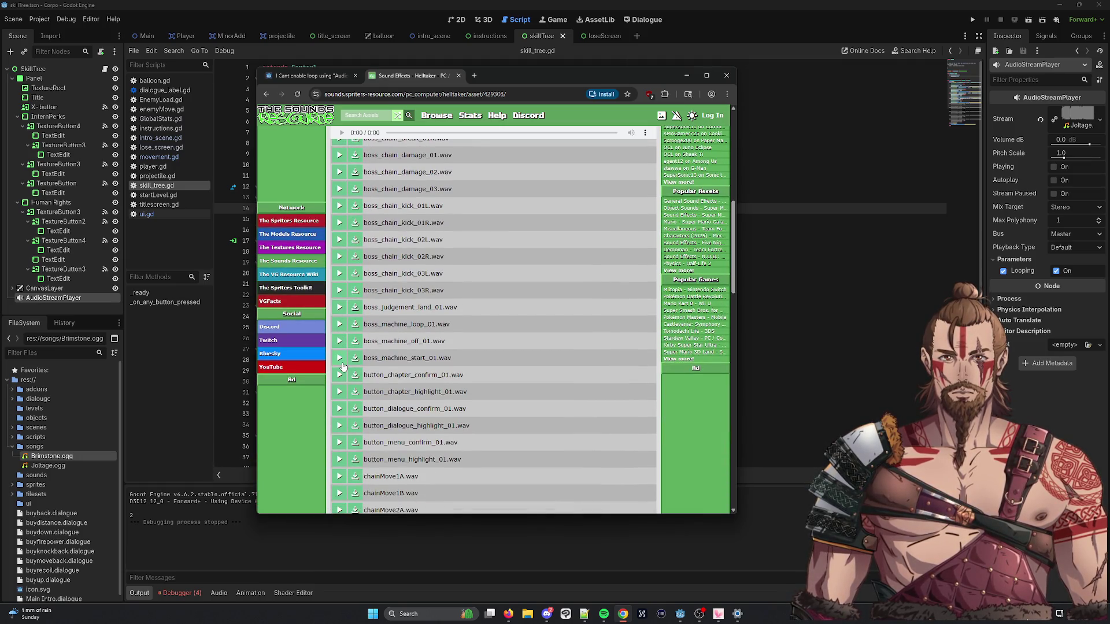
pyautogui.scroll(-6, 341, 353)
pyautogui.scroll(-5, 341, 363)
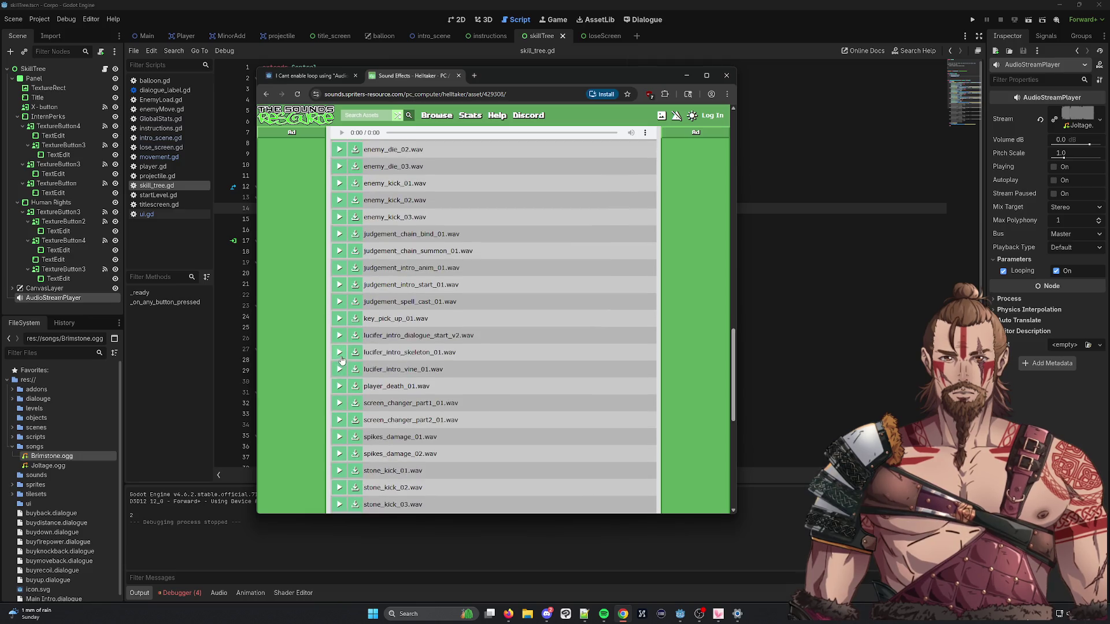
pyautogui.scroll(-3, 343, 350)
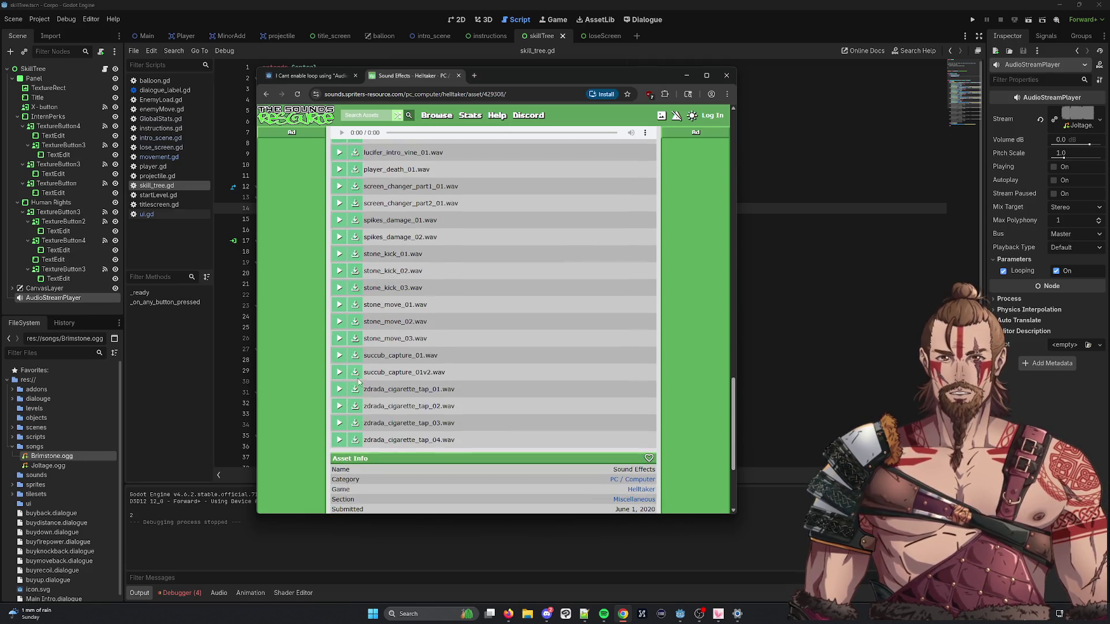
pyautogui.scroll(1, 352, 376)
pyautogui.scroll(4, 352, 374)
pyautogui.scroll(2, 350, 368)
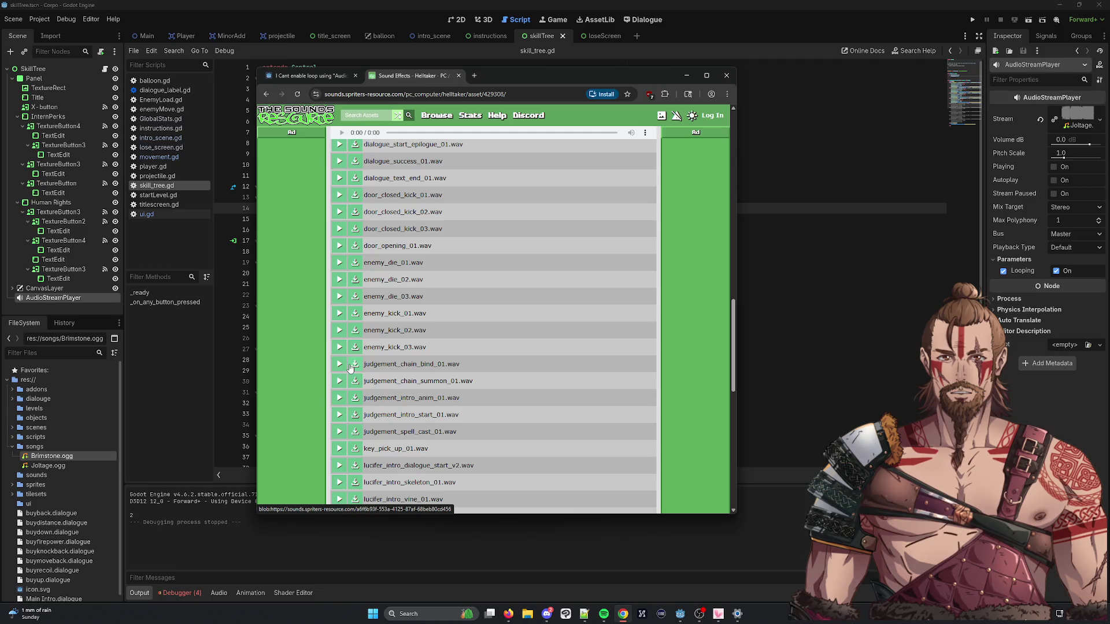
pyautogui.click(340, 370)
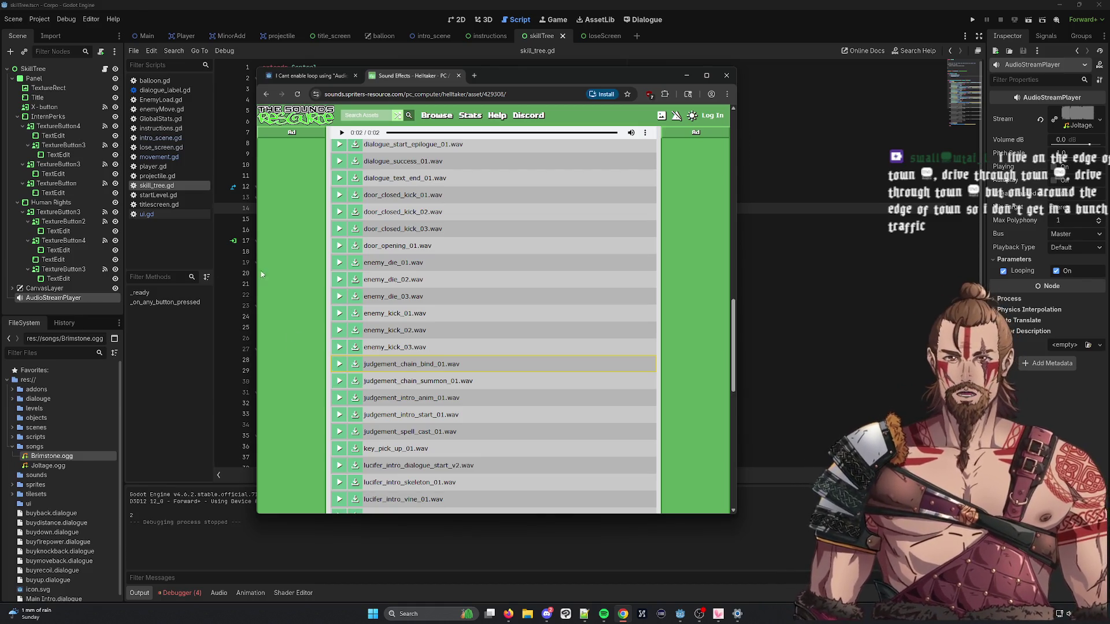
# Put the browser aside and switch back to the Godot editor.
pyautogui.scroll(4, 357, 277)
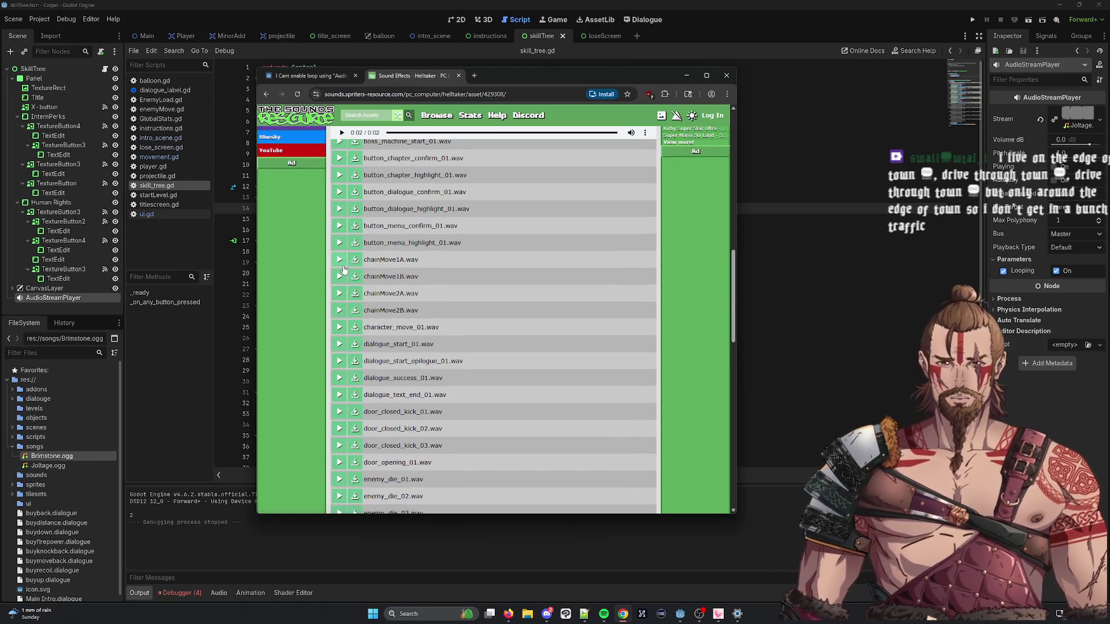
pyautogui.moveTo(488, 85); pyautogui.dragTo(488, 91)
pyautogui.hotkey('alt', 'Tab')
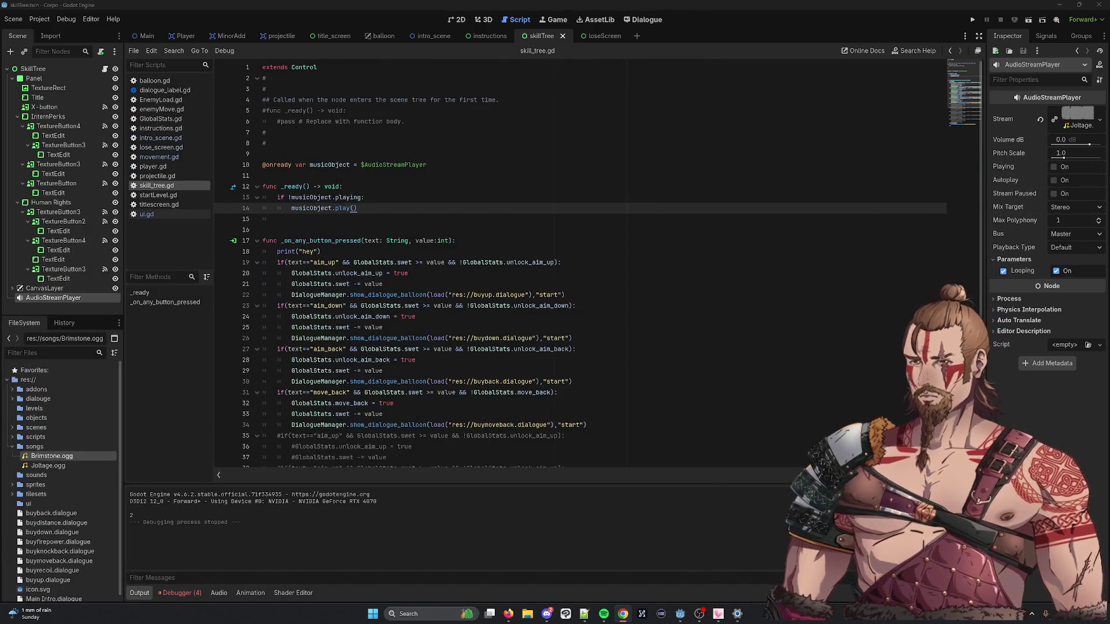